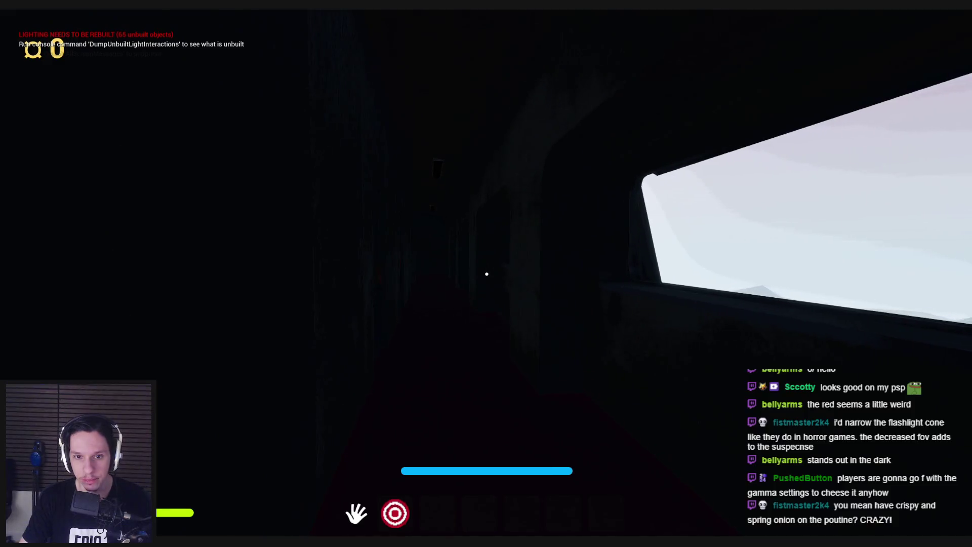
pyautogui.press('w')
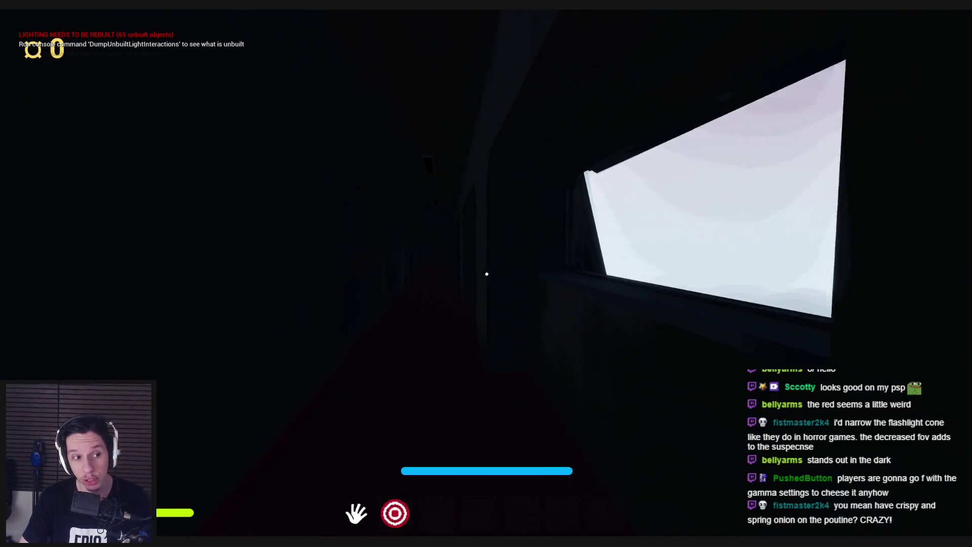
# Walk through the train toward the bright window, then turn away from it
pyautogui.press('s')
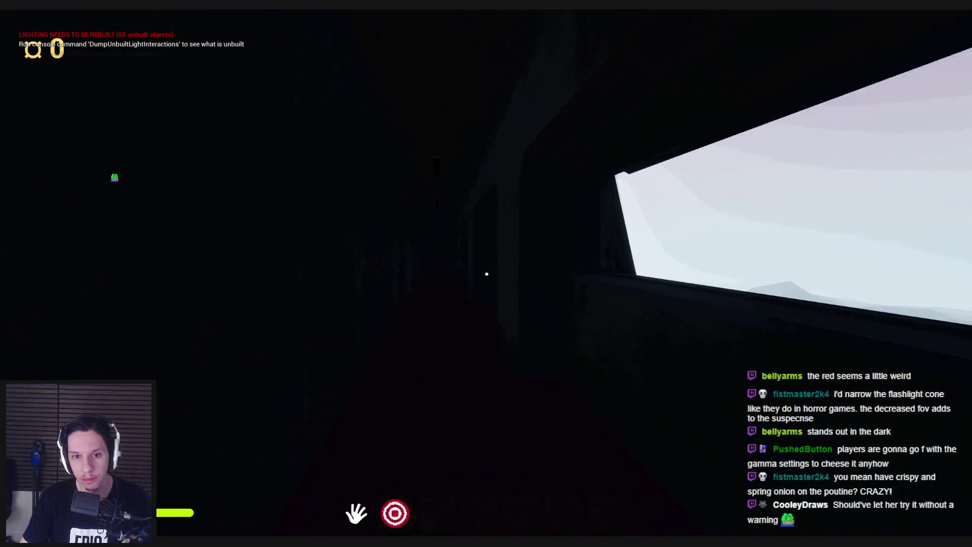
pyautogui.press('w')
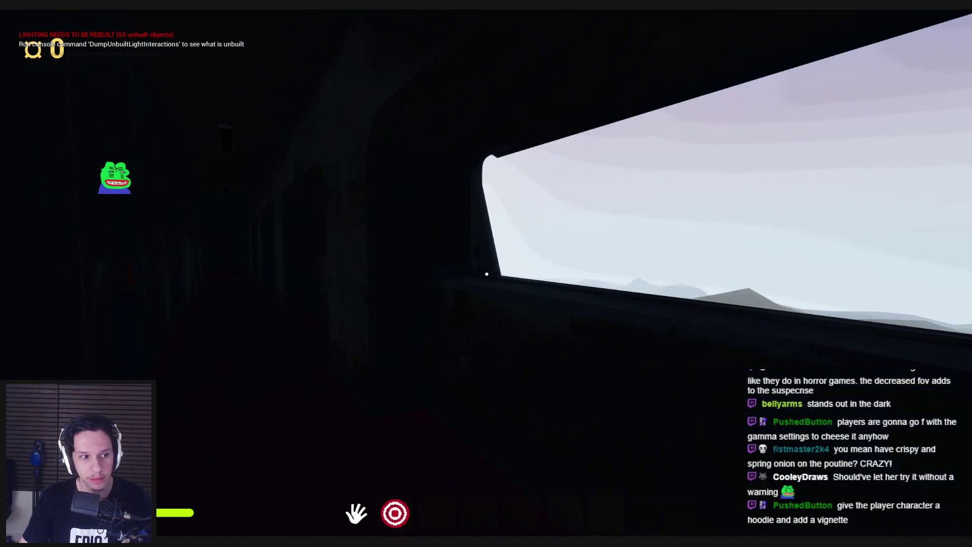
pyautogui.hotkey('shift', 'w')
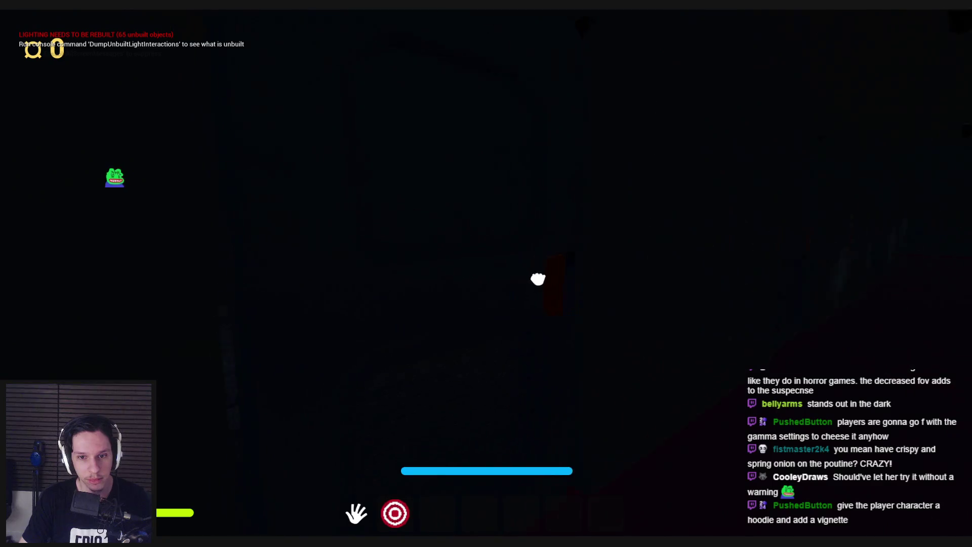
# Switch on the flashlight, enter the dark room, use the door, and end the play session
pyautogui.moveTo(486, 274)
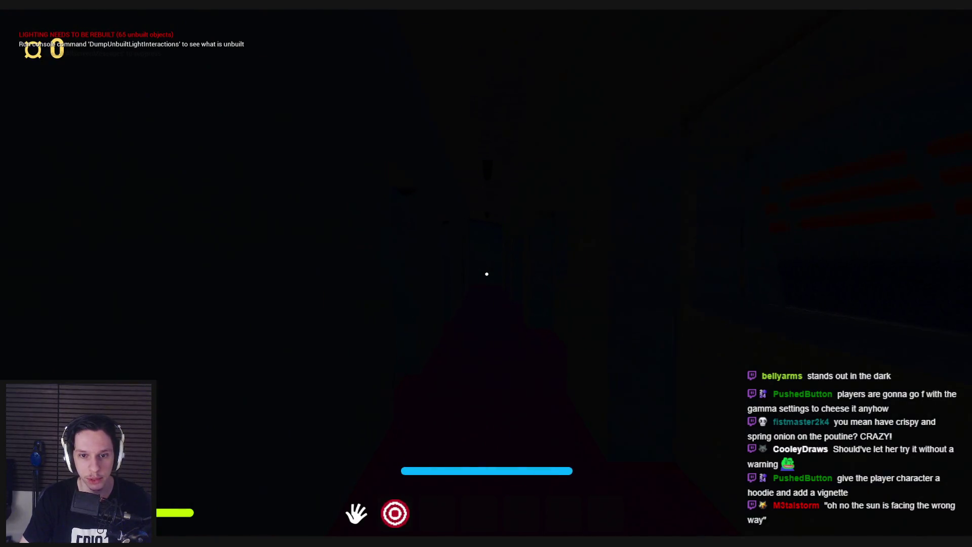
pyautogui.press('2')
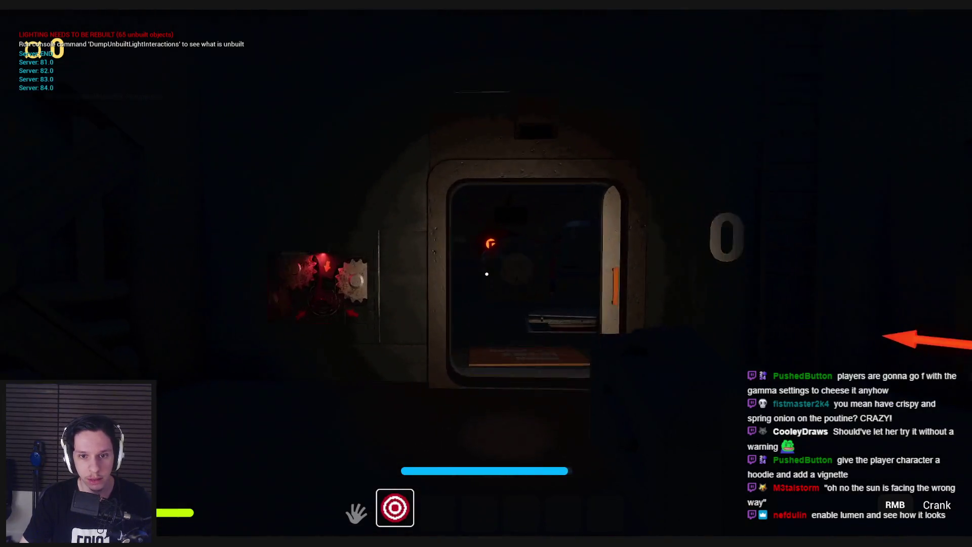
pyautogui.press('2')
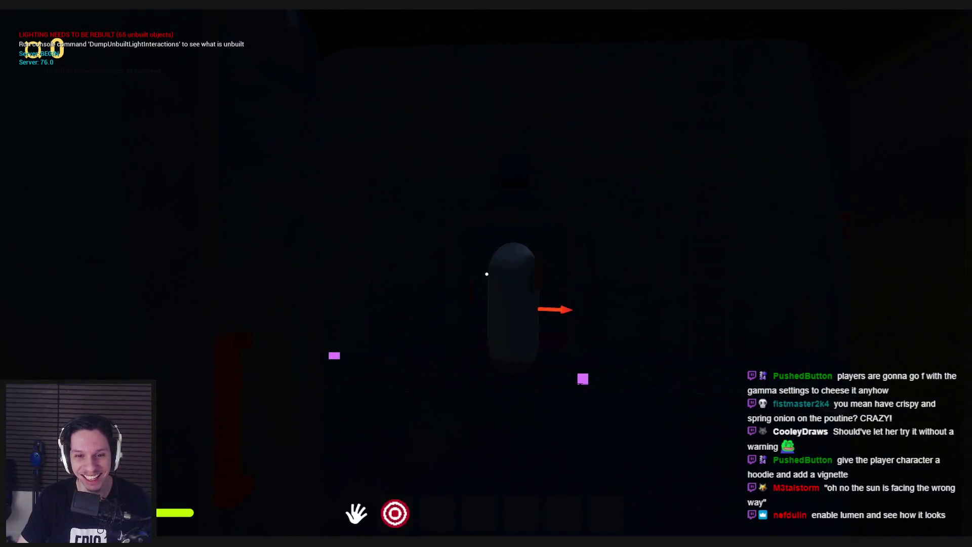
pyautogui.moveTo(256, 291)
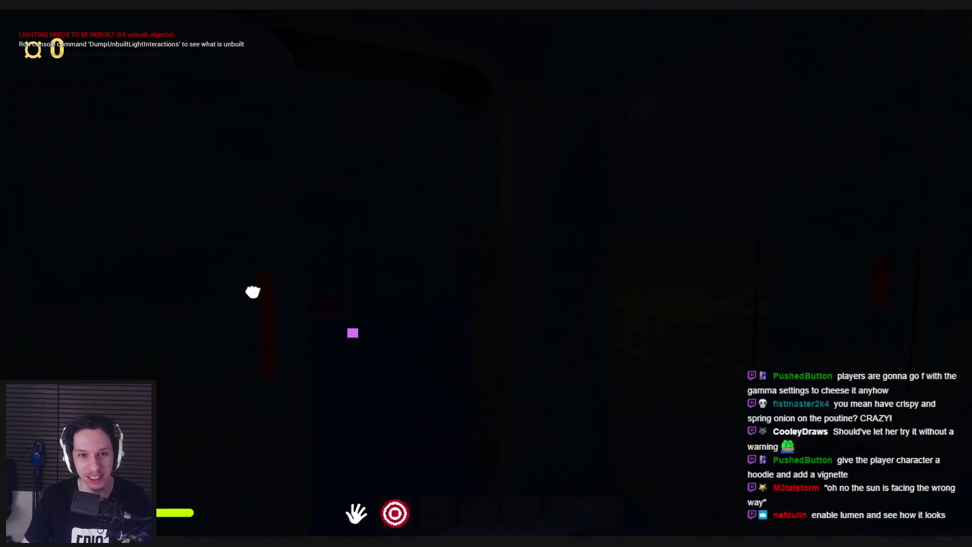
pyautogui.click(487, 274)
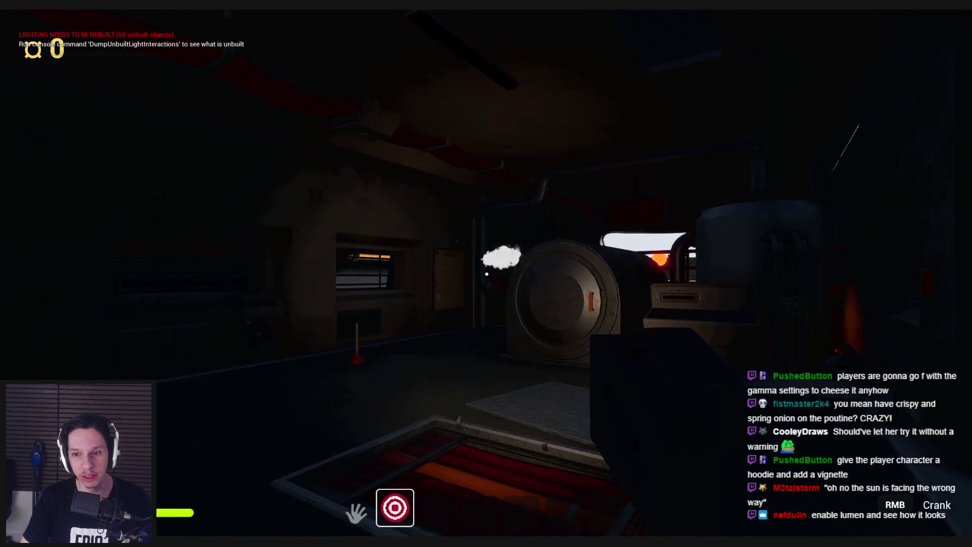
pyautogui.moveTo(486, 274)
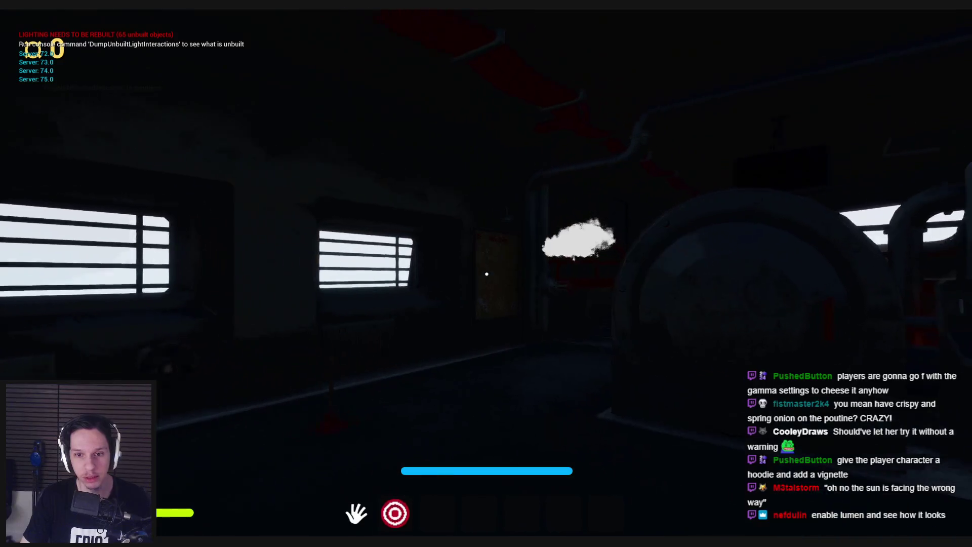
pyautogui.press('Escape')
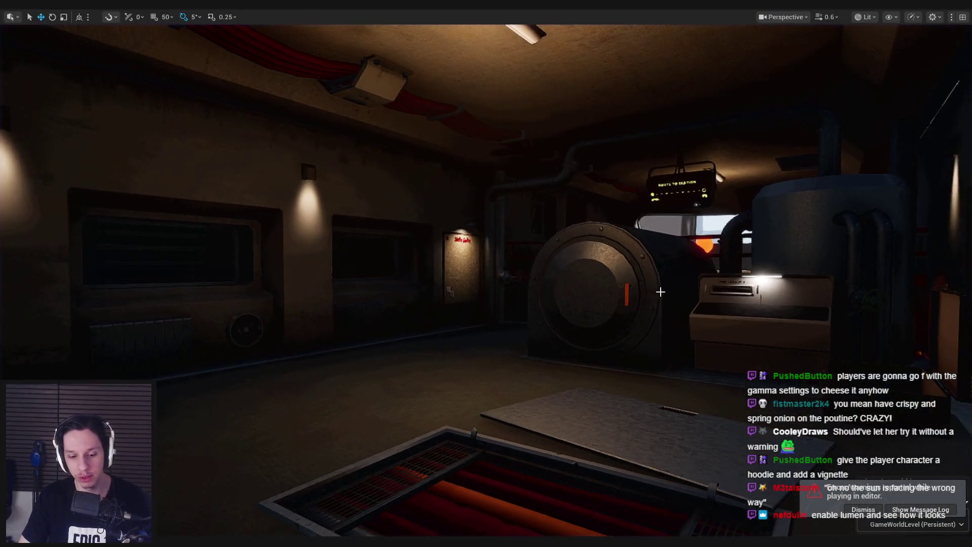
# Raise the PostProcessVolume's Color Grading Gamma to about 1.03 and save the level
pyautogui.press('F11')
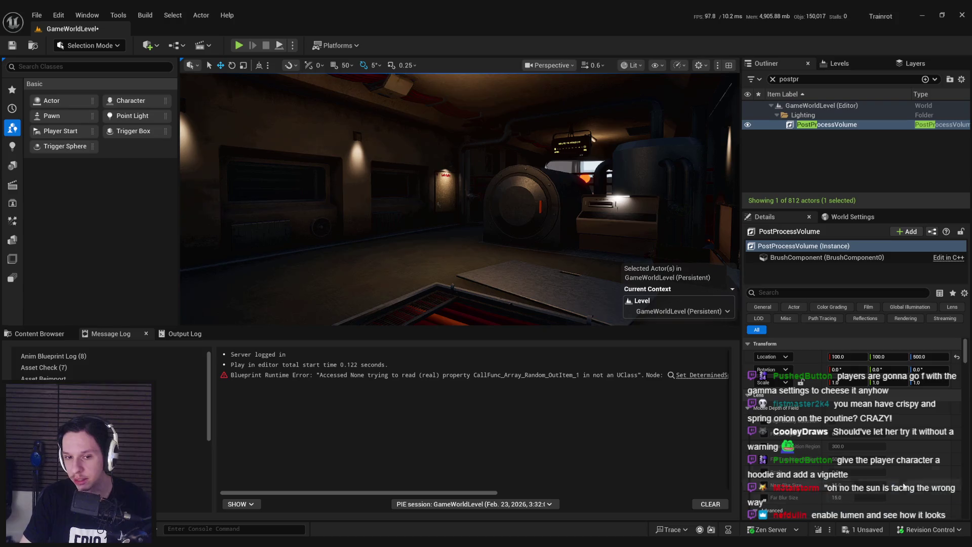
pyautogui.moveTo(964, 350)
pyautogui.mouseDown()
pyautogui.moveTo(960, 450)
pyautogui.moveTo(956, 426)
pyautogui.mouseUp()
pyautogui.scroll(2, 782, 452)
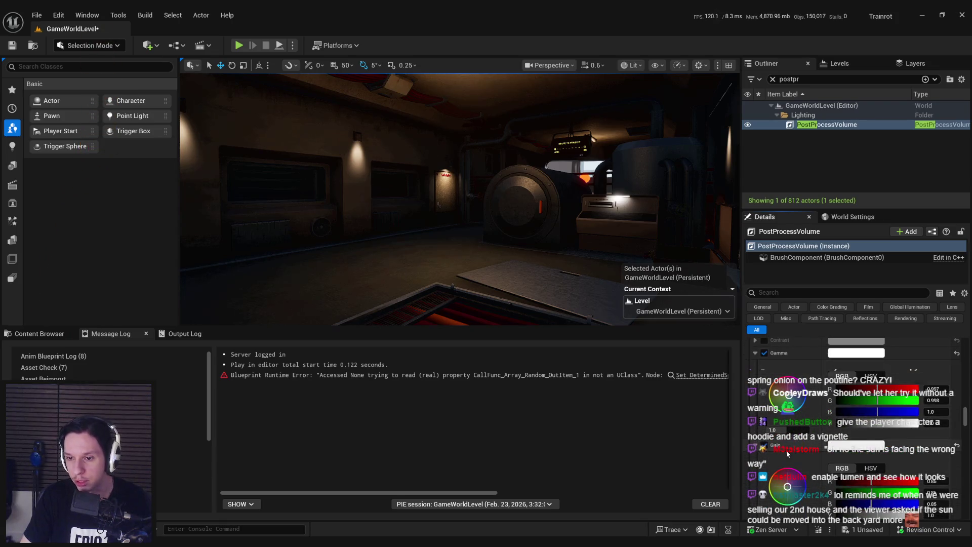
pyautogui.scroll(1, 782, 453)
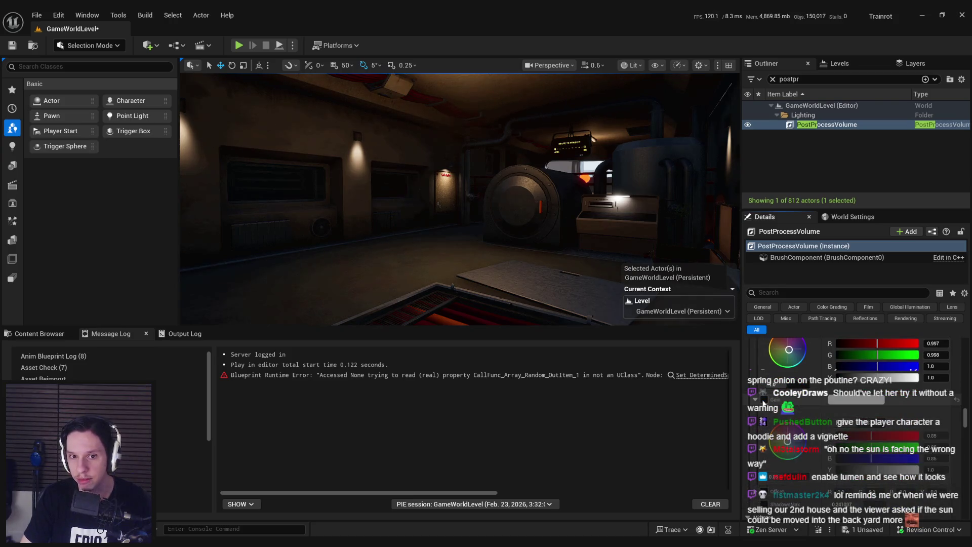
pyautogui.scroll(3, 763, 401)
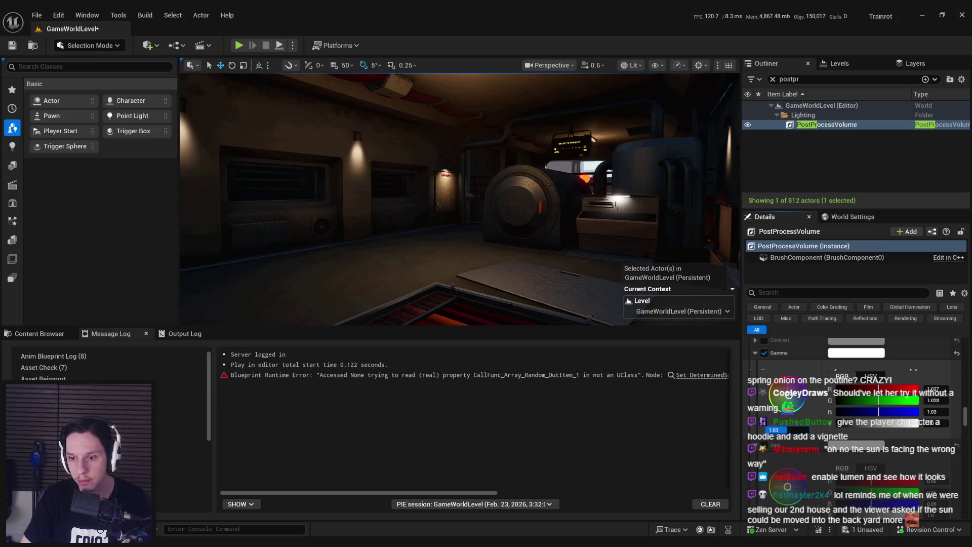
pyautogui.moveTo(442, 214); pyautogui.dragTo(442, 214)
pyautogui.hotkey('ctrl', 's')
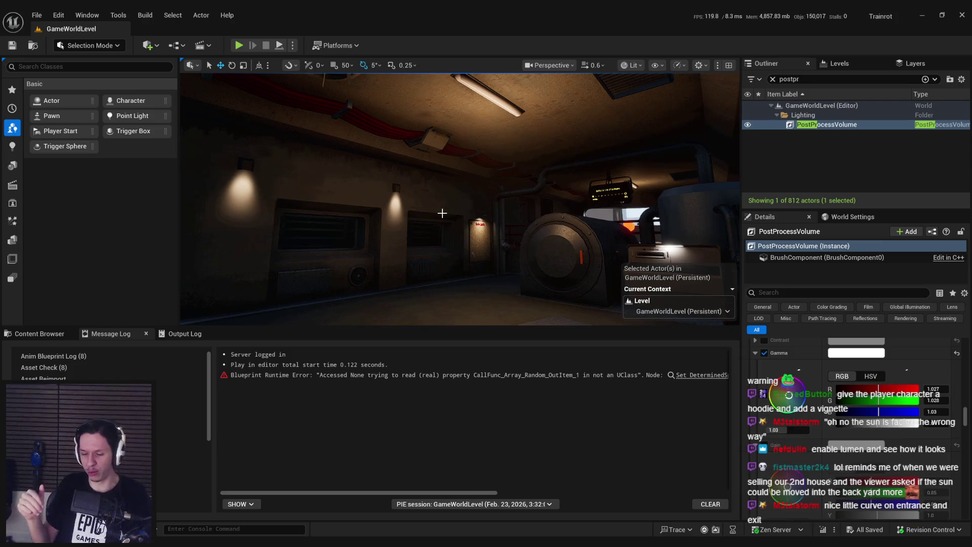
# Turn the view toward the lamp-lit wall and expand the viewport full-screen
pyautogui.moveTo(484, 215)
pyautogui.mouseDown()
pyautogui.moveTo(283, 225)
pyautogui.moveTo(403, 215)
pyautogui.moveTo(437, 250)
pyautogui.mouseUp()
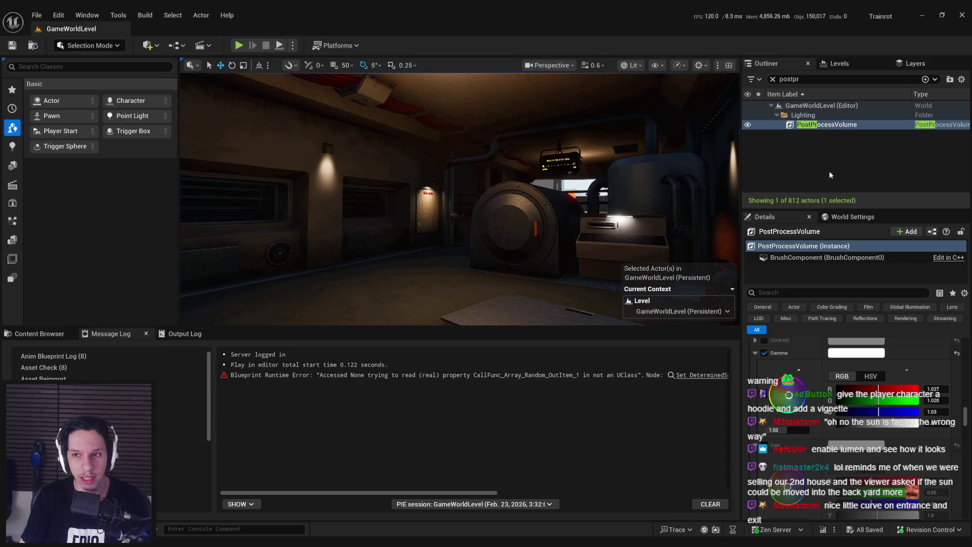
pyautogui.moveTo(968, 416)
pyautogui.mouseDown()
pyautogui.moveTo(968, 485)
pyautogui.moveTo(968, 443)
pyautogui.mouseUp()
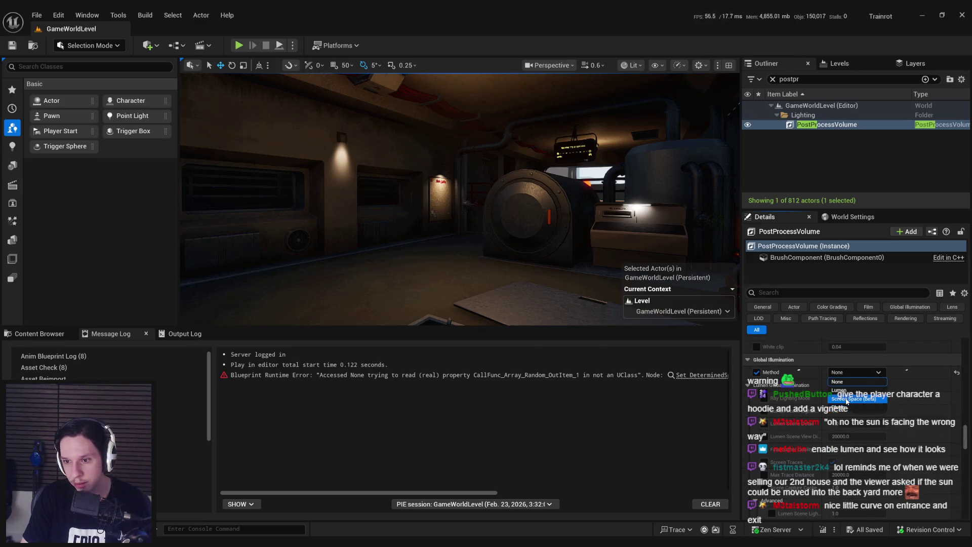
pyautogui.moveTo(499, 254); pyautogui.dragTo(494, 233)
pyautogui.press('F11')
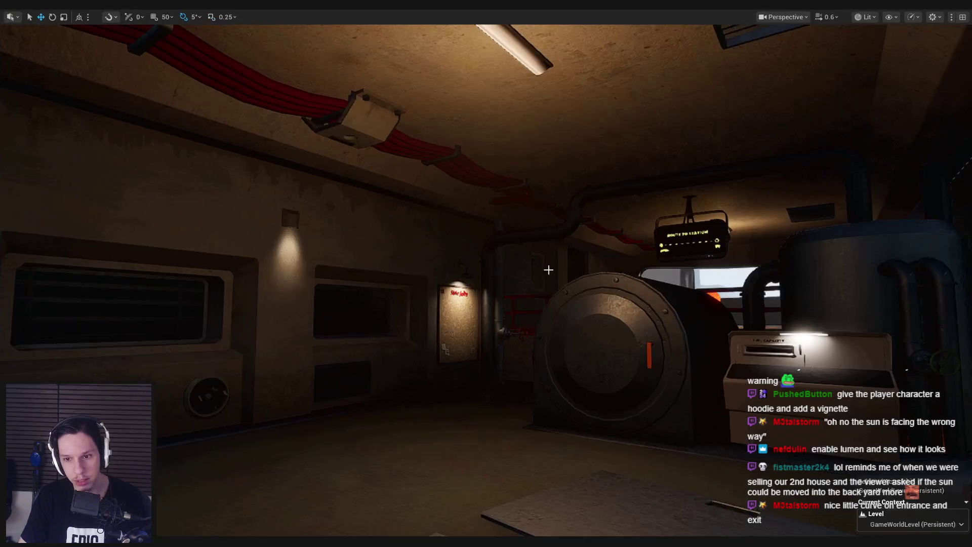
pyautogui.hotkey('ctrl', 's')
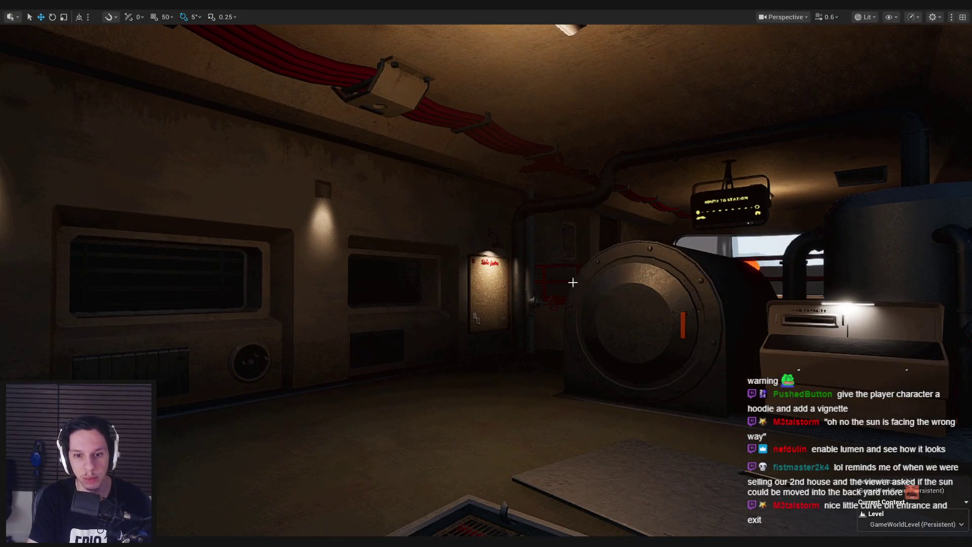
pyautogui.hotkey('alt', 'p')
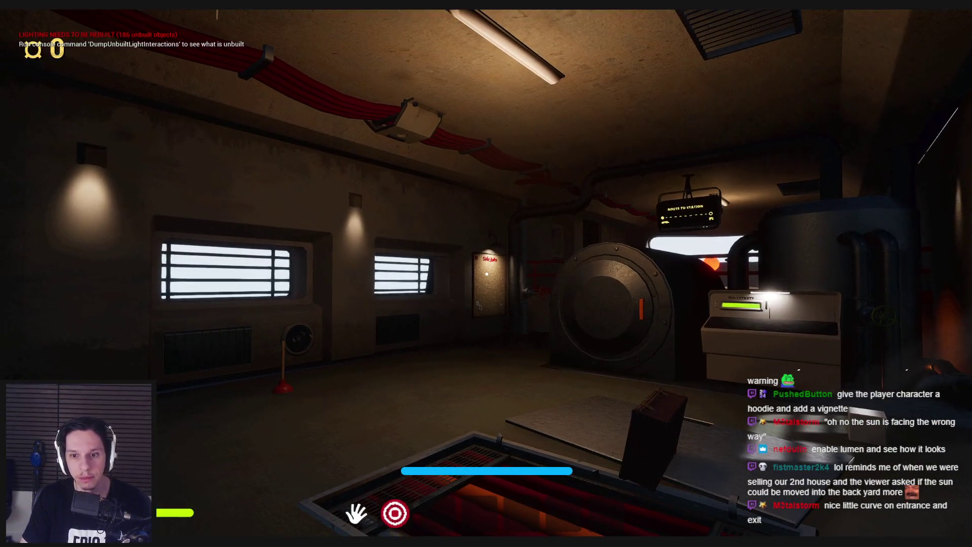
pyautogui.press('w')
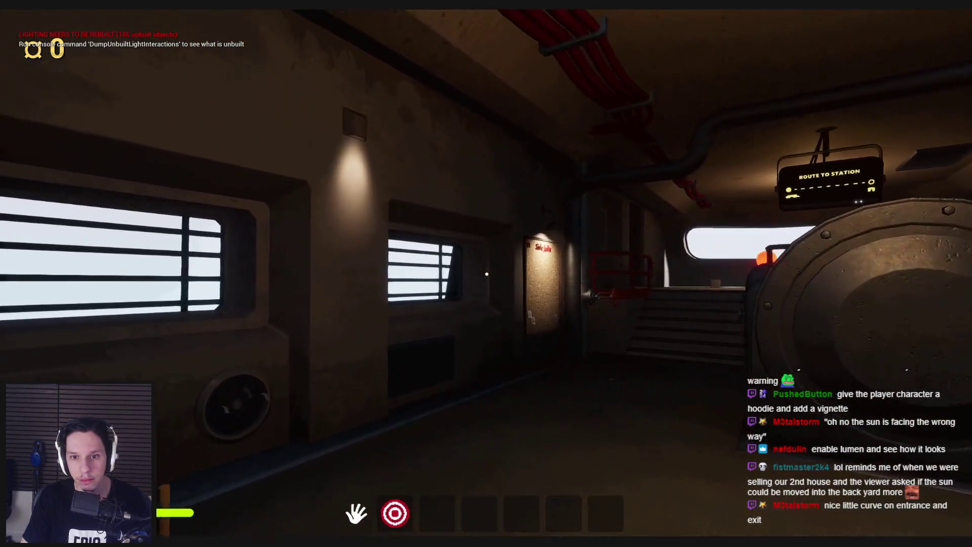
pyautogui.press('a')
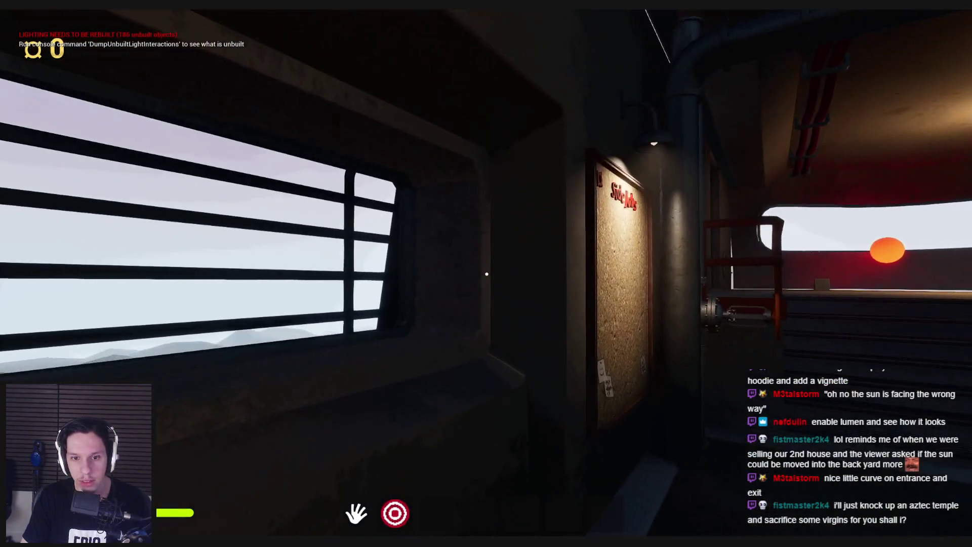
pyautogui.press('s')
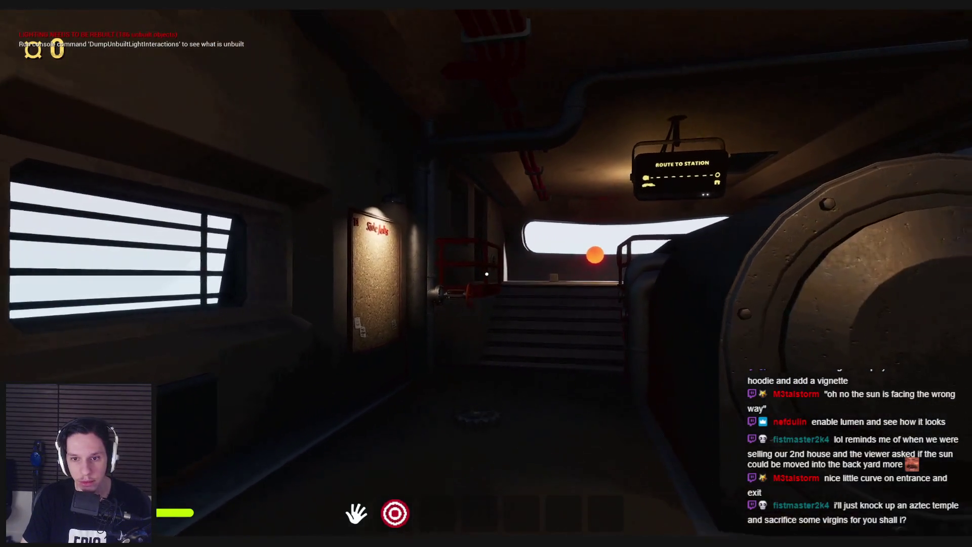
pyautogui.press('w')
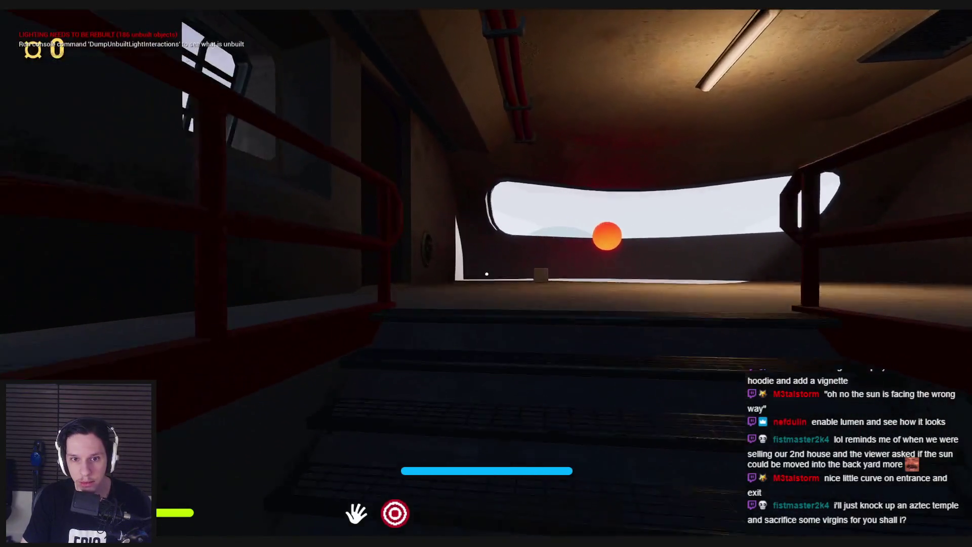
pyautogui.press('w')
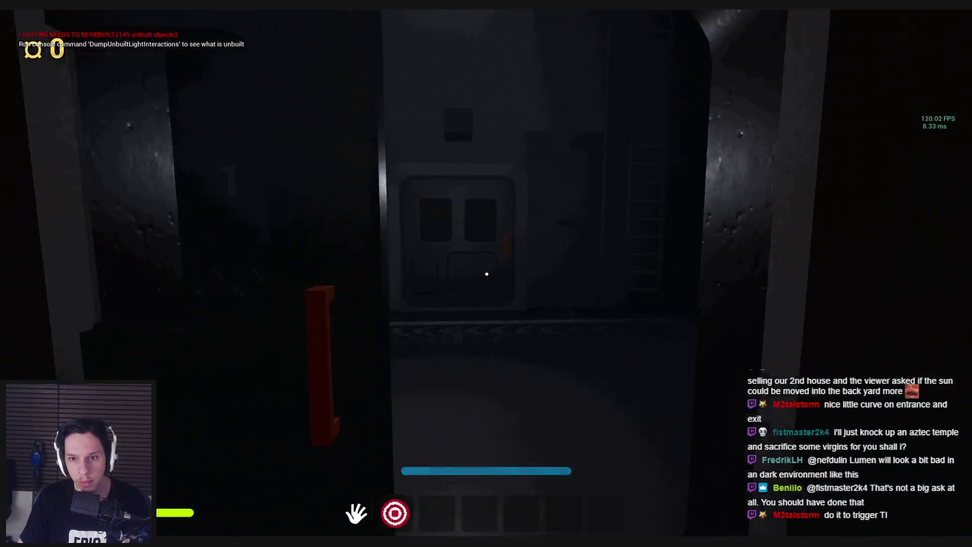
pyautogui.click(487, 274)
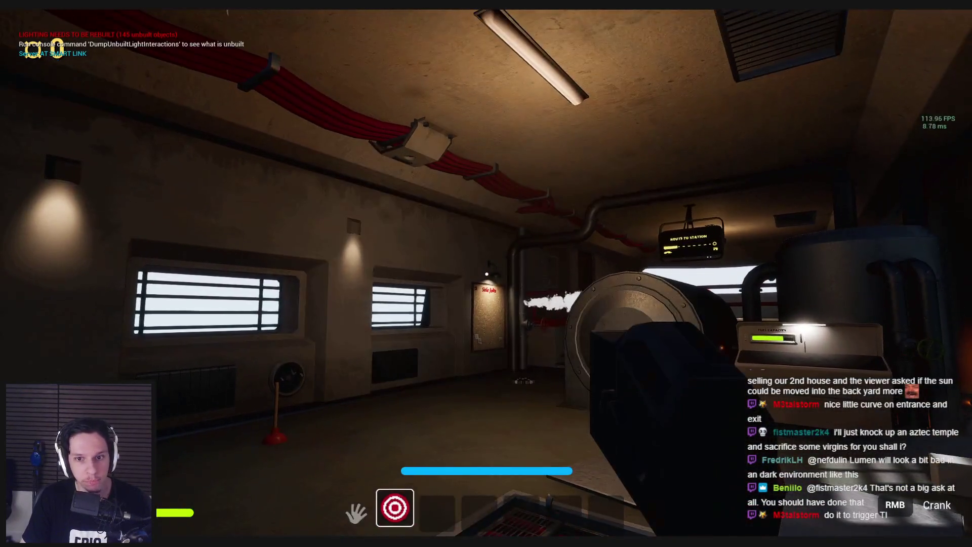
pyautogui.press('Escape')
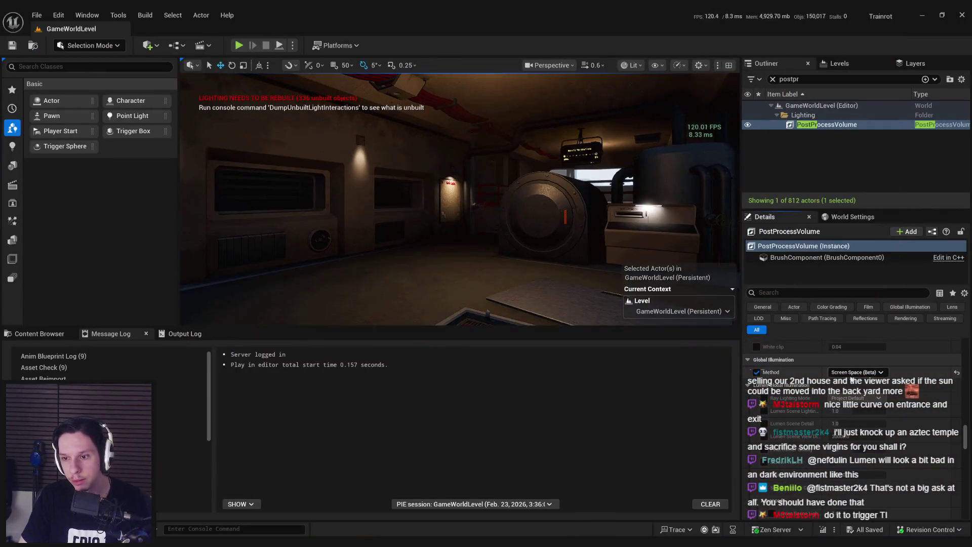
# Try Lumen and Screen Space (Beta) global illumination, settle on None, and save the level
pyautogui.click(852, 376)
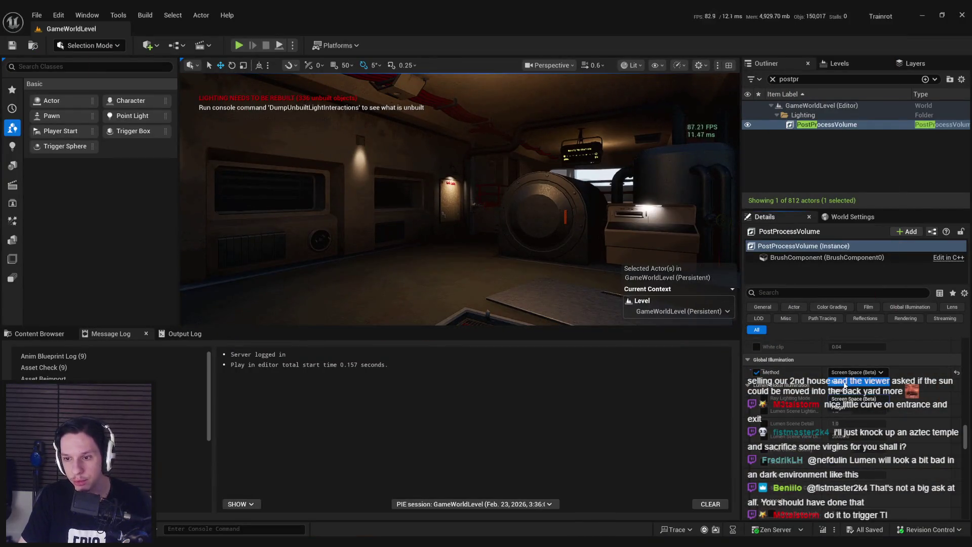
pyautogui.click(844, 386)
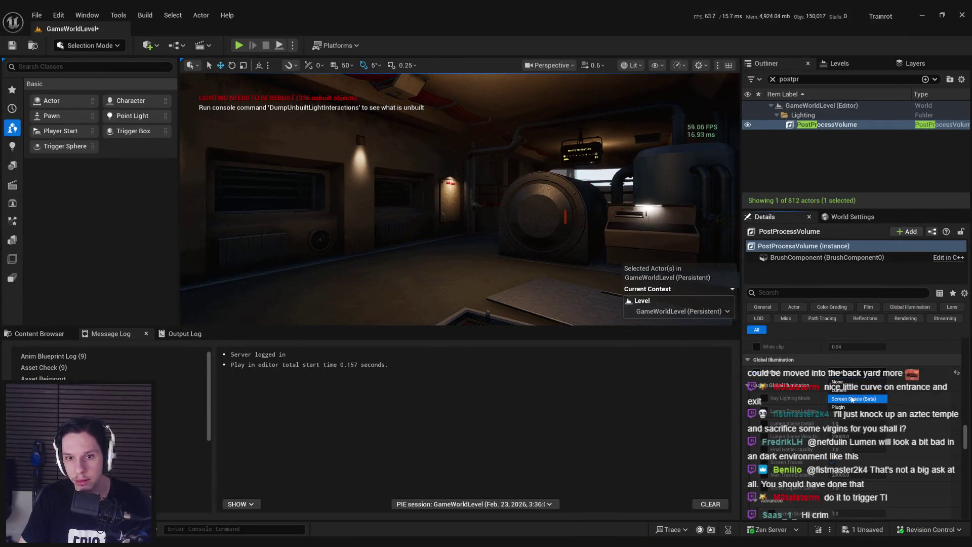
pyautogui.click(852, 400)
pyautogui.click(848, 383)
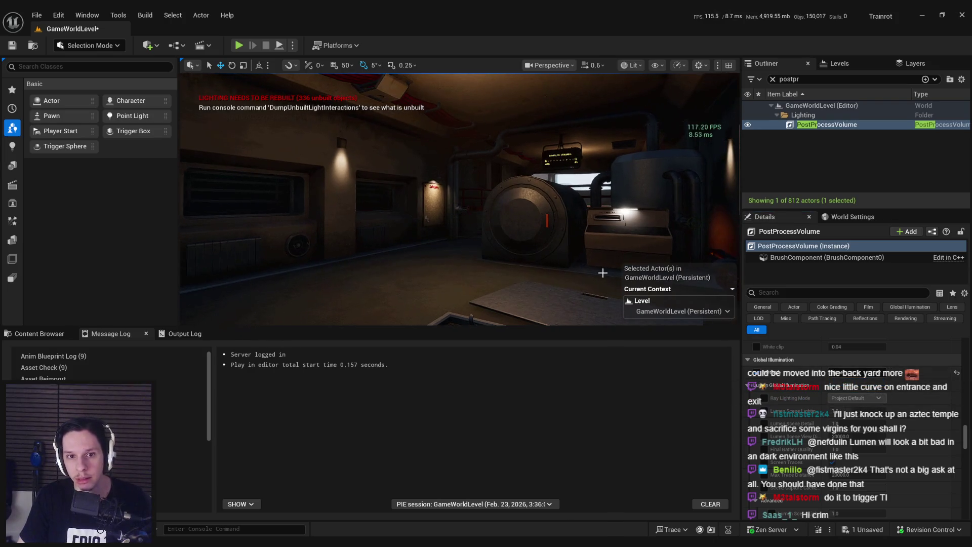
pyautogui.hotkey('ctrl', 's')
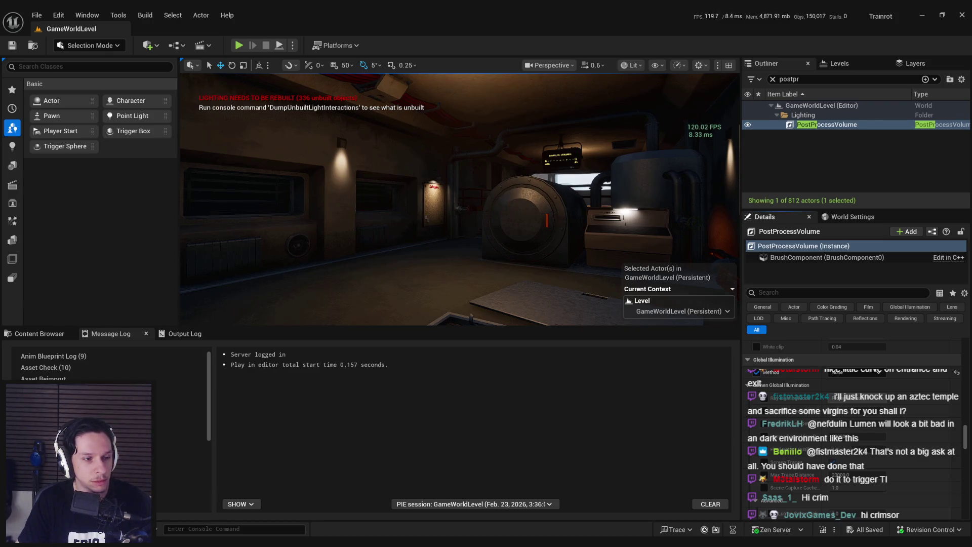
pyautogui.moveTo(303, 227); pyautogui.dragTo(324, 230)
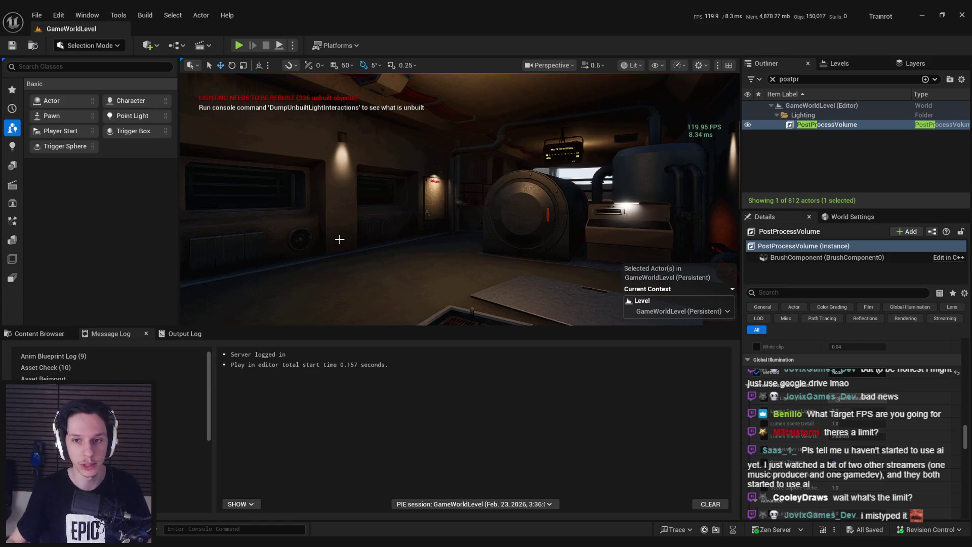
pyautogui.moveTo(340, 239); pyautogui.dragTo(340, 241)
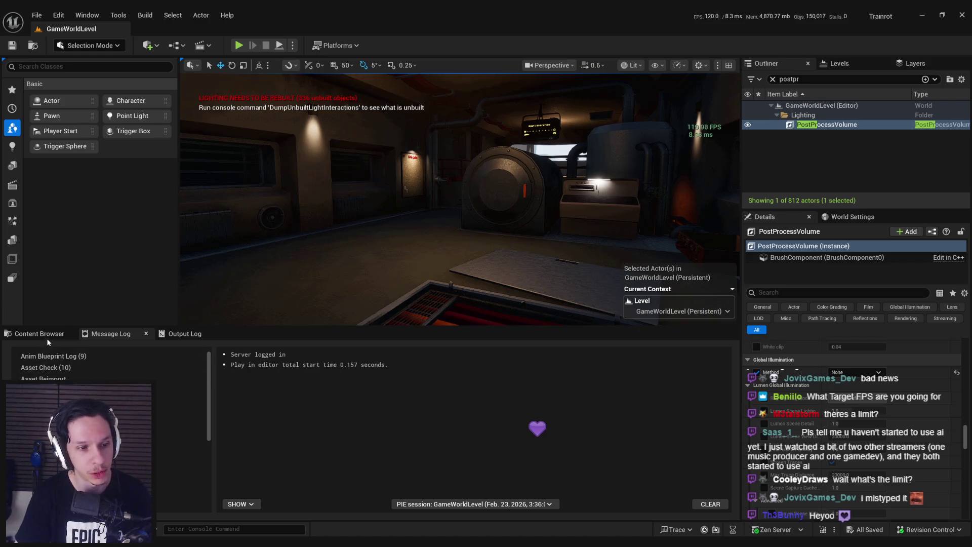
# Bring up the Content Browser at the Textures folder, then launch Play-In-Editor with Alt+P
pyautogui.hotkey('ctrl', 'space')
pyautogui.moveTo(404, 243); pyautogui.dragTo(423, 235)
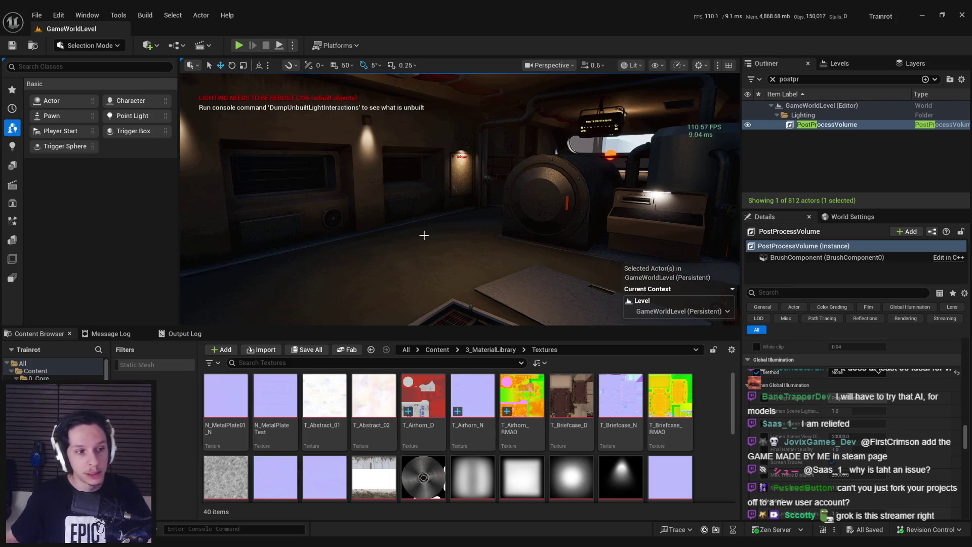
pyautogui.moveTo(424, 235); pyautogui.dragTo(415, 226)
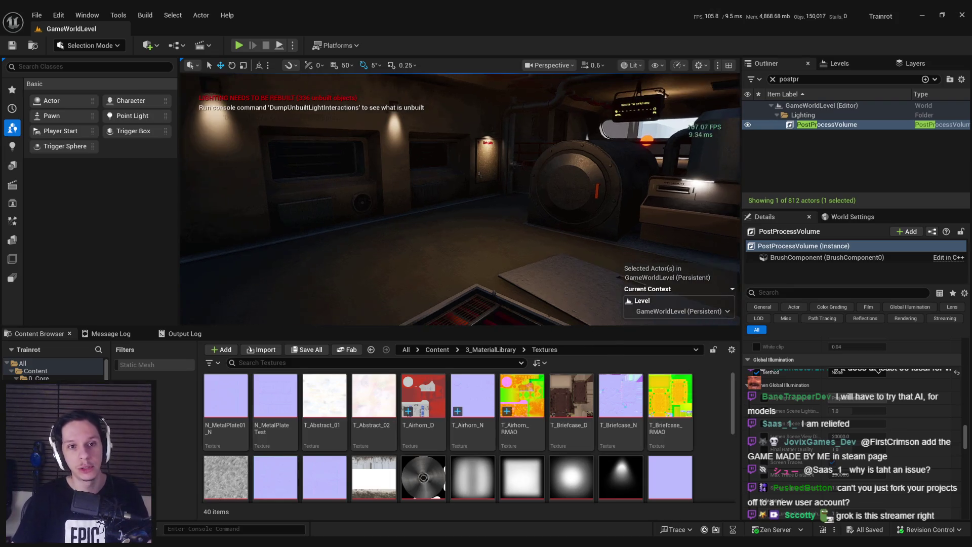
pyautogui.hotkey('alt', 'p')
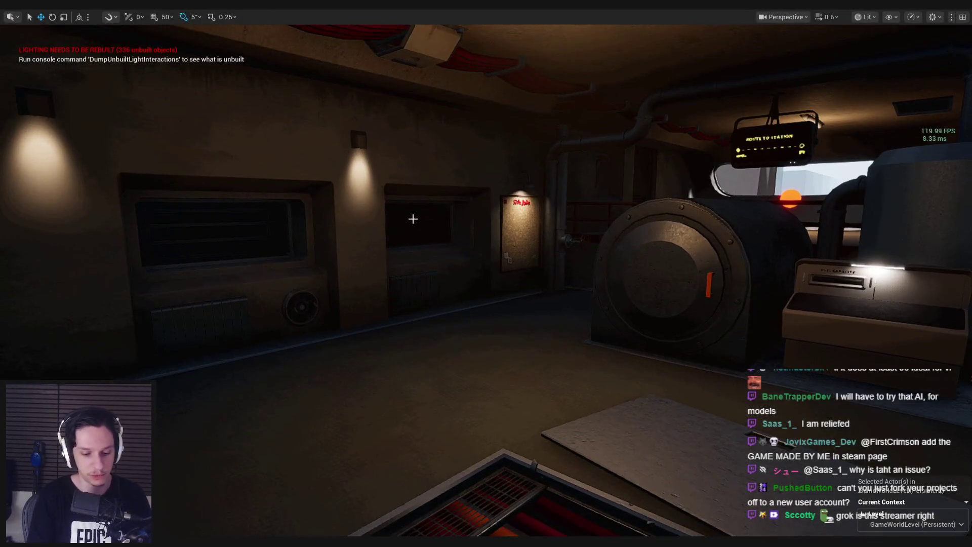
# Pick up and drop the red air horn, interact in the dark tunnel, then stop the test
pyautogui.press('w')
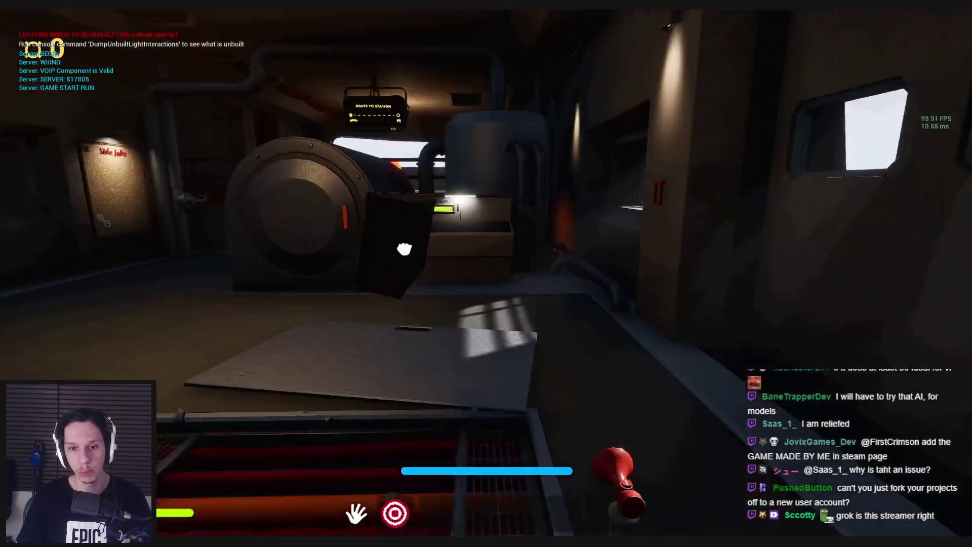
pyautogui.press('e')
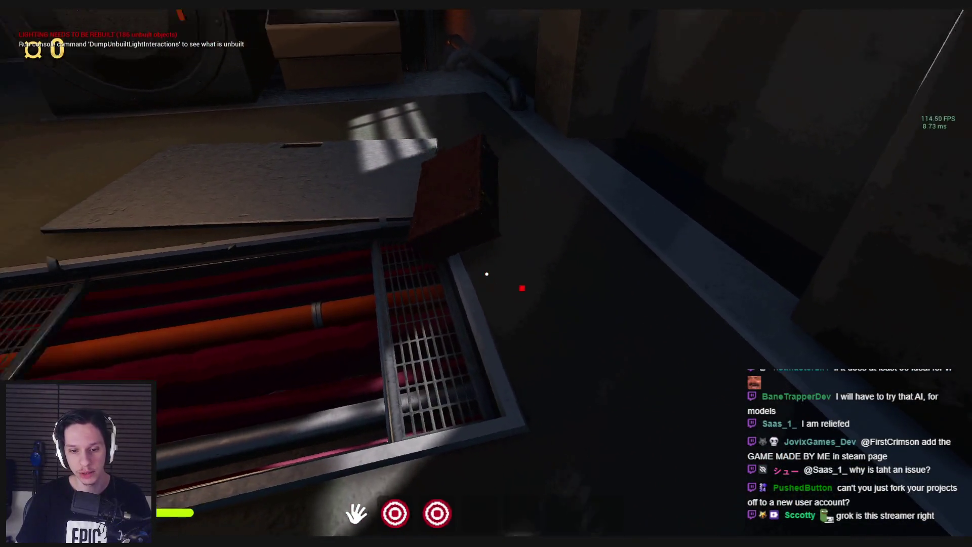
pyautogui.press('q')
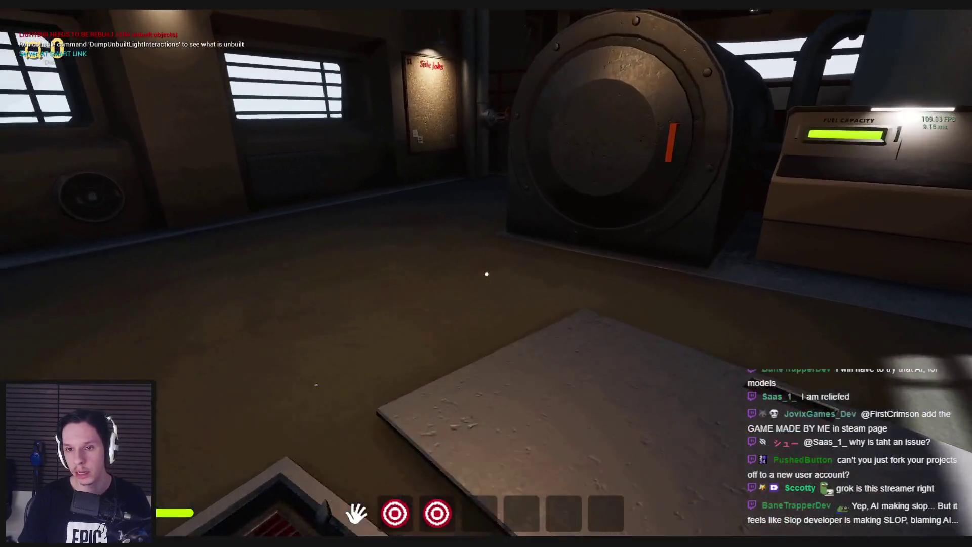
pyautogui.press('w')
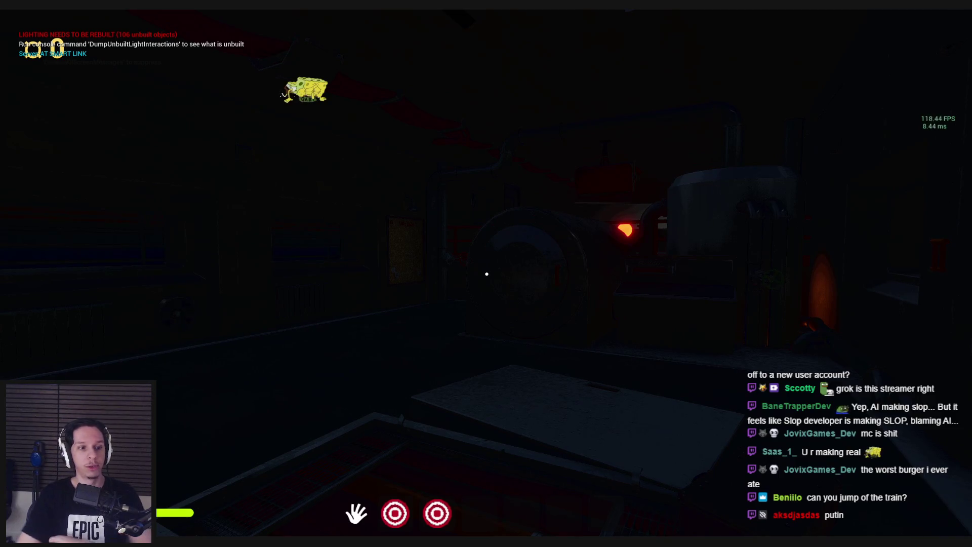
pyautogui.press('e')
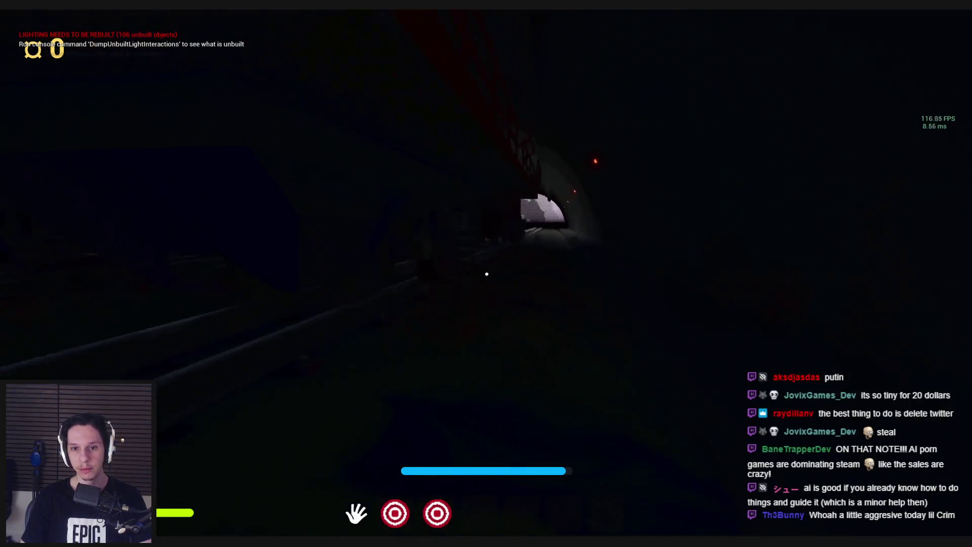
pyautogui.press('Escape')
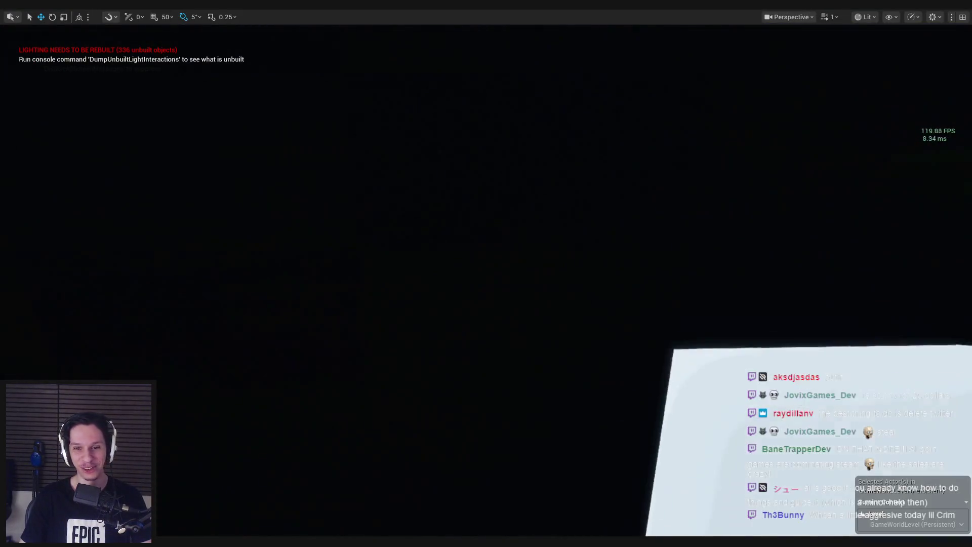
# Frame the selected train vehicle, then fly the view through the room toward the door
pyautogui.press('f')
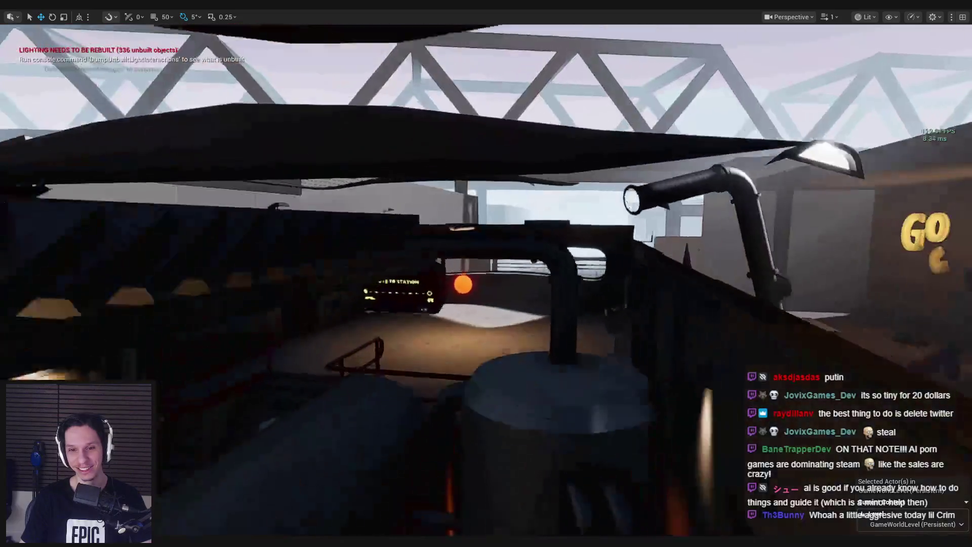
pyautogui.scroll(10, 486, 273)
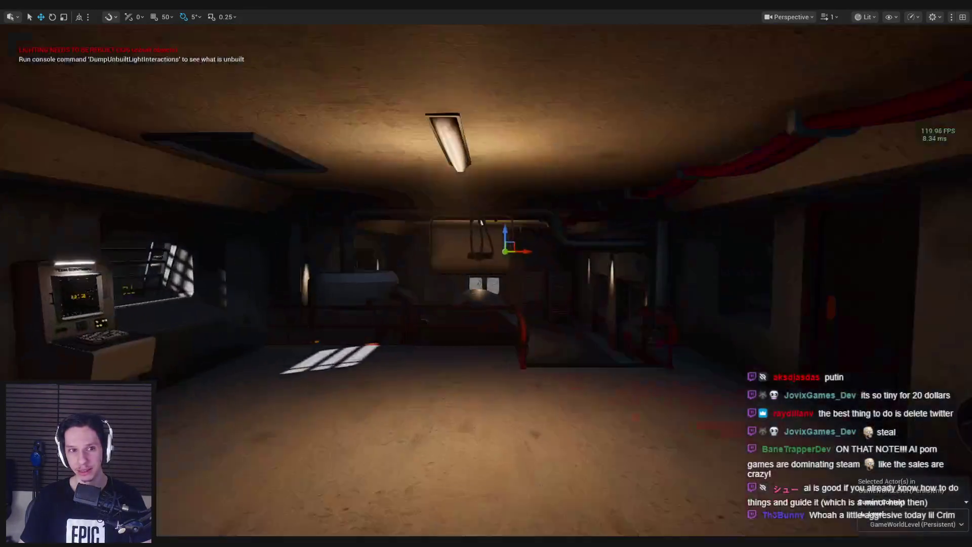
pyautogui.moveTo(657, 280); pyautogui.dragTo(623, 282)
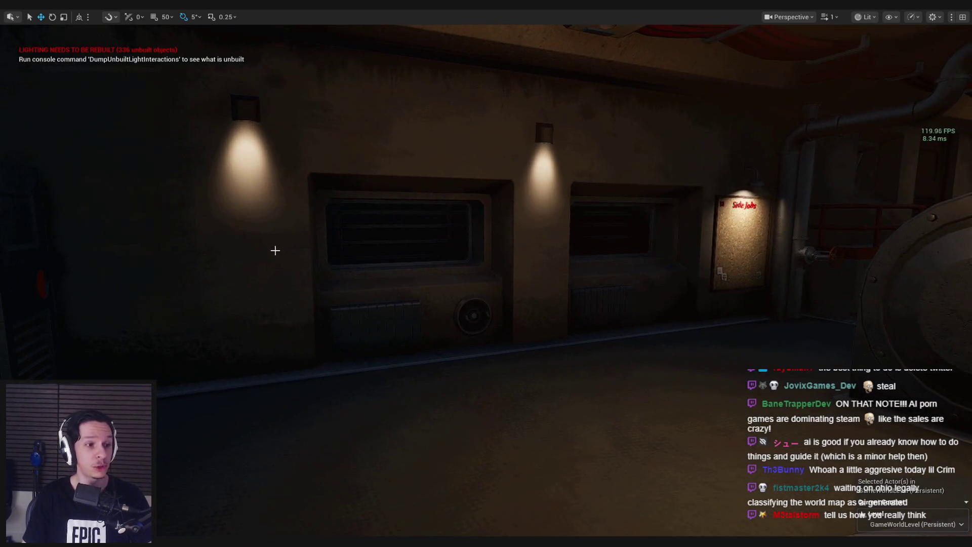
# Fly out to the grey train car's exterior and back into its machine room
pyautogui.moveTo(273, 250); pyautogui.dragTo(253, 228)
pyautogui.moveTo(403, 282)
pyautogui.mouseDown()
pyautogui.moveTo(403, 274)
pyautogui.moveTo(418, 284)
pyautogui.moveTo(418, 273)
pyautogui.mouseUp()
pyautogui.moveTo(483, 309); pyautogui.dragTo(483, 288)
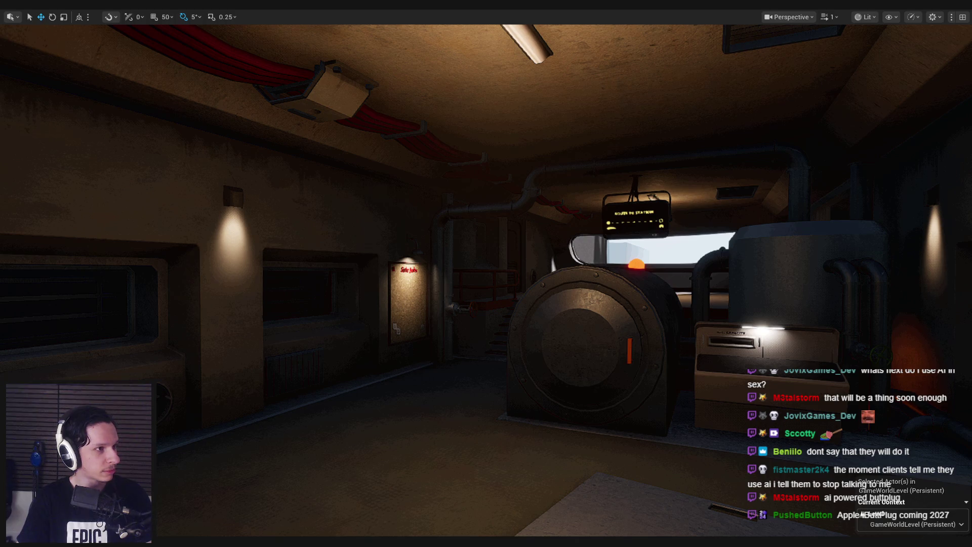
# Restore the viewport stats and fly down onto the open floor panel with red pipes
pyautogui.hotkey('alt', 'p')
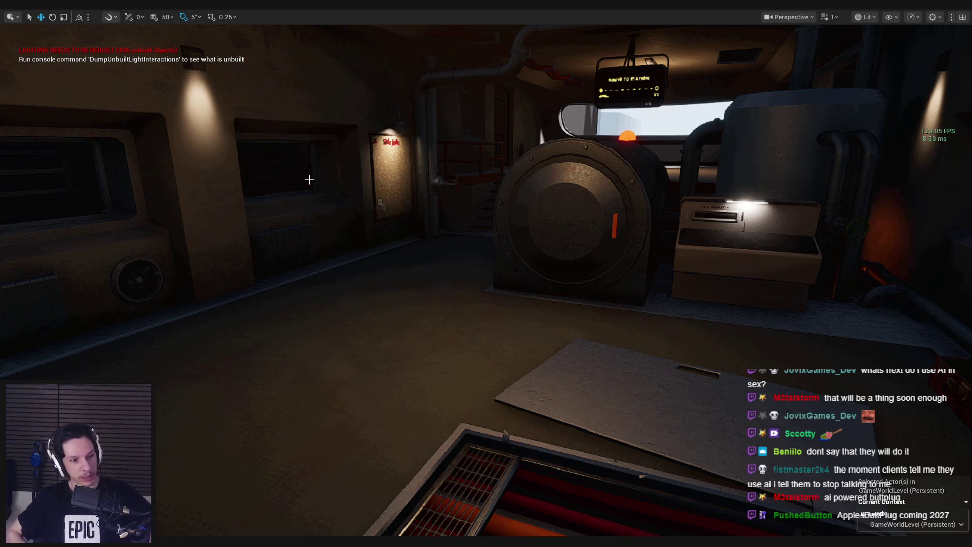
pyautogui.scroll(2, 349, 175)
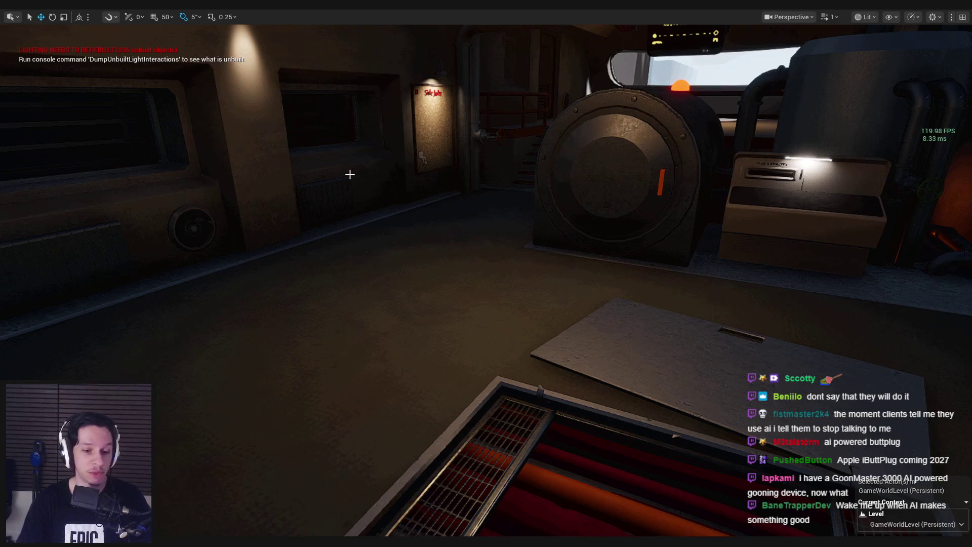
pyautogui.scroll(2, 373, 405)
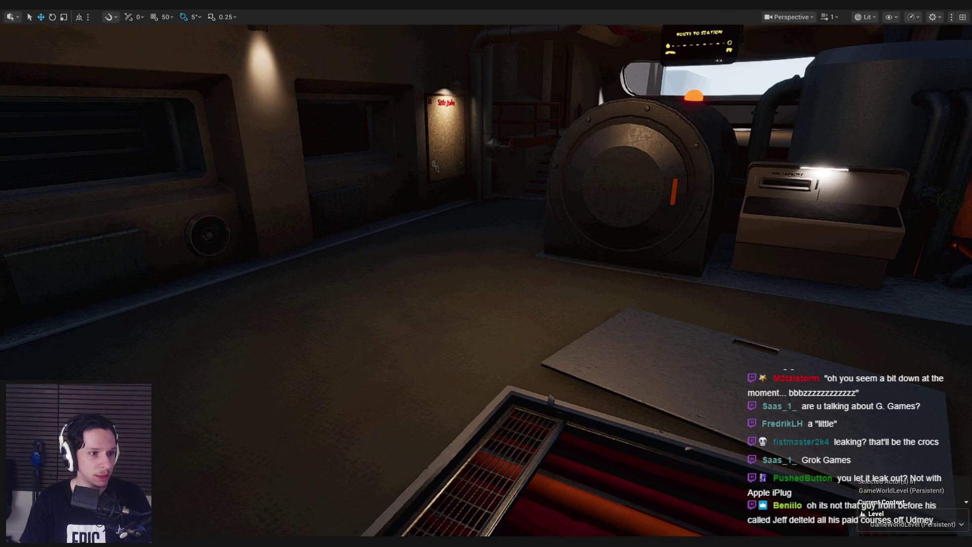
pyautogui.press('Left')
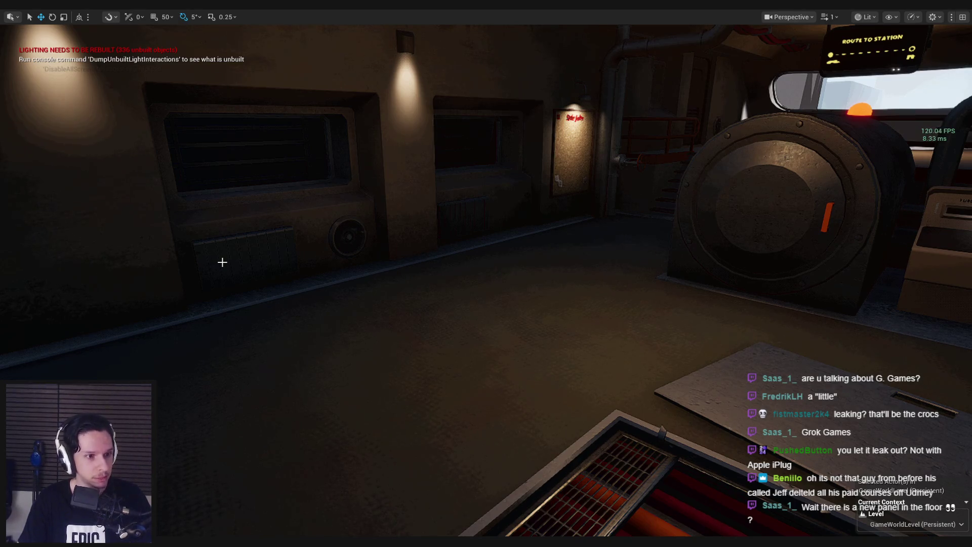
pyautogui.moveTo(226, 239); pyautogui.dragTo(225, 239)
pyautogui.scroll(-3, 226, 239)
pyautogui.scroll(2, 226, 238)
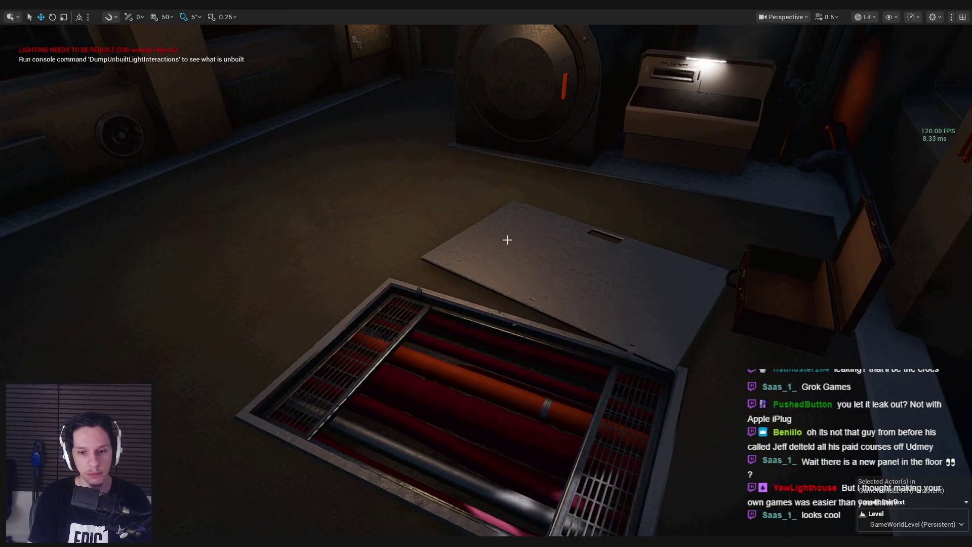
# Start a play test, pick up the crate, and walk toward the round engine door
pyautogui.hotkey('alt', 'p')
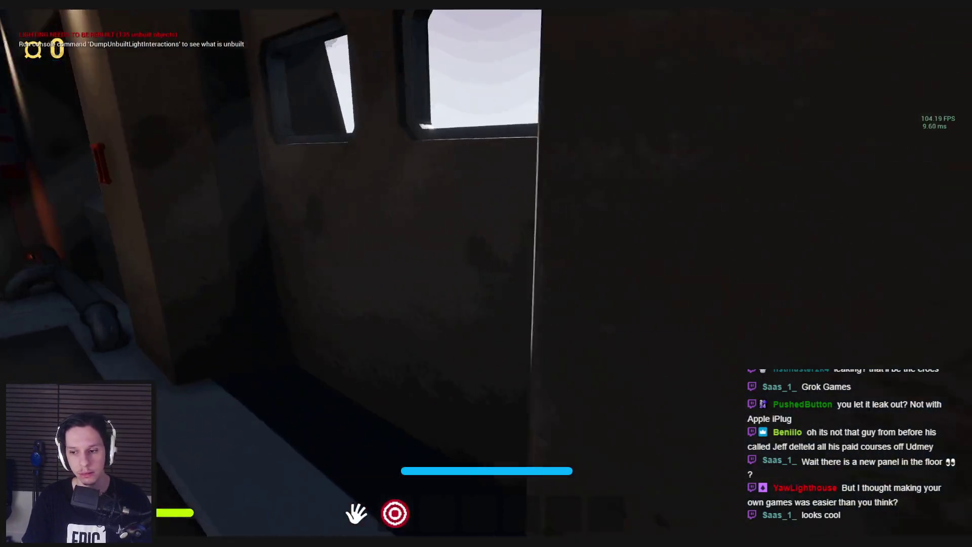
pyautogui.press('e')
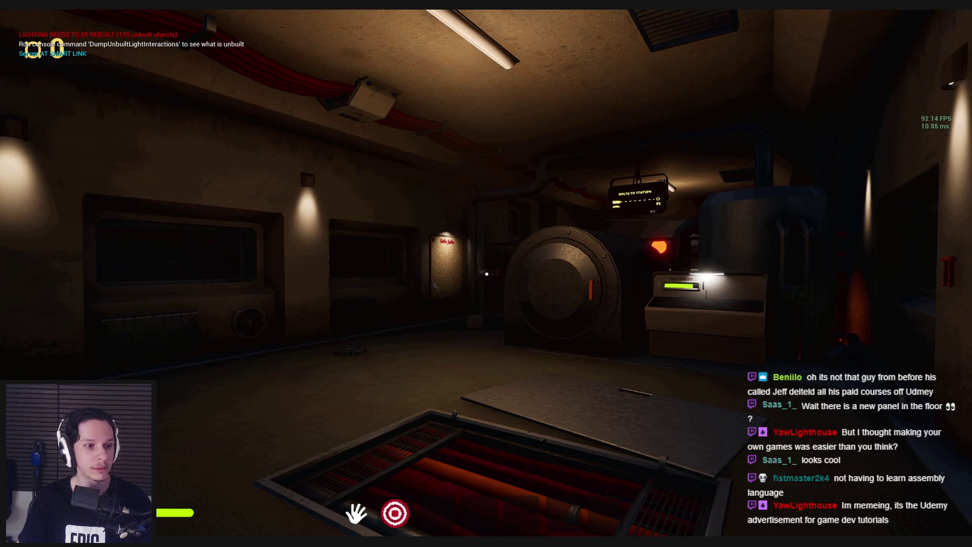
pyautogui.press('w')
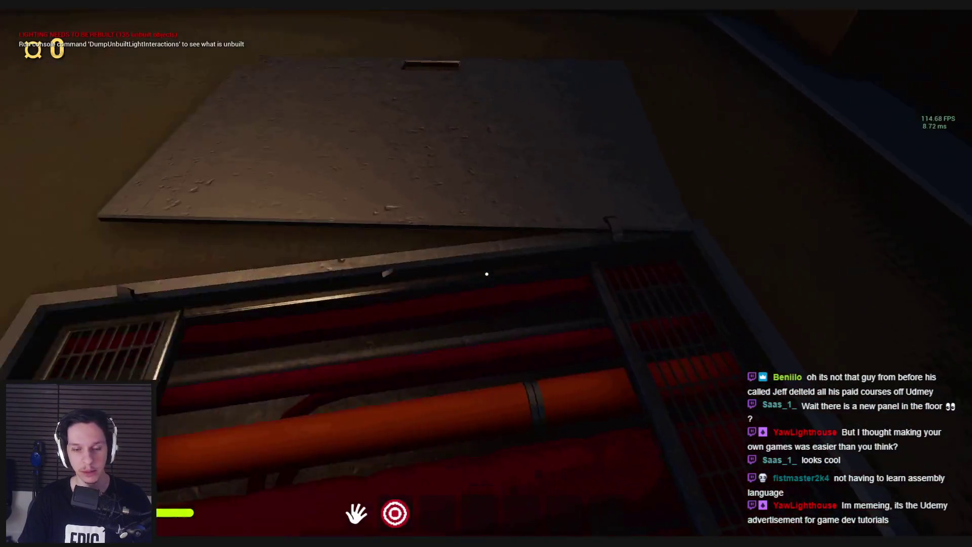
# Open and close the floor lid over the pipe pit several times
pyautogui.press('e')
pyautogui.press('e')
pyautogui.press('e')
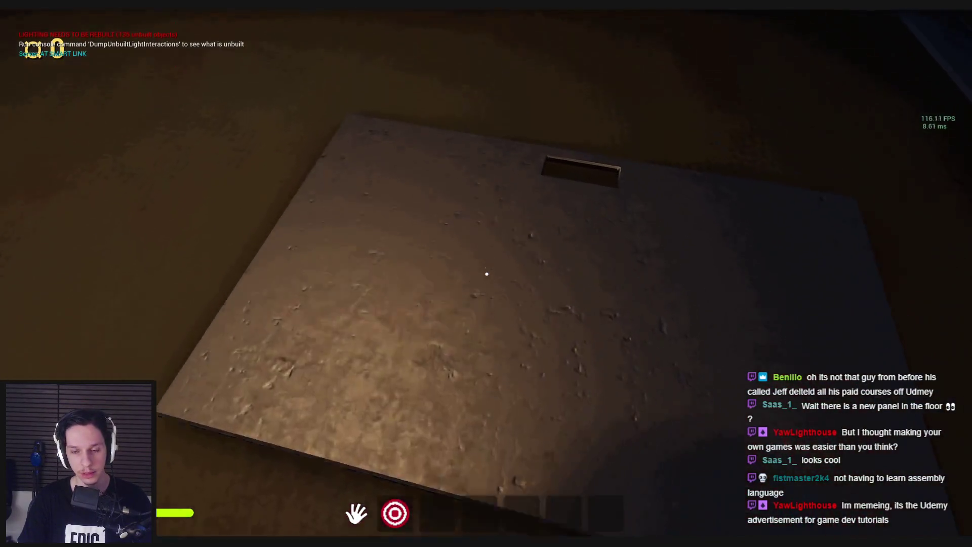
pyautogui.press('e')
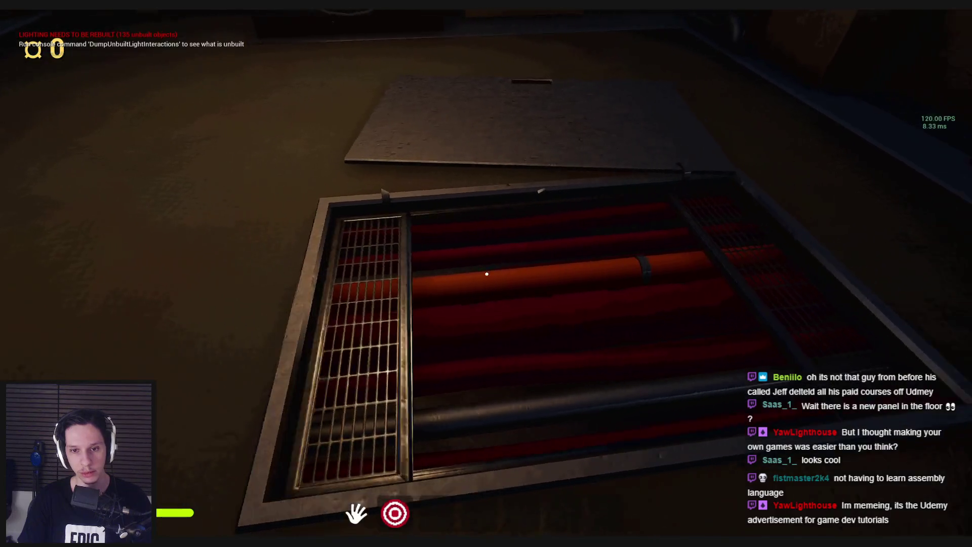
pyautogui.press('e')
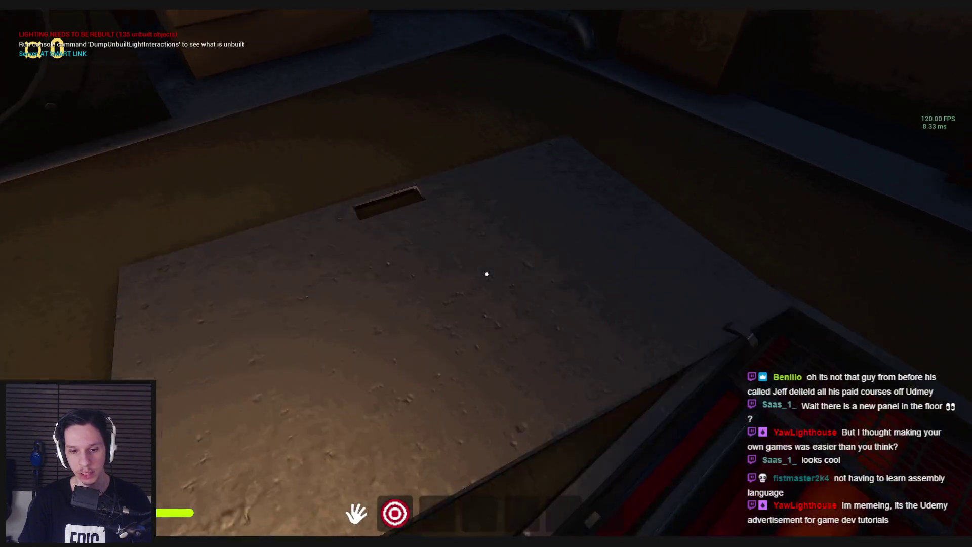
pyautogui.press('e')
pyautogui.press('e')
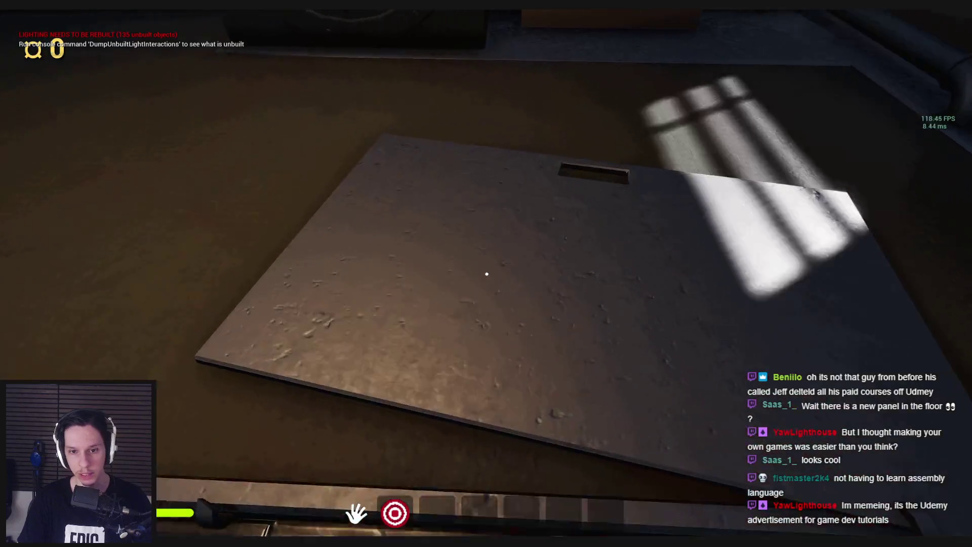
pyautogui.press('e')
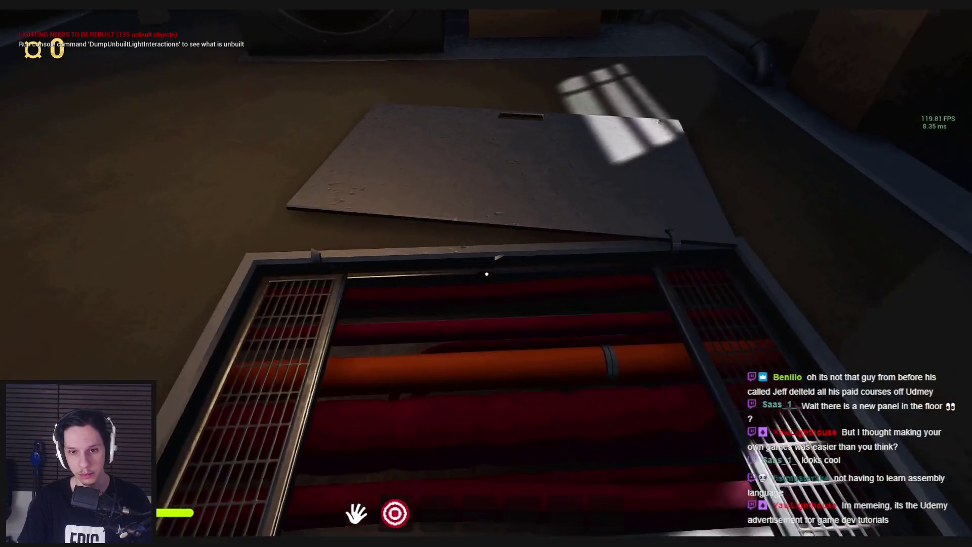
pyautogui.press('e')
pyautogui.press('e')
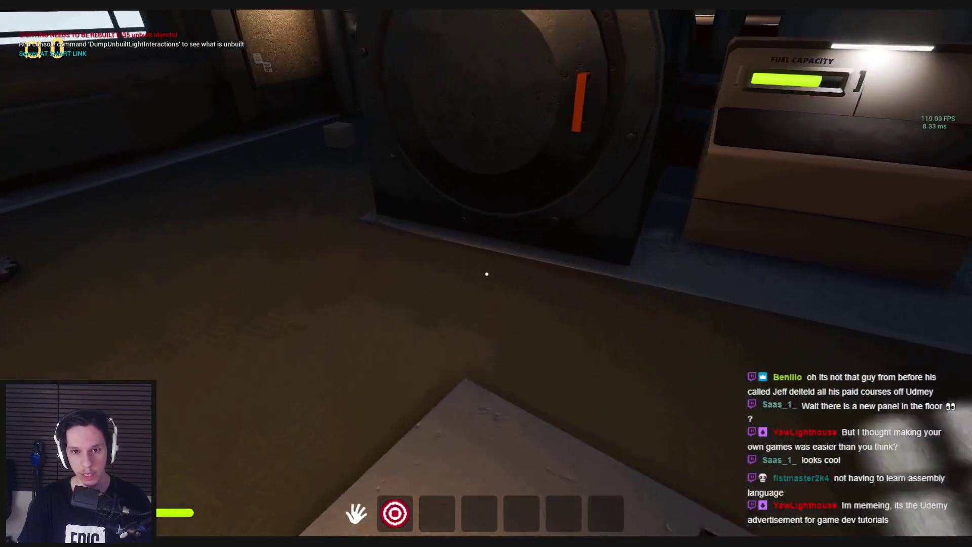
# Turn the red pipe valve, open the red-button locker, then walk back to the engine
pyautogui.press('w')
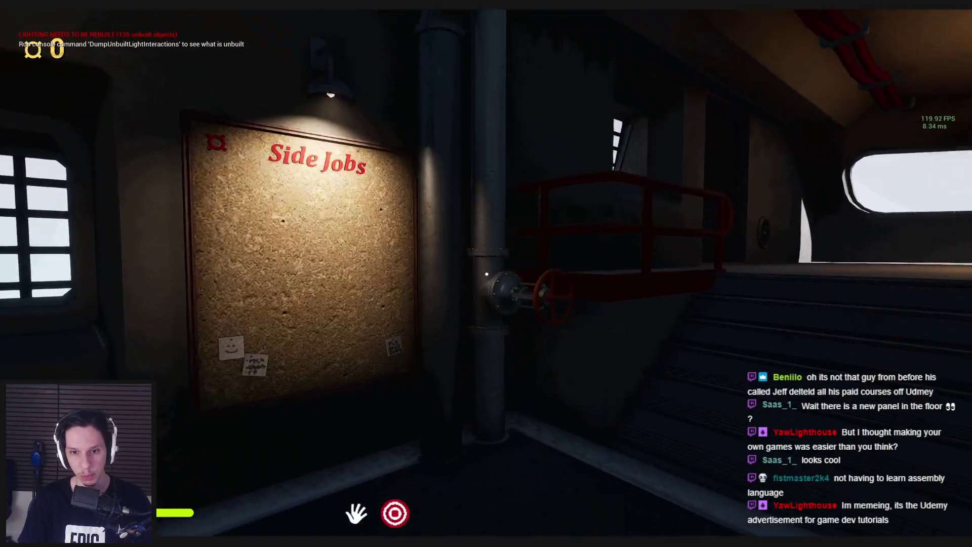
pyautogui.press('e')
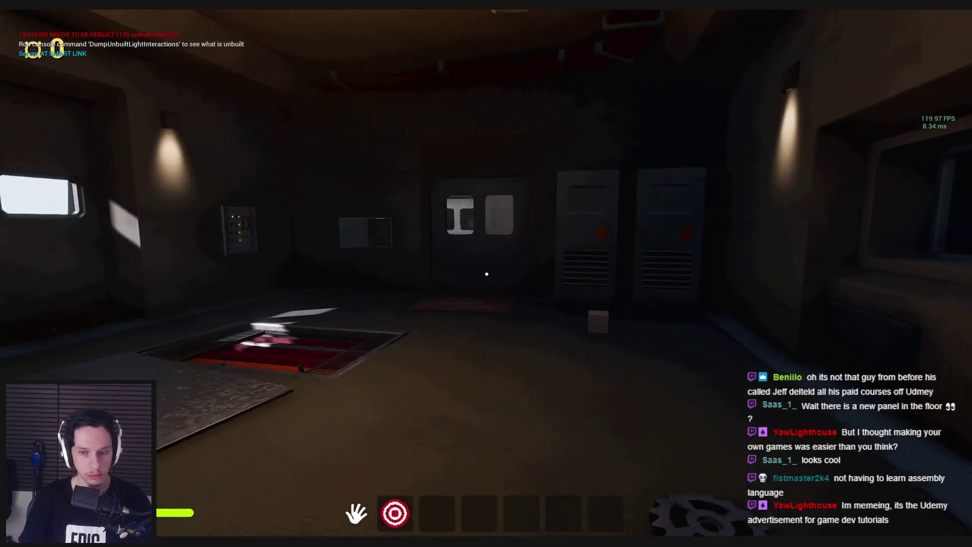
pyautogui.press('w')
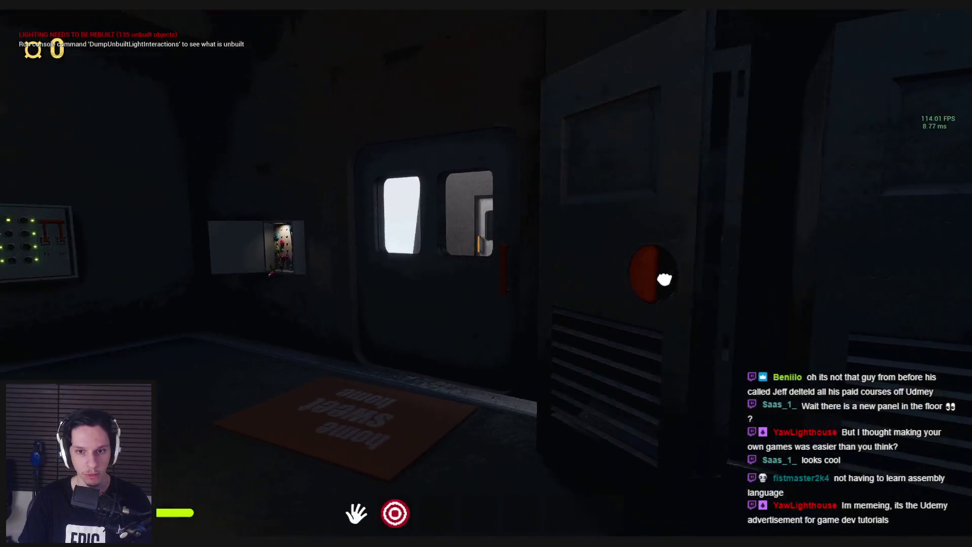
pyautogui.press('e')
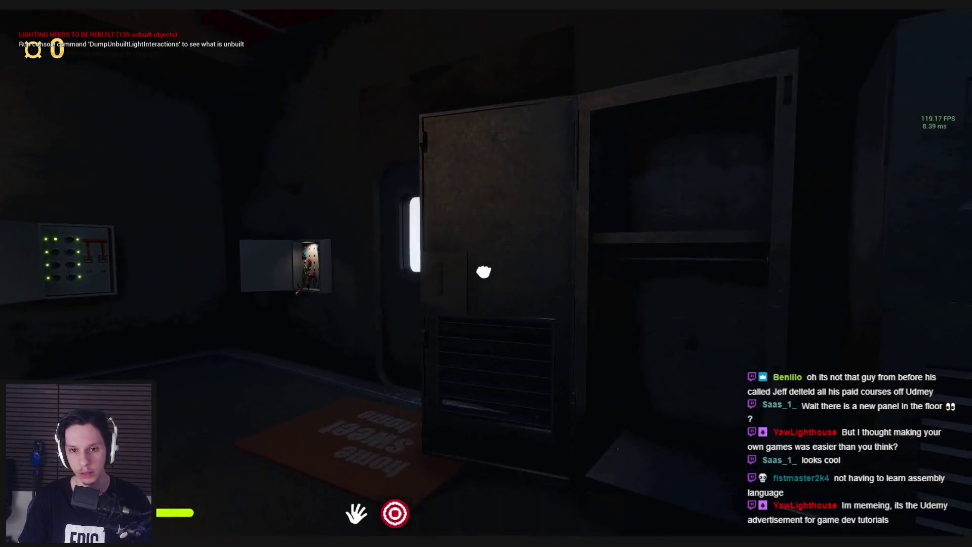
pyautogui.press('s')
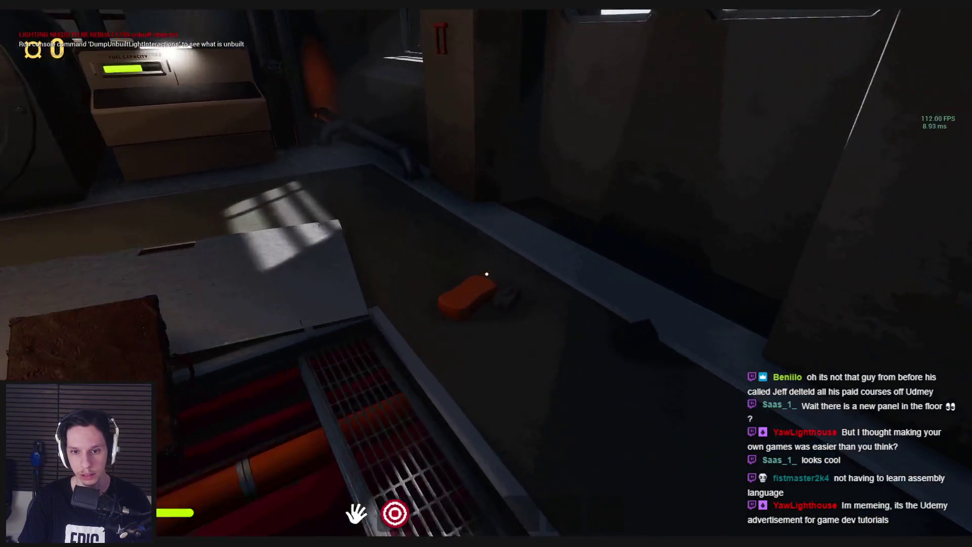
pyautogui.press('w')
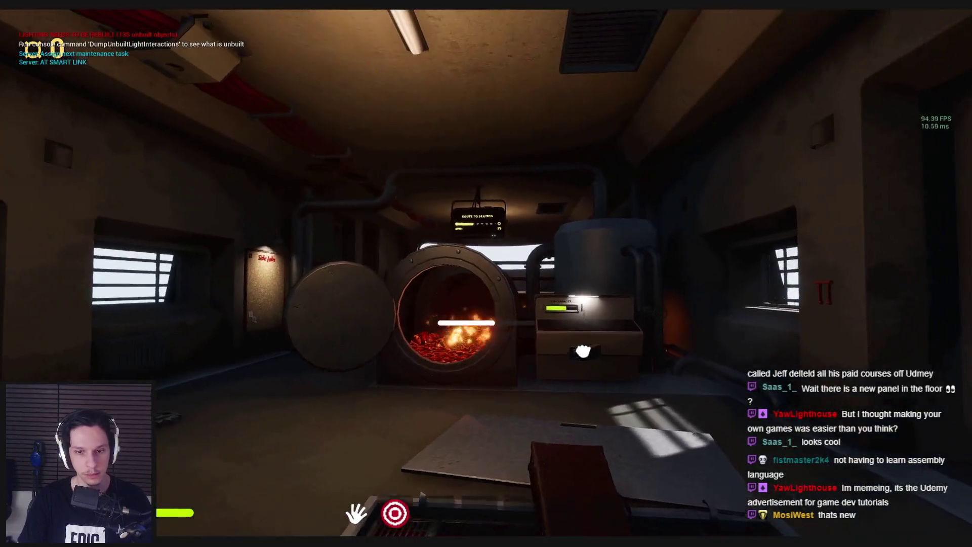
# Close the furnace lid, lift the box out of the floor hatch, then let it go
pyautogui.press('s')
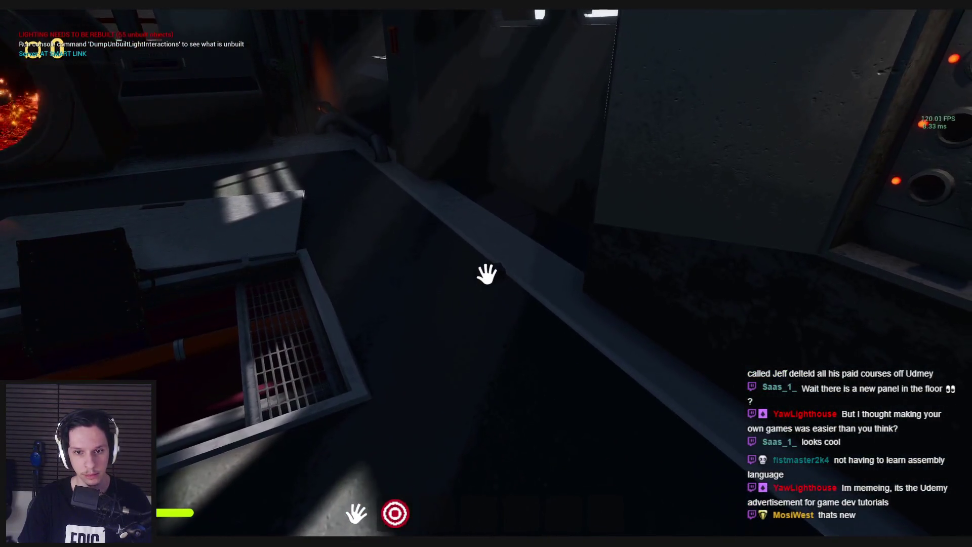
pyautogui.press('s')
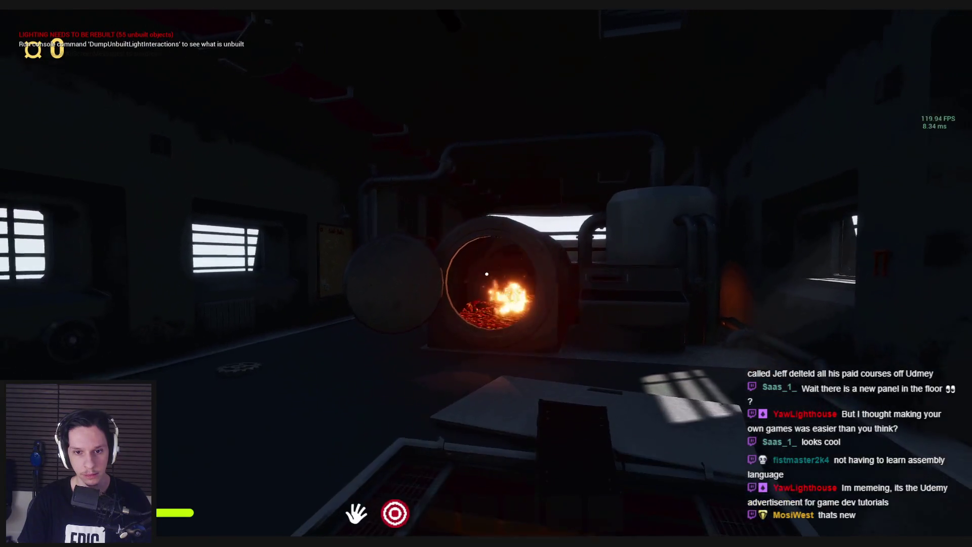
pyautogui.press('e')
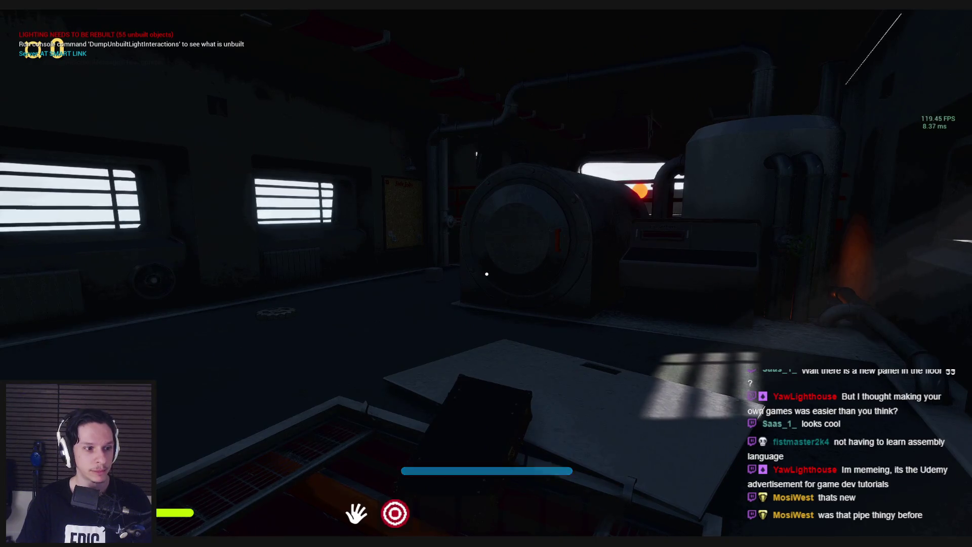
pyautogui.press('e')
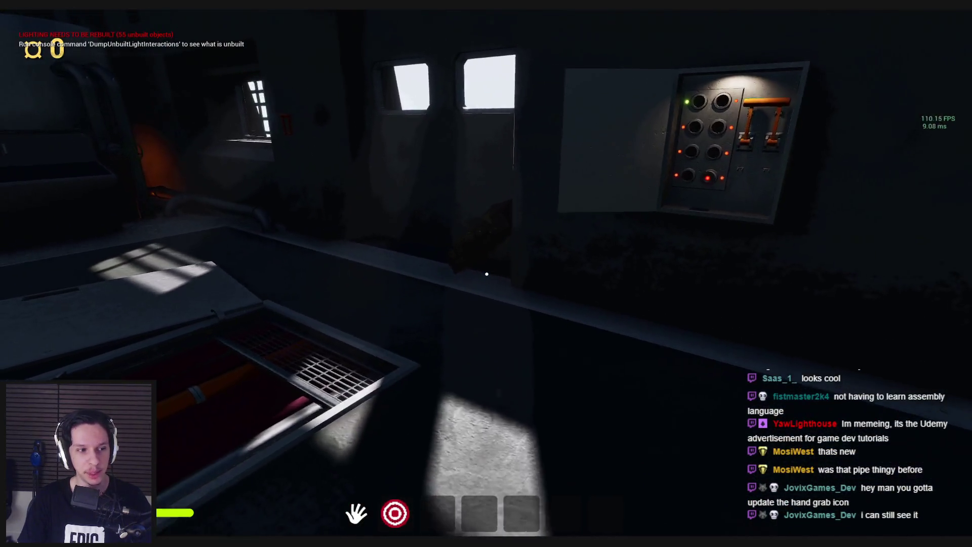
pyautogui.press('s')
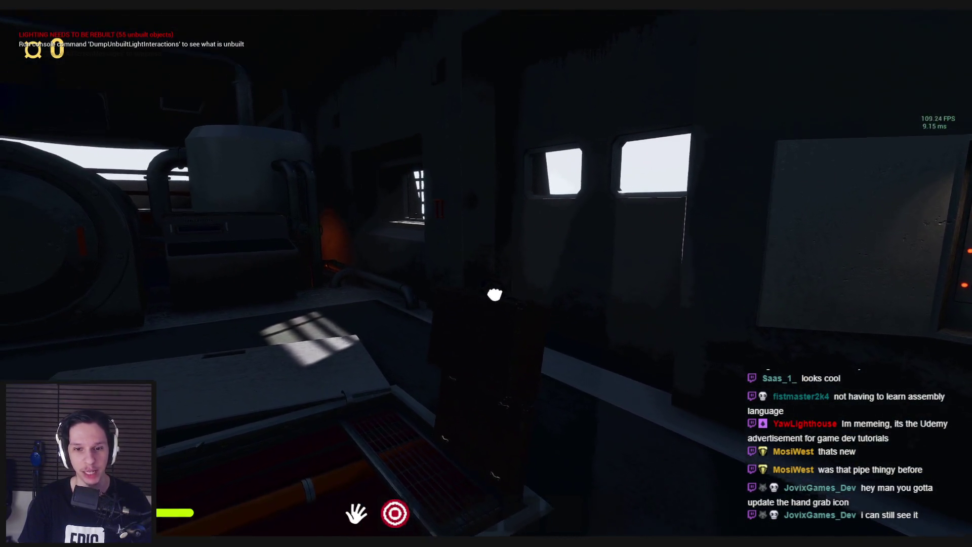
pyautogui.press('w')
pyautogui.moveTo(487, 274)
pyautogui.mouseDown()
pyautogui.moveTo(471, 289)
pyautogui.moveTo(485, 260)
pyautogui.moveTo(487, 273)
pyautogui.mouseUp()
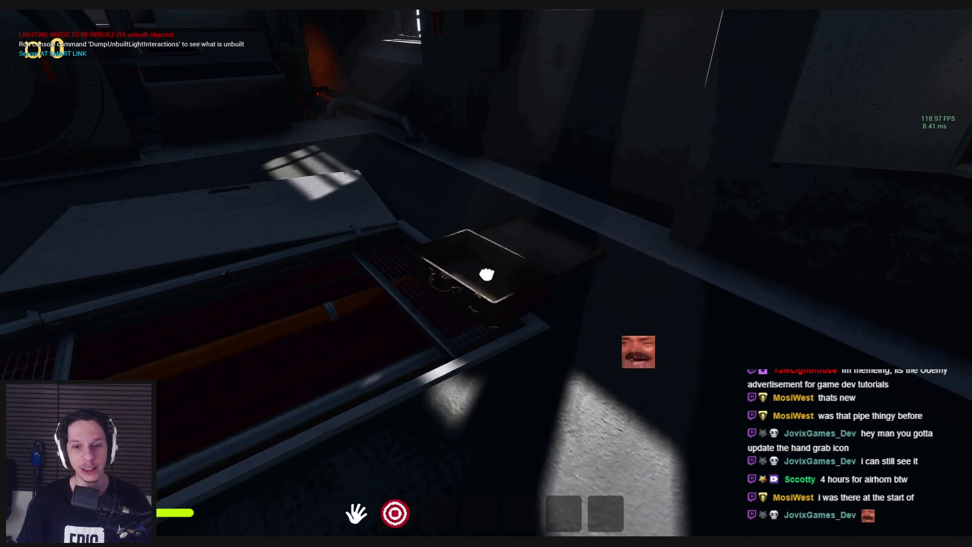
pyautogui.moveTo(486, 273); pyautogui.dragTo(487, 273)
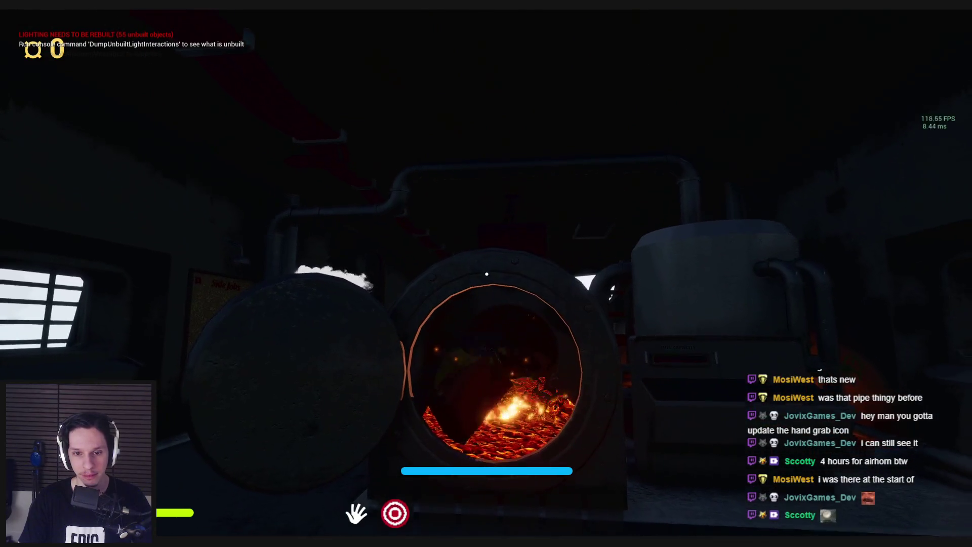
# Walk up to the furnace, shut its door, and stop the play session
pyautogui.press('w')
pyautogui.click(349, 248)
pyautogui.press('s')
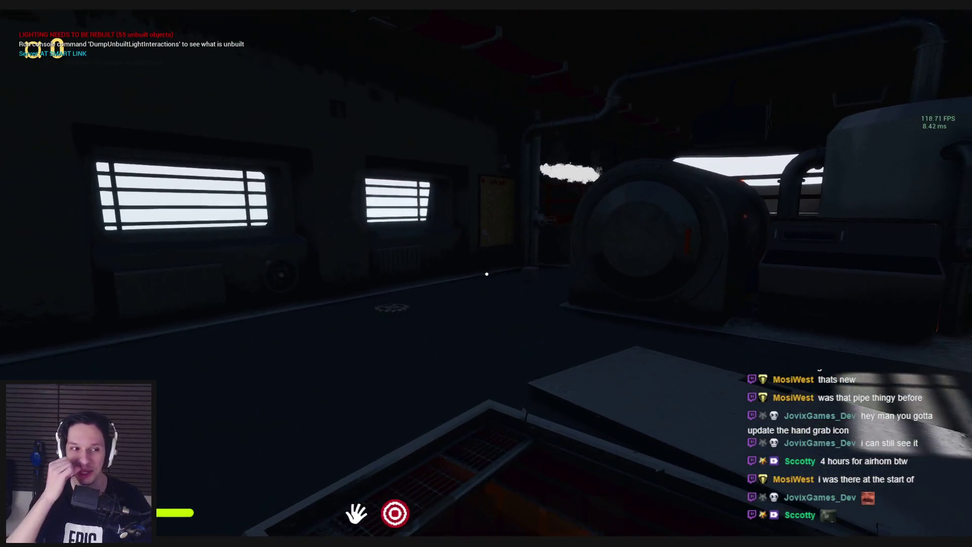
pyautogui.press('Escape')
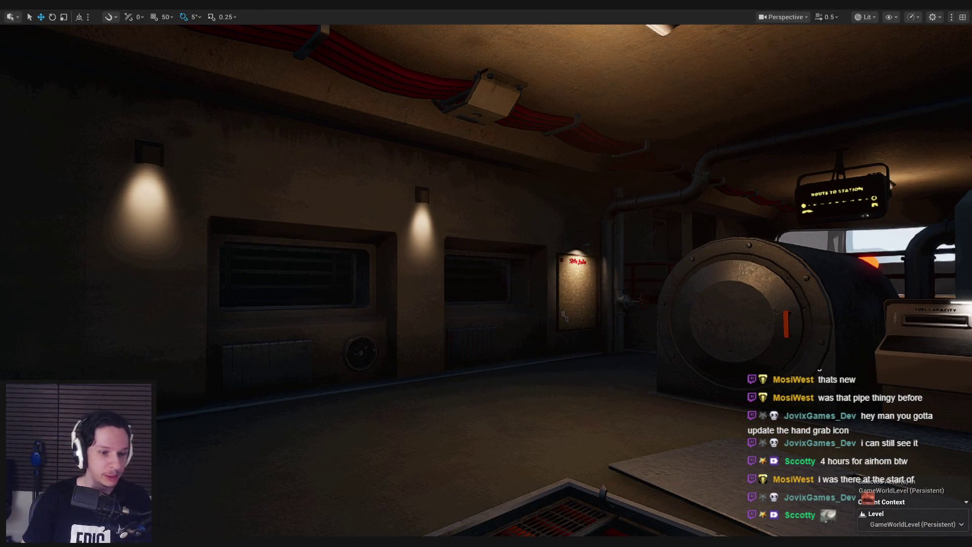
pyautogui.moveTo(231, 542)
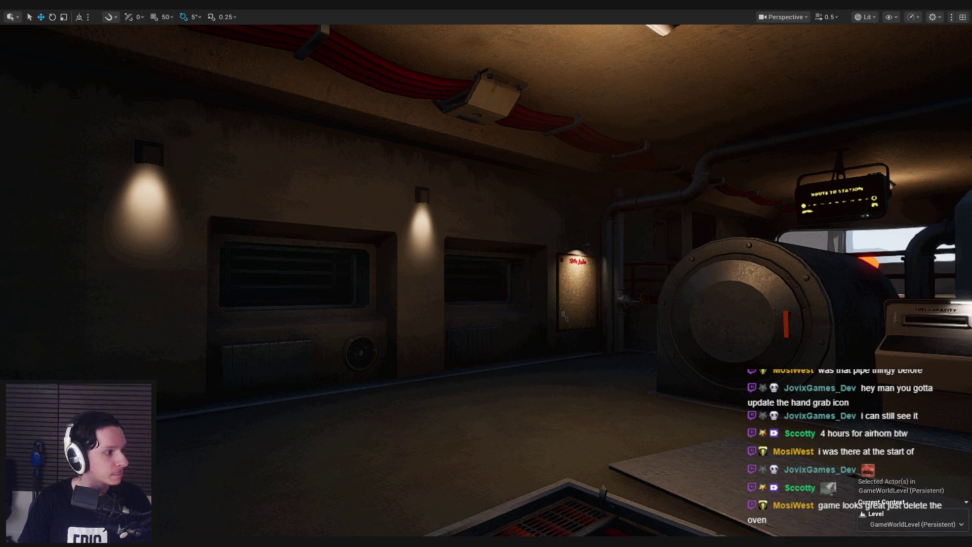
pyautogui.click(54, 215)
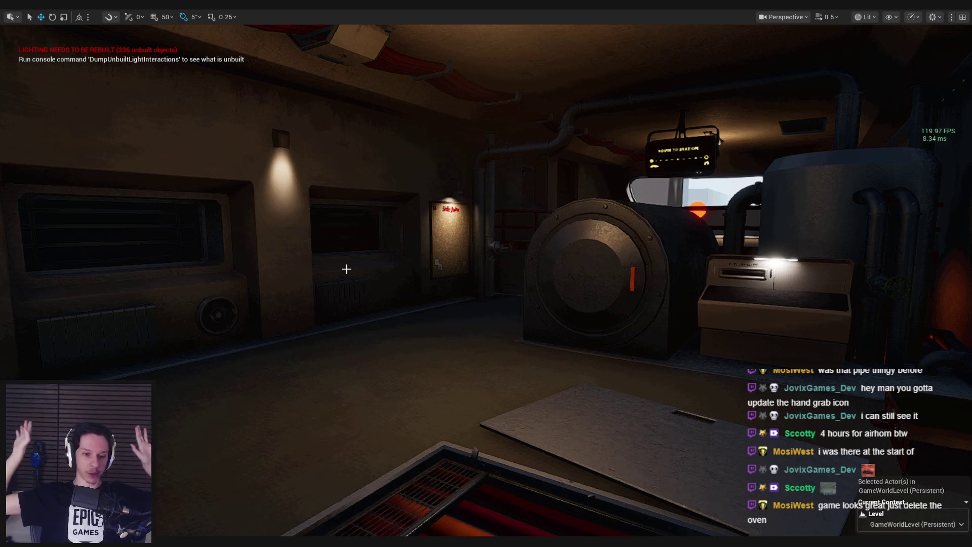
pyautogui.press('a')
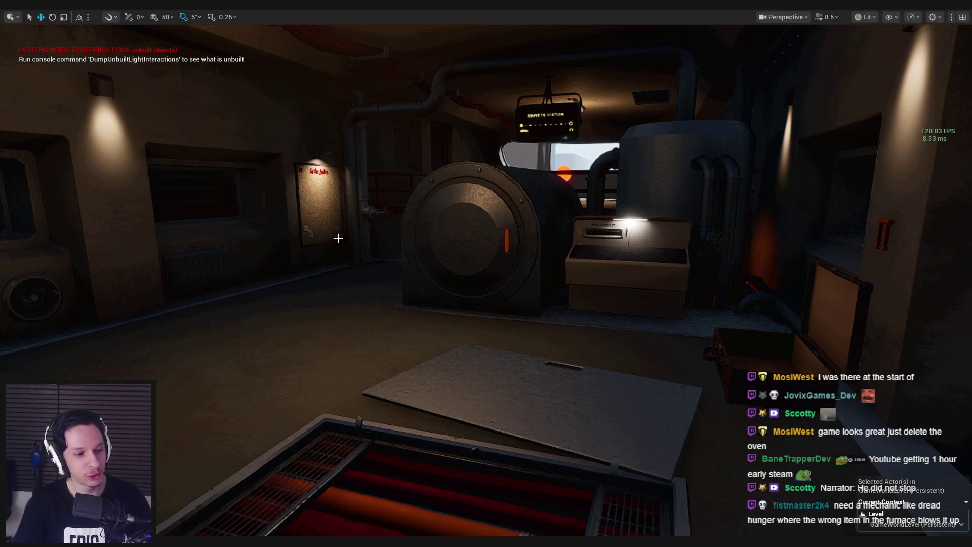
pyautogui.scroll(5, 331, 240)
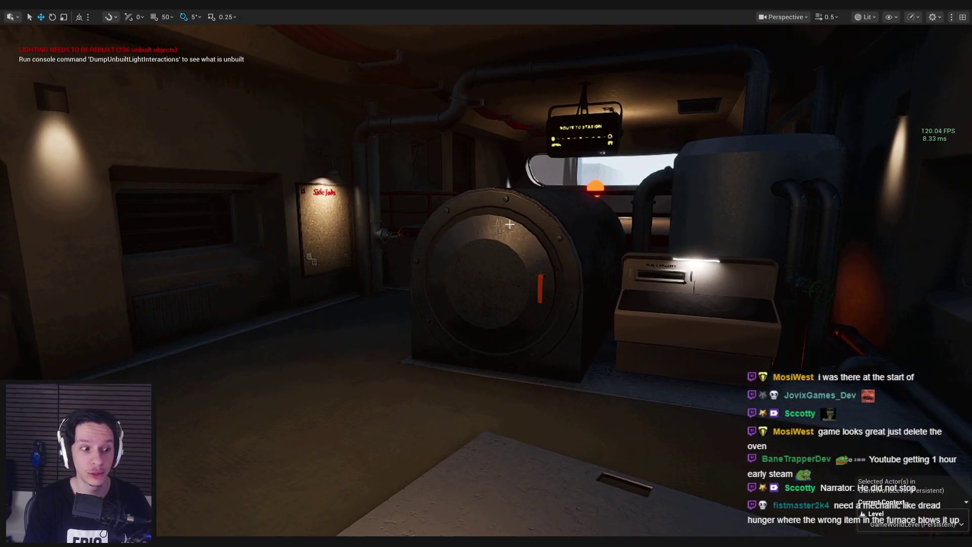
pyautogui.hotkey('alt', 'p')
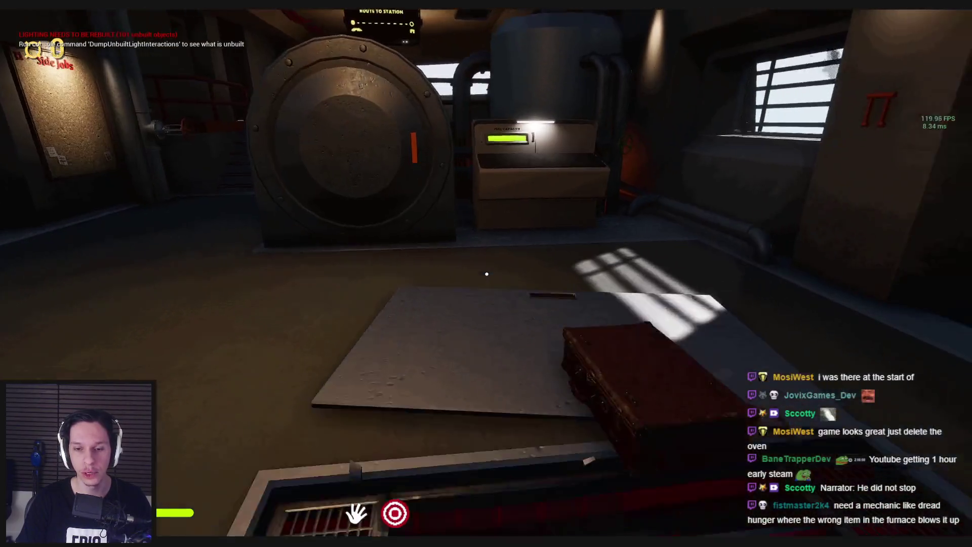
# Walk toward the furnace and open the left locker to reveal the extinguisher
pyautogui.press('s')
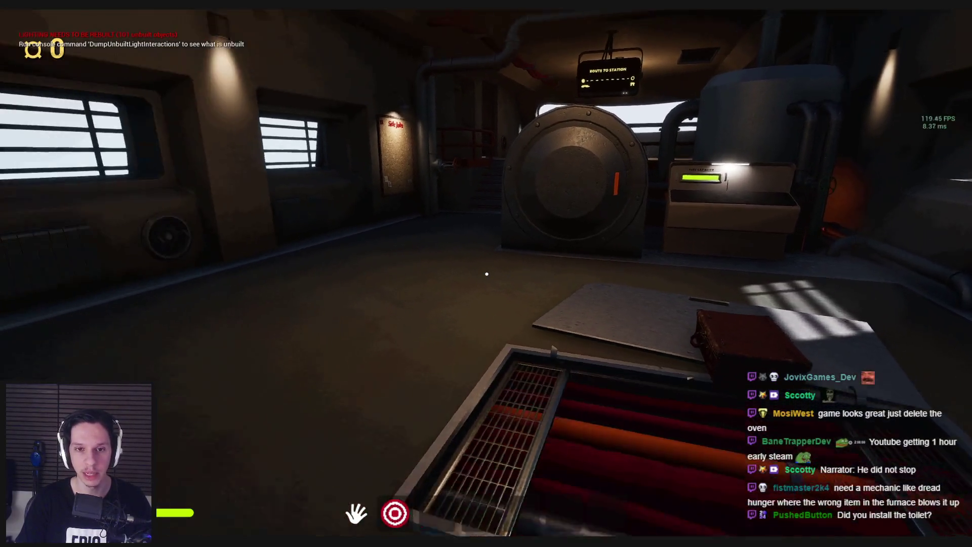
pyautogui.press('w')
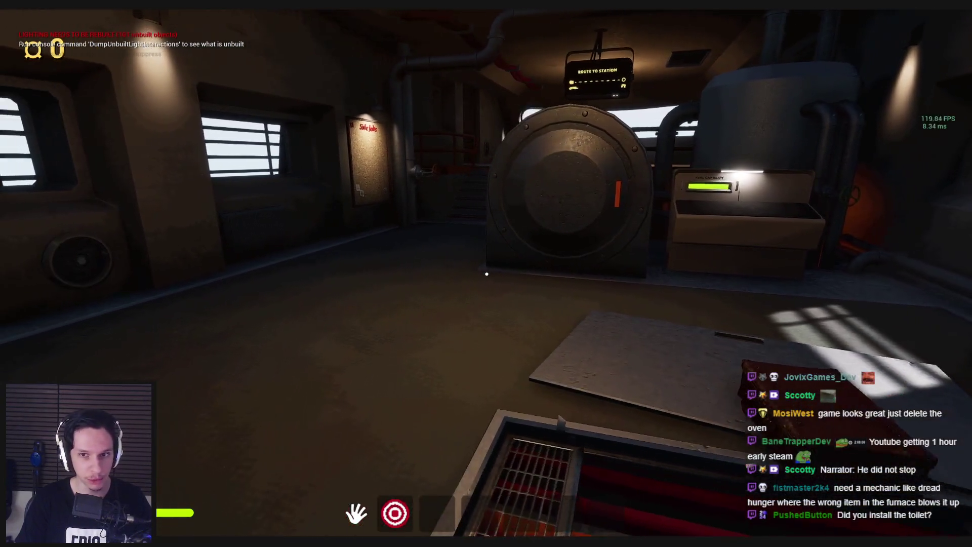
pyautogui.press('w')
pyautogui.press('w')
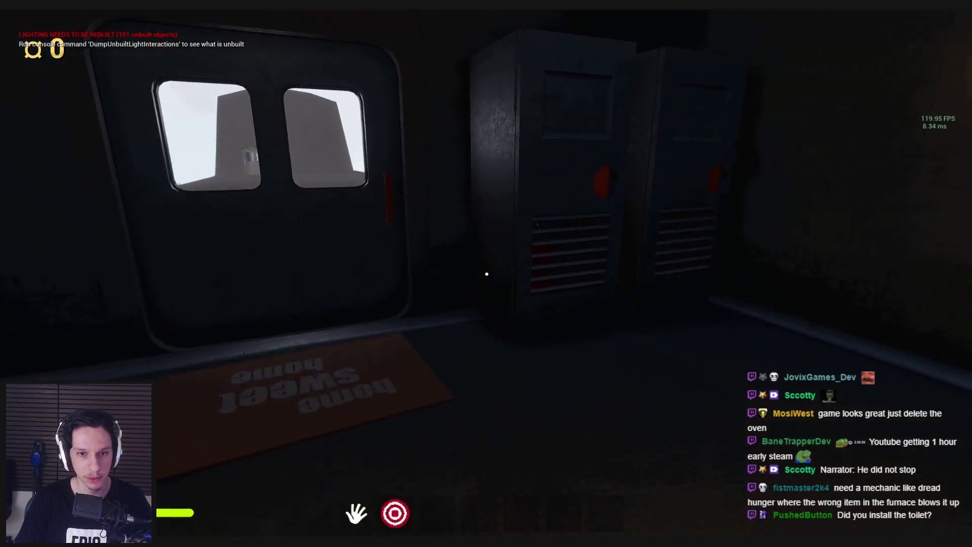
pyautogui.press('s')
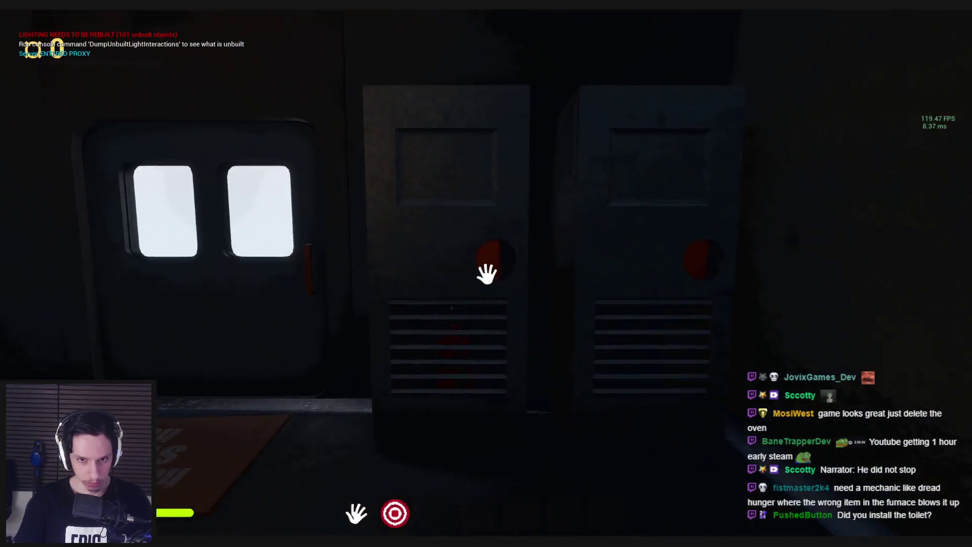
pyautogui.click(523, 257)
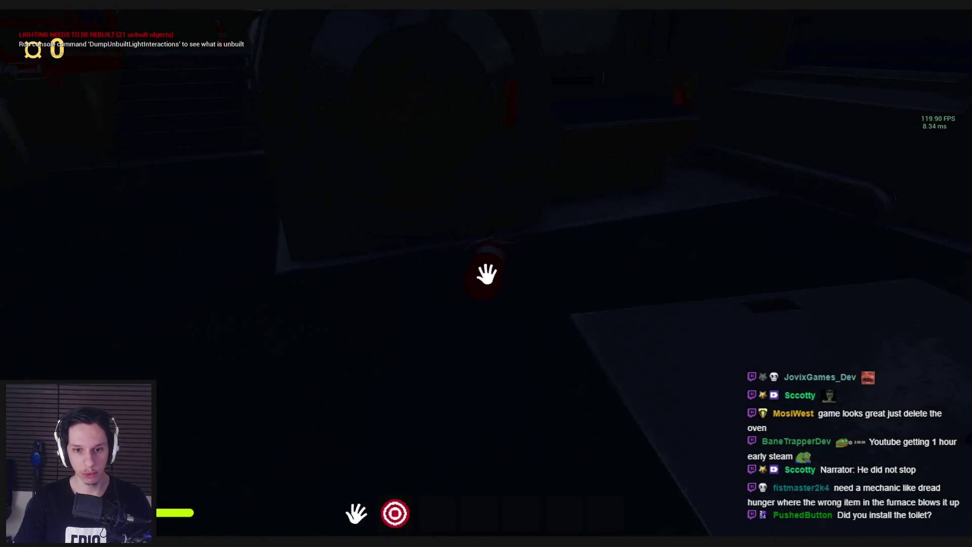
# Equip the crank from hotbar slot 2, approach the glowing furnace, and end play
pyautogui.press('s')
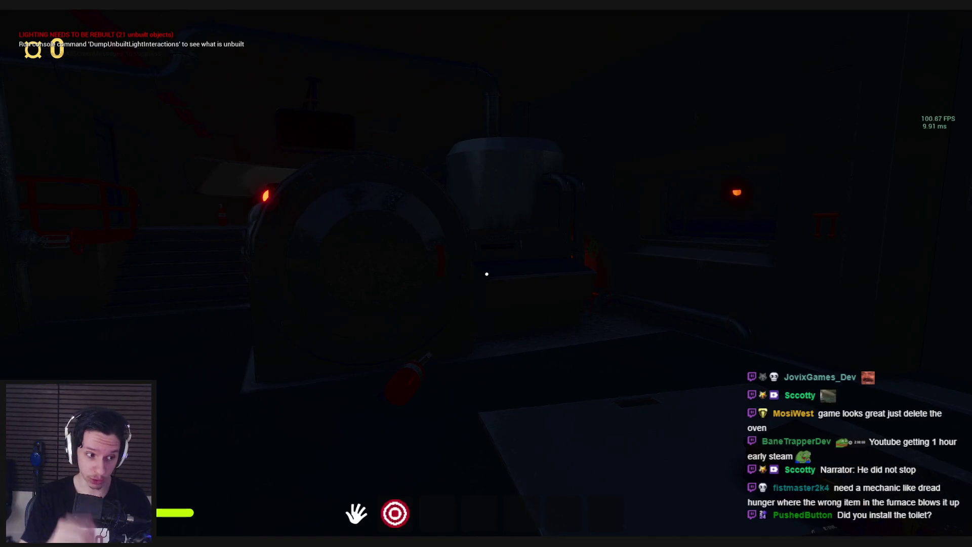
pyautogui.press('w')
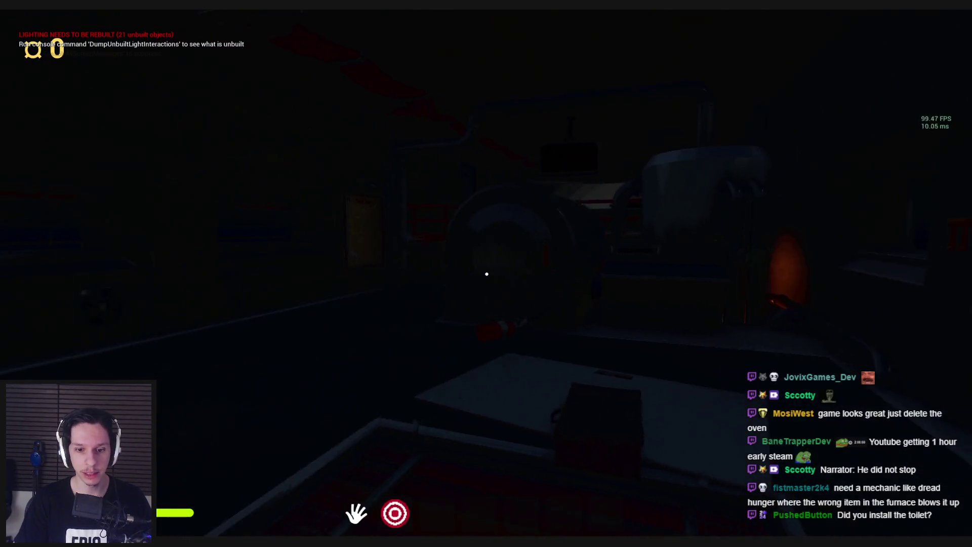
pyautogui.press('2')
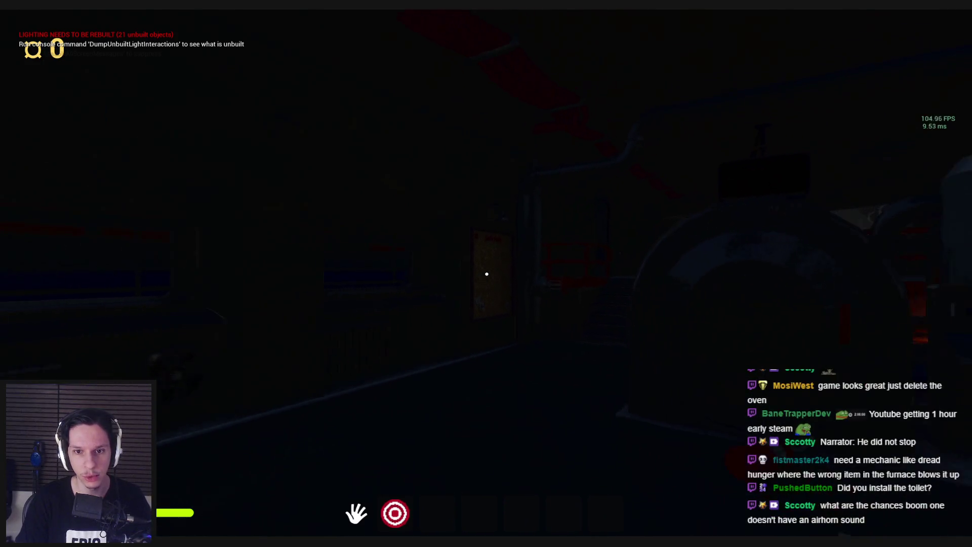
pyautogui.press('shift')
pyautogui.press('w')
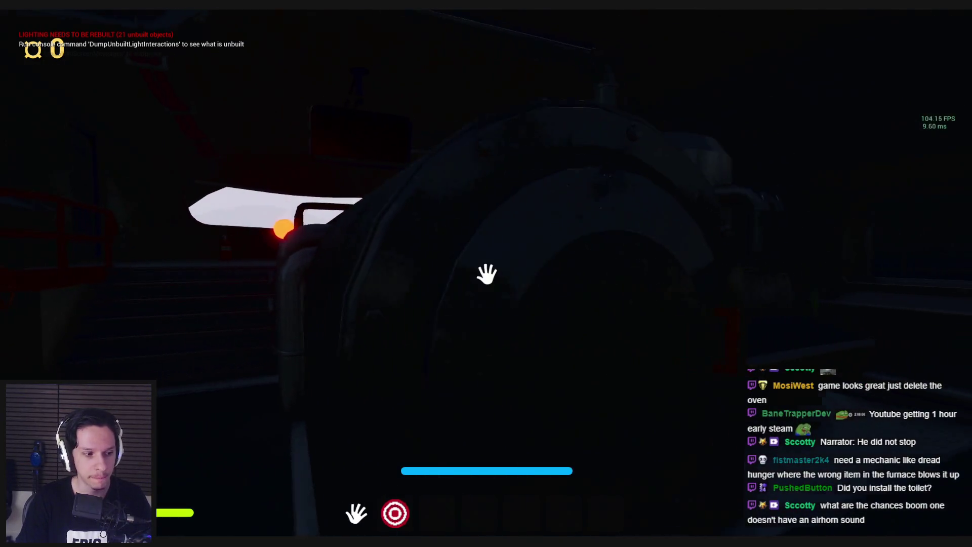
pyautogui.press('Escape')
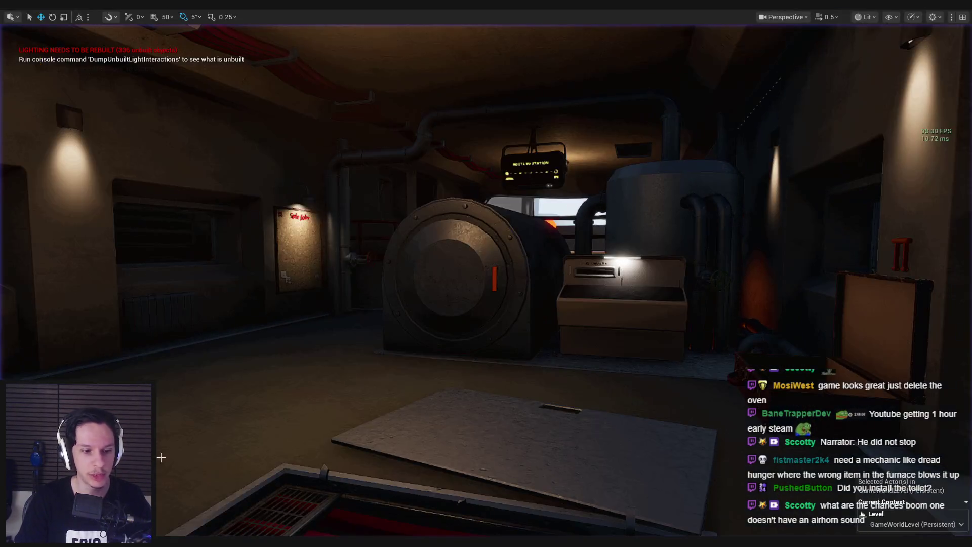
# Search the BOOM ONE sound library for 'horn' in File Explorer
pyautogui.press('super+e')
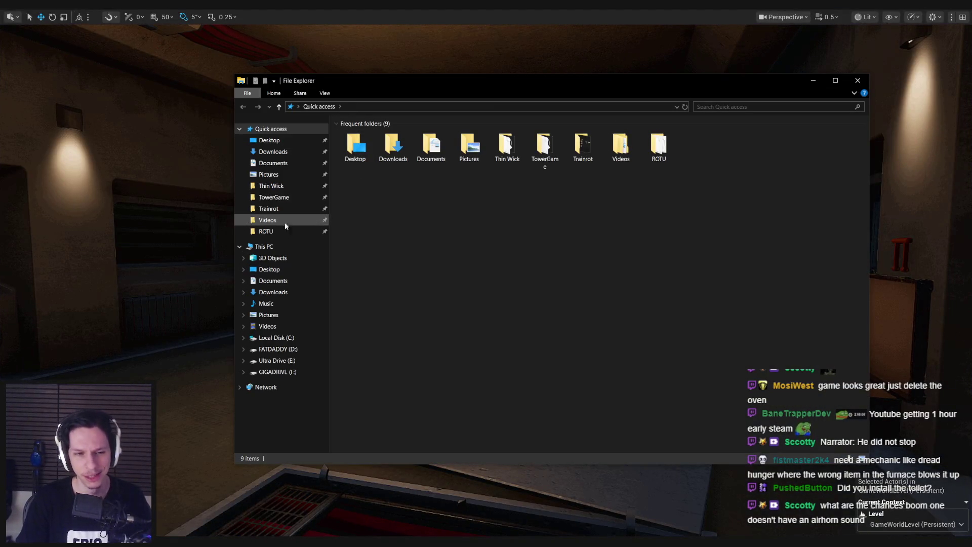
pyautogui.press('super+Down')
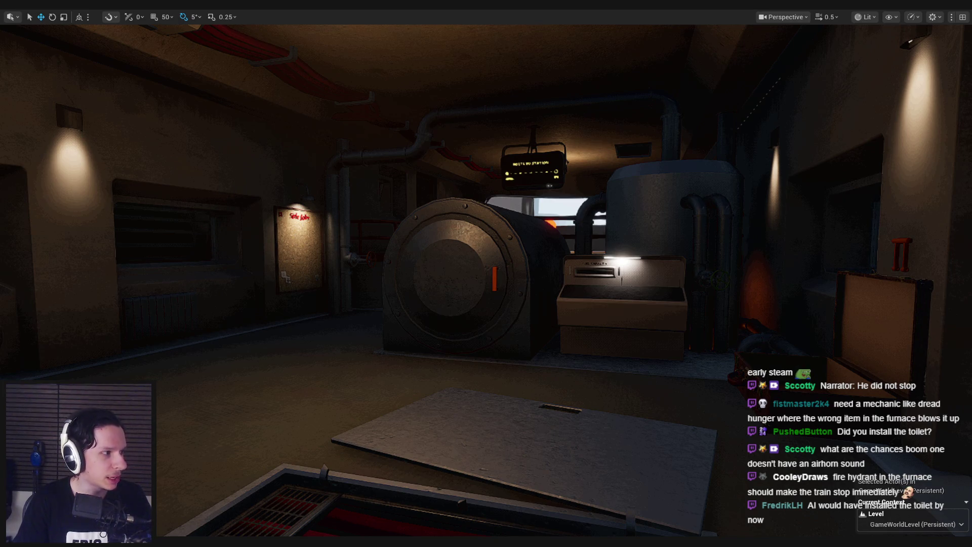
pyautogui.hotkey('alt', 'Tab')
pyautogui.click(681, 106)
pyautogui.write('horn')
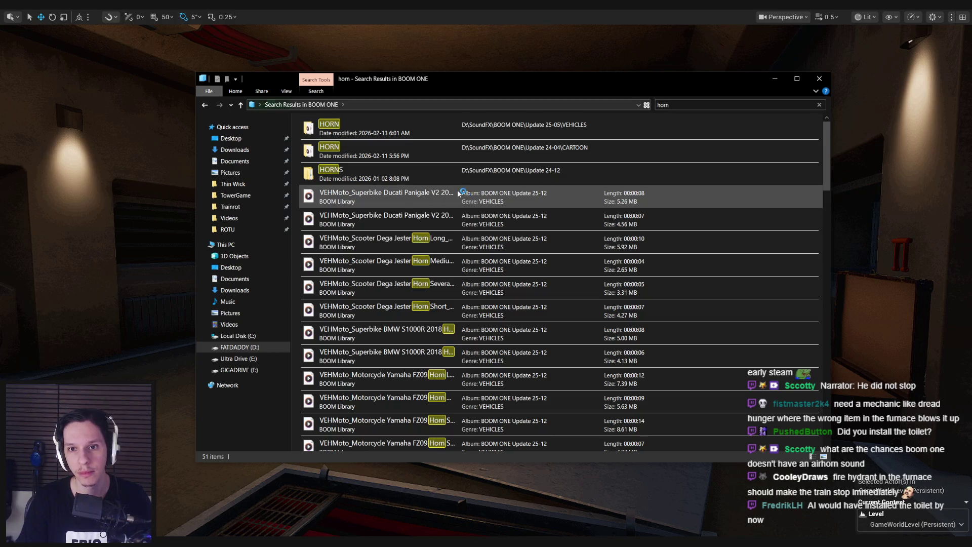
# Open the HORN folder, widen the Name column, and play Fire Truck Horn Single Interior
pyautogui.doubleClick(432, 214)
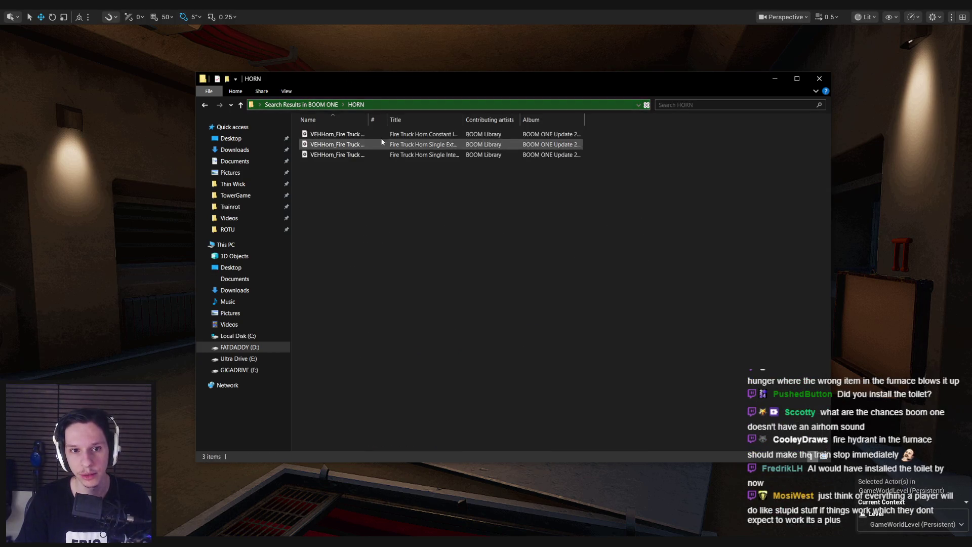
pyautogui.moveTo(369, 120); pyautogui.dragTo(522, 122)
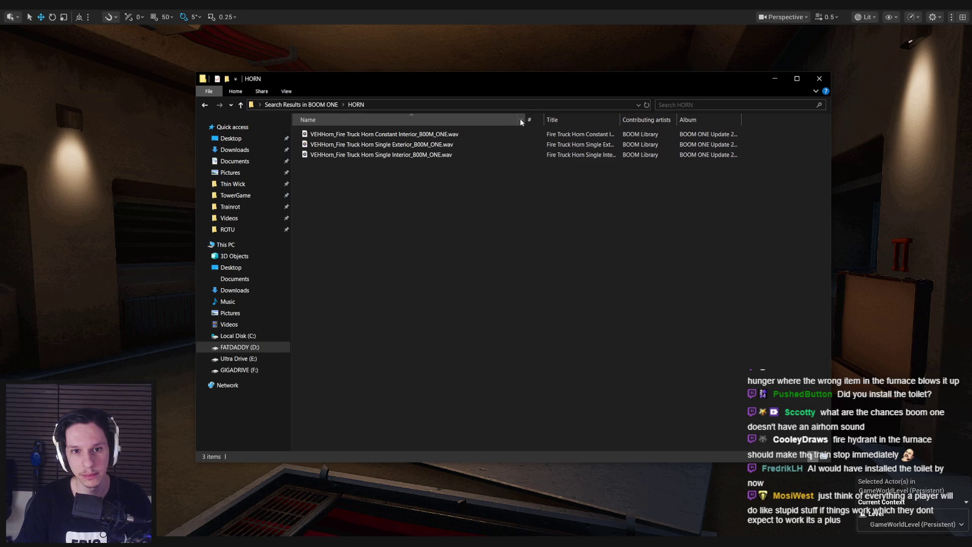
pyautogui.click(420, 154)
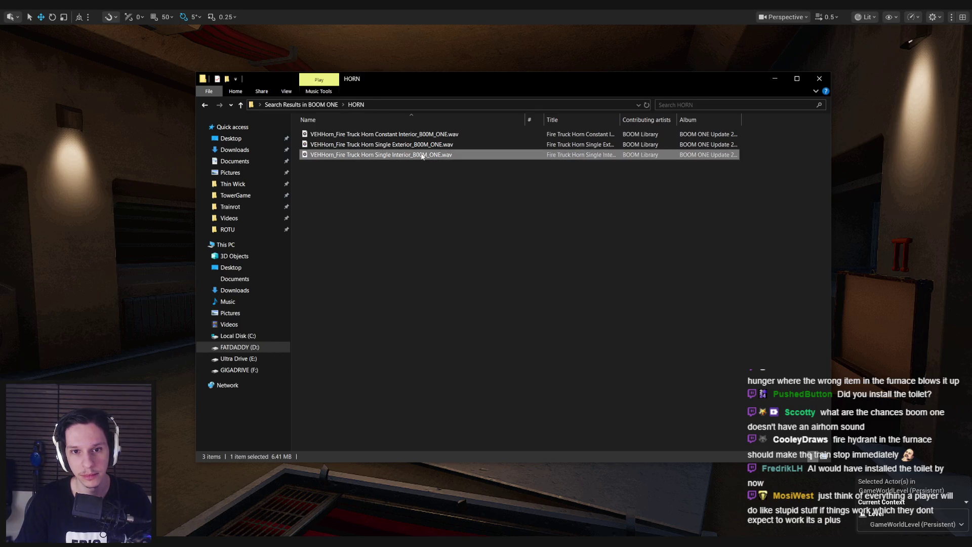
pyautogui.press('Return')
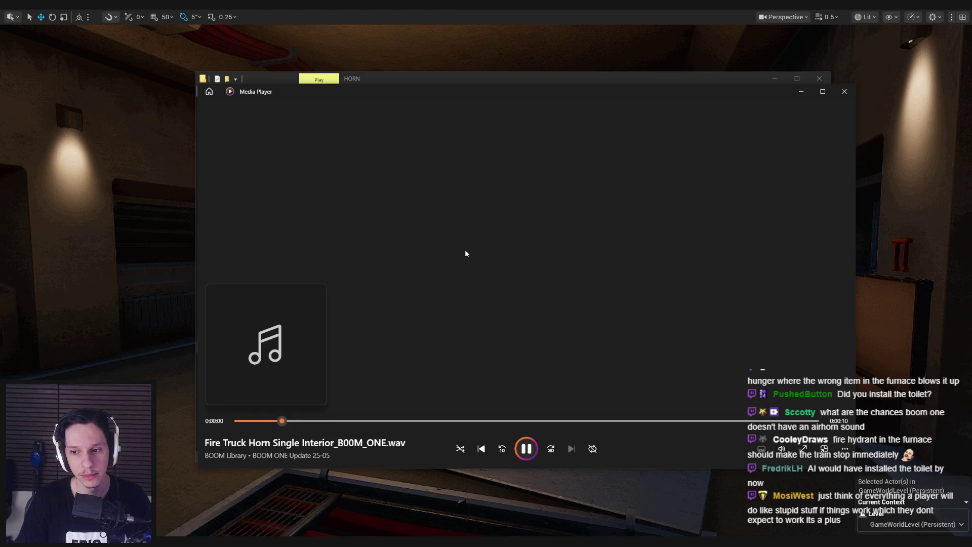
# Go back to the search results and play Small Bulb Horn Short 01 from HORNS > MISC
pyautogui.click(845, 92)
pyautogui.hotkey('alt', 'Left')
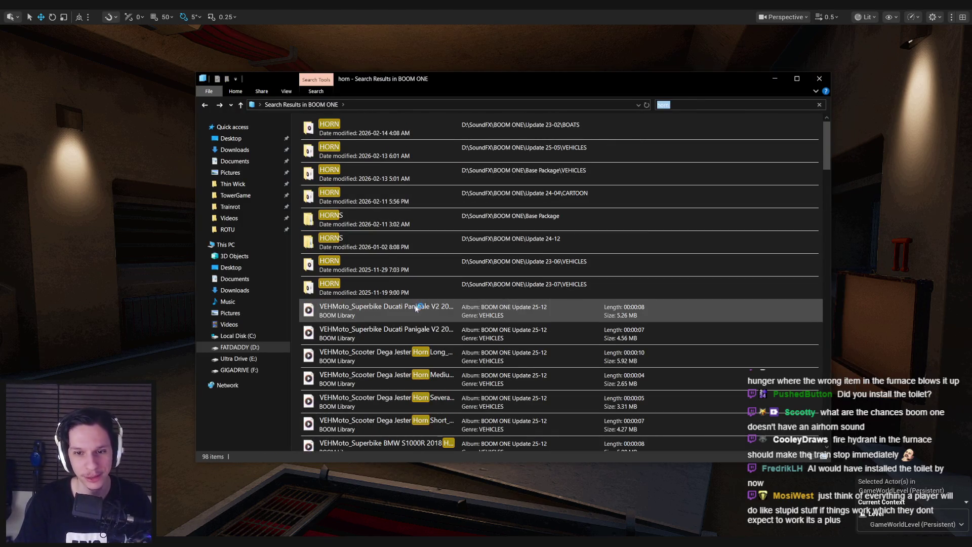
pyautogui.doubleClick(418, 249)
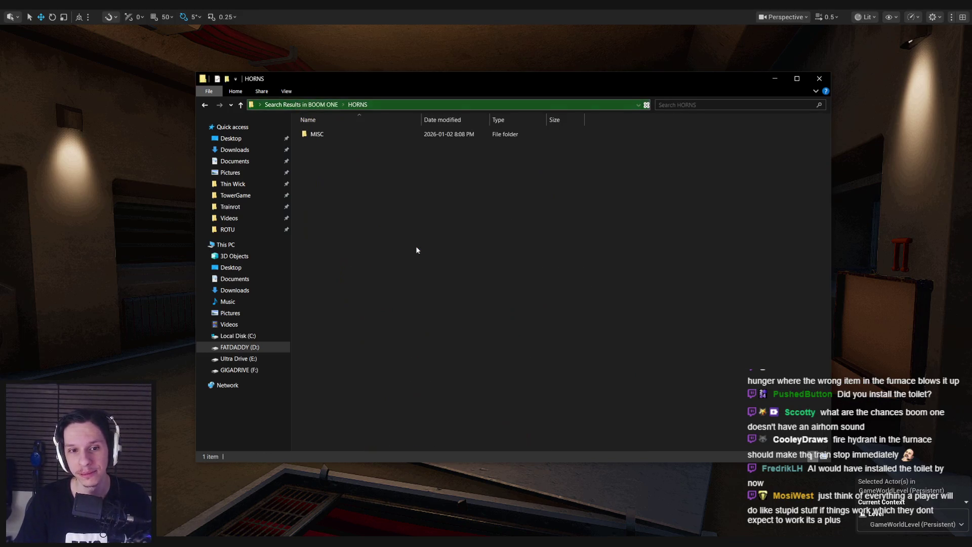
pyautogui.doubleClick(366, 133)
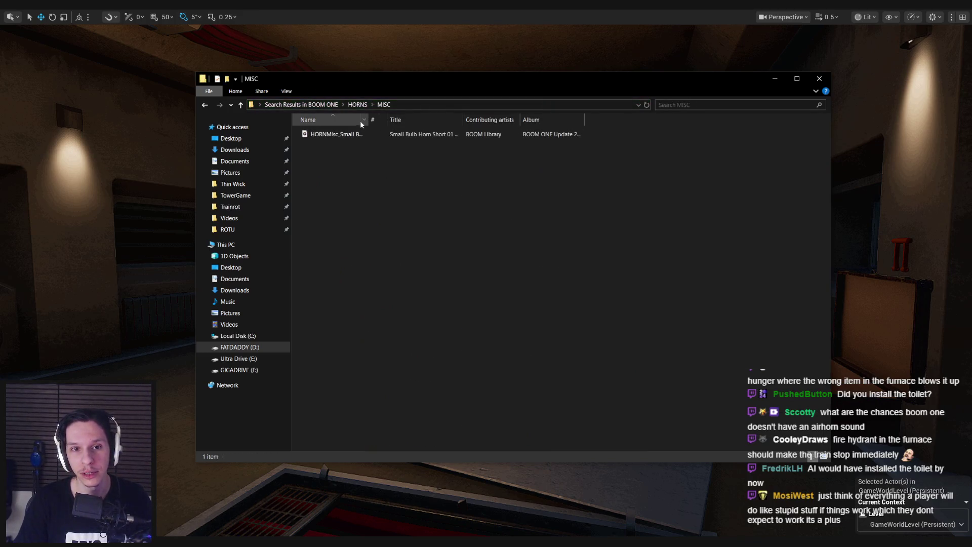
pyautogui.moveTo(367, 121); pyautogui.dragTo(474, 119)
pyautogui.doubleClick(443, 132)
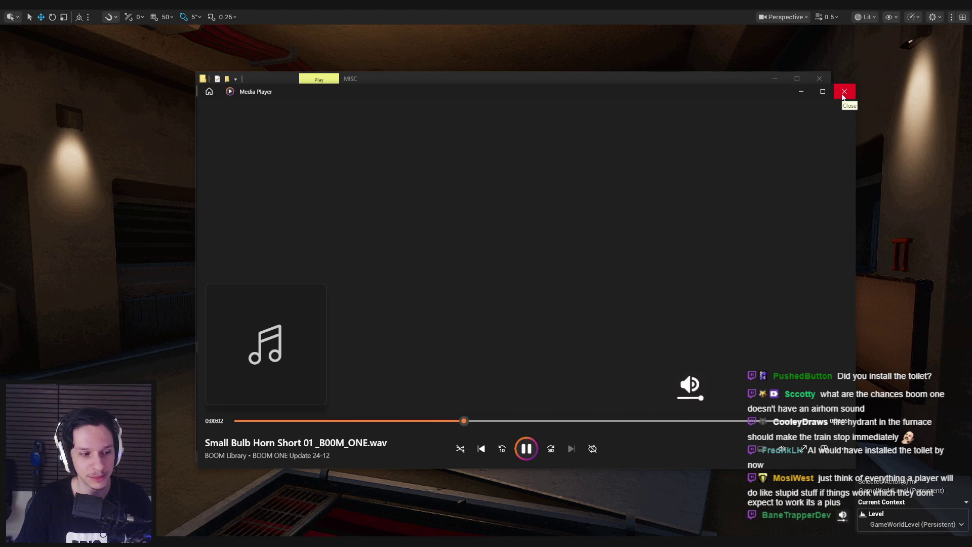
# Replay the bulb horn clip twice, adjusting the volume, then close the player
pyautogui.click(843, 92)
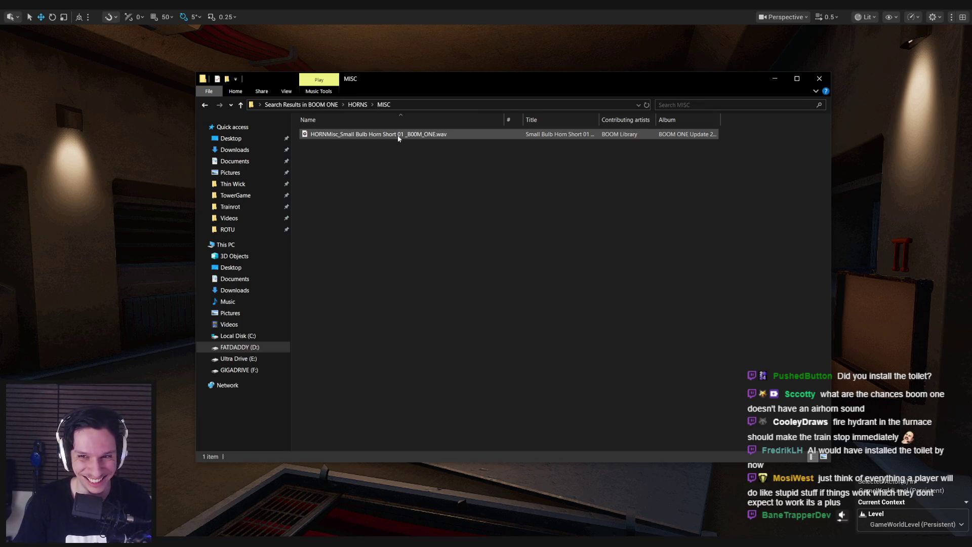
pyautogui.doubleClick(384, 135)
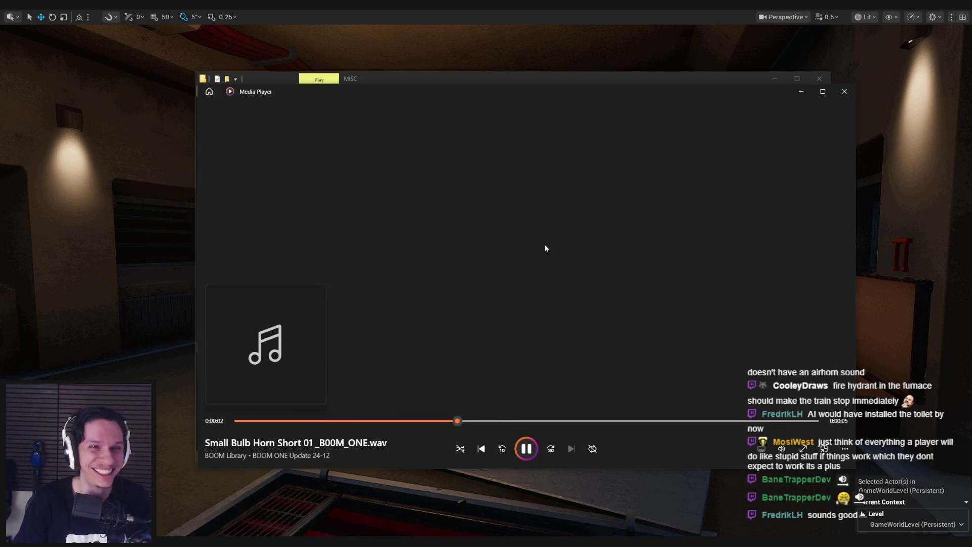
pyautogui.click(838, 98)
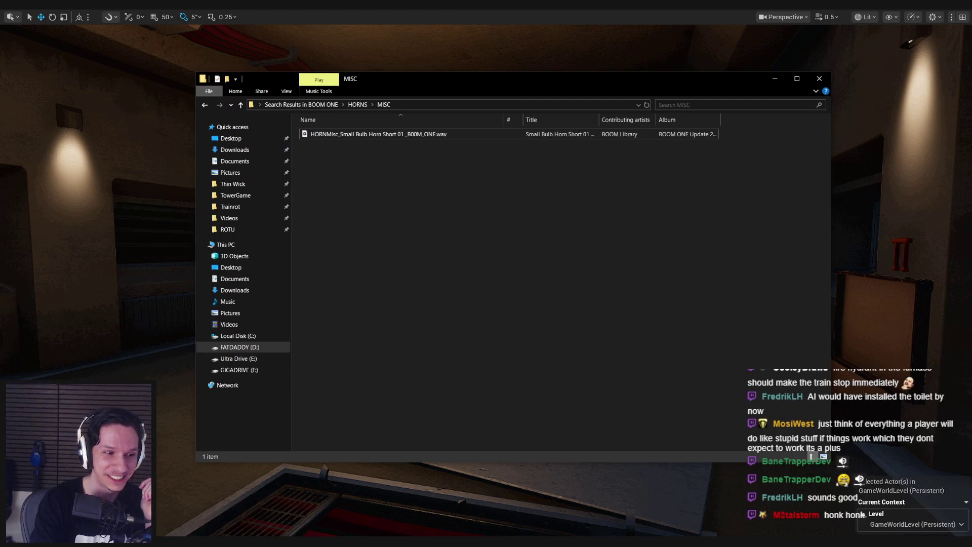
pyautogui.doubleClick(320, 135)
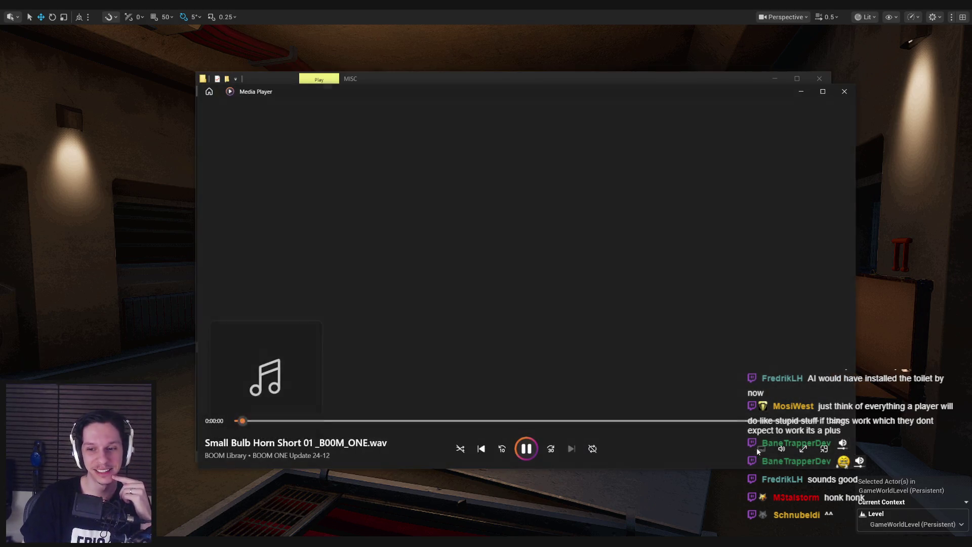
pyautogui.click(782, 445)
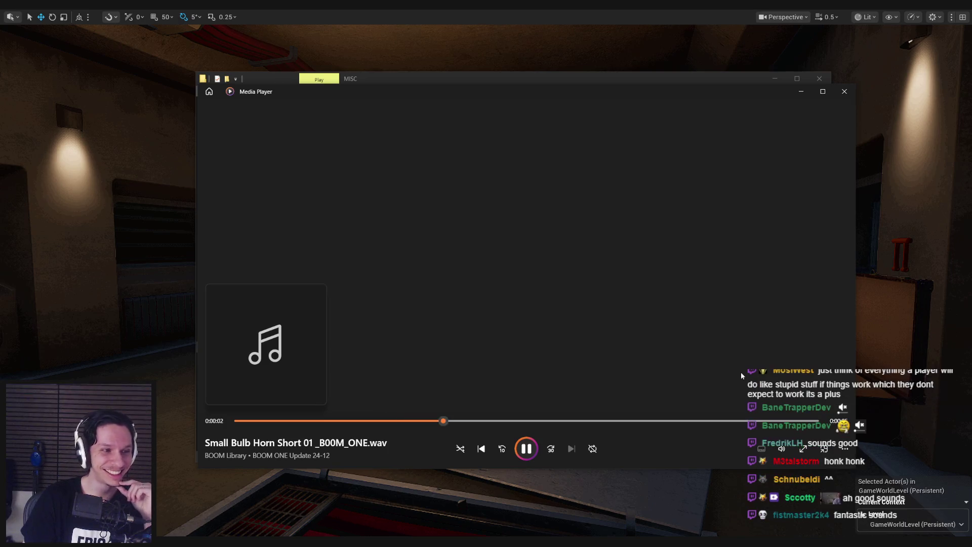
pyautogui.click(844, 91)
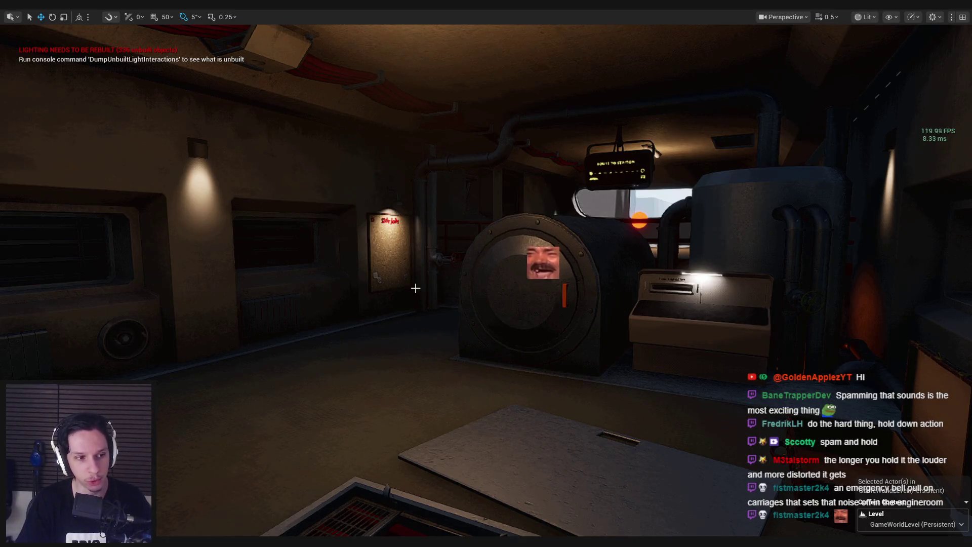
pyautogui.moveTo(416, 288); pyautogui.dragTo(400, 268)
pyautogui.moveTo(486, 273); pyautogui.dragTo(493, 254)
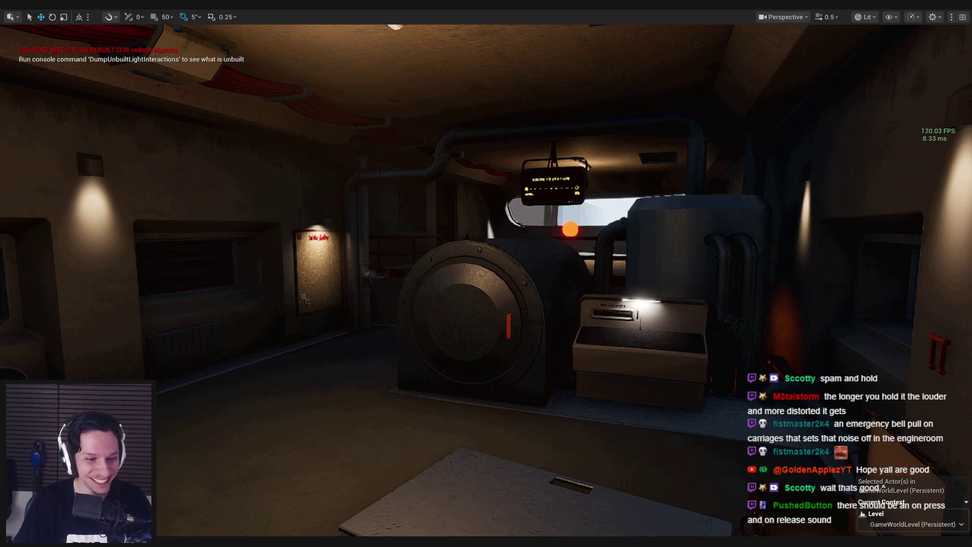
pyautogui.hotkey('alt', 'Tab')
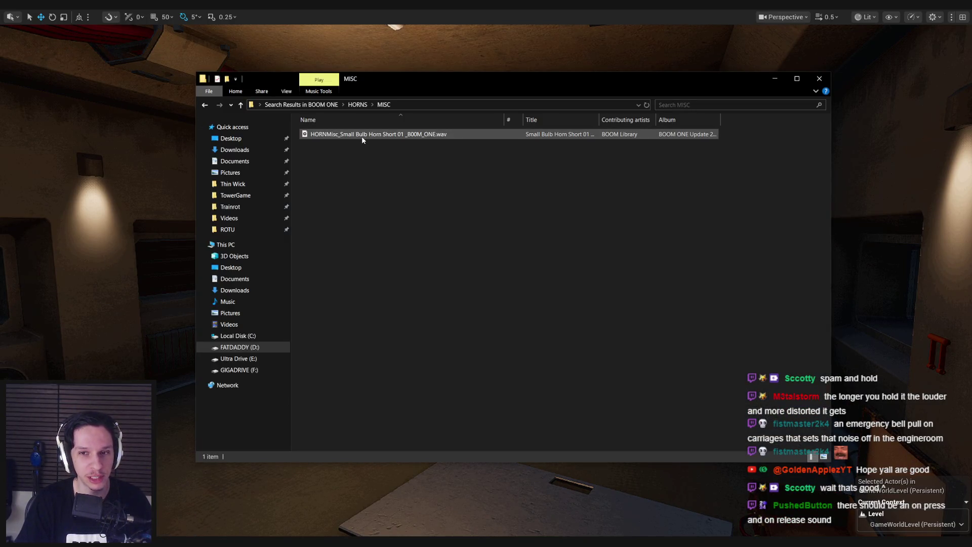
# Launch Audacity and drag the Small Bulb Horn .wav file into it as a track
pyautogui.click(362, 136)
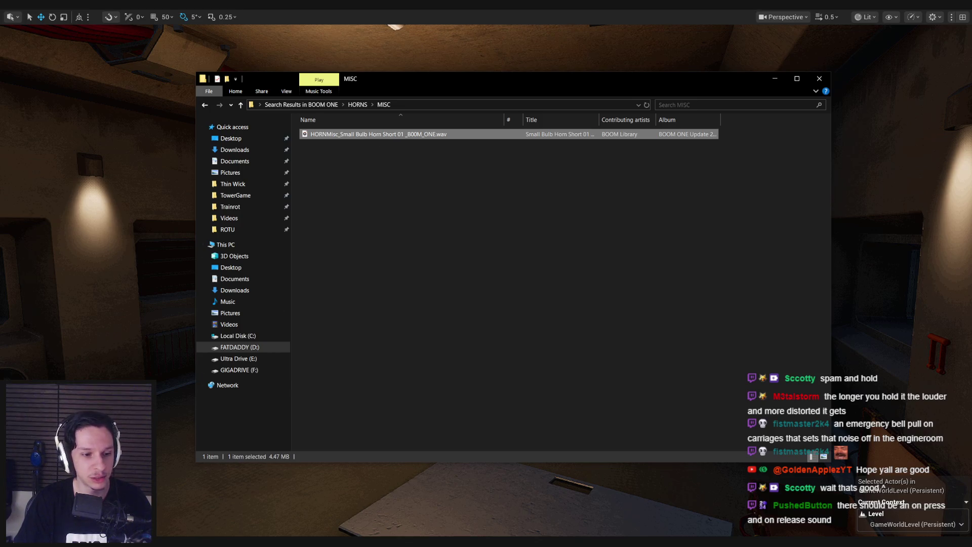
pyautogui.press('super')
pyautogui.write('aud')
pyautogui.press('Return')
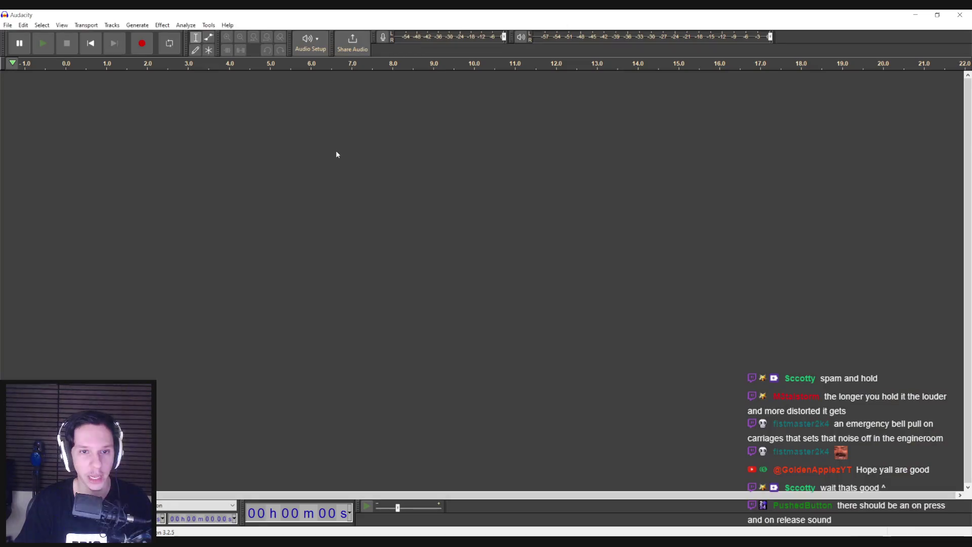
pyautogui.hotkey('alt', 'Tab')
pyautogui.moveTo(337, 135); pyautogui.dragTo(124, 187)
pyautogui.click(915, 15)
pyautogui.click(495, 242)
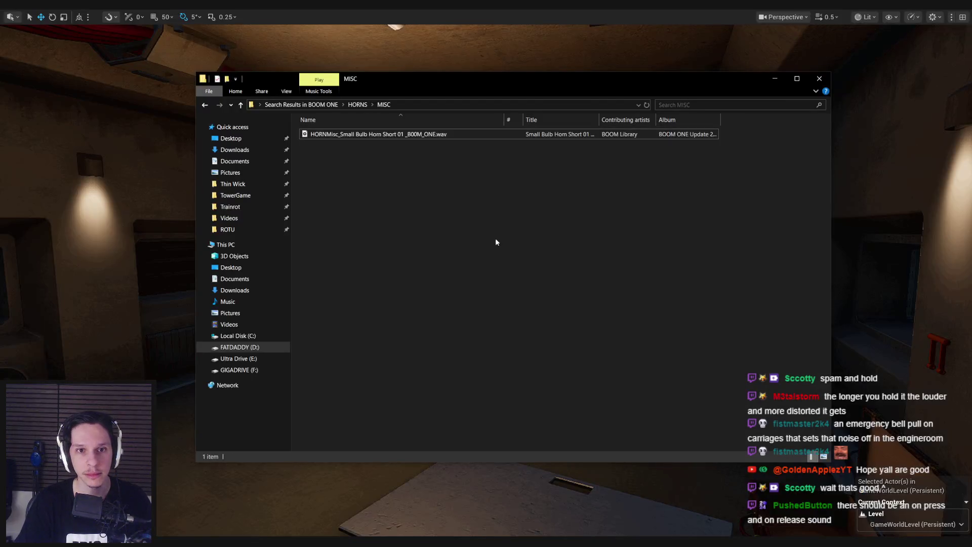
# Play HORNCele_Airhorn DJ 01 from HORNS > CELEBRATION, then go back up to BOOM ONE
pyautogui.hotkey('alt', 'Left')
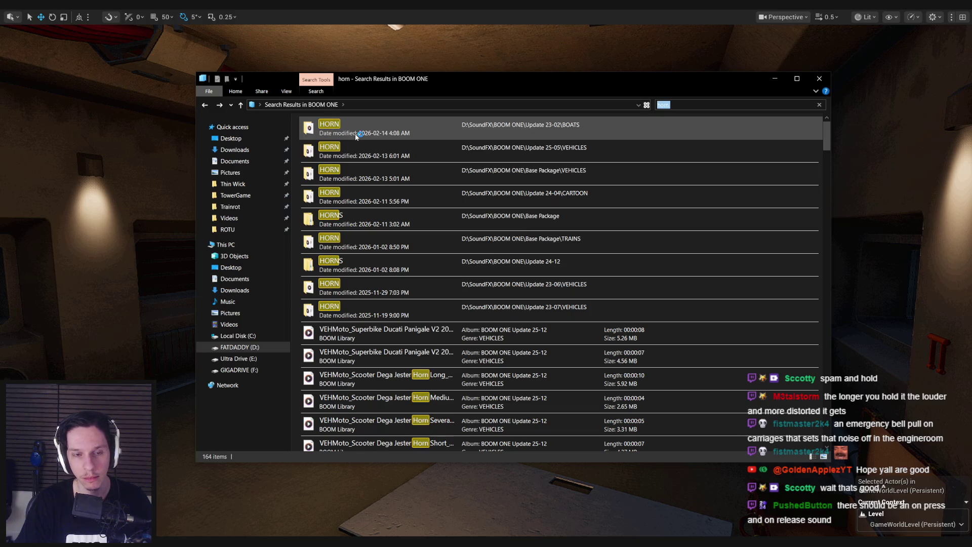
pyautogui.doubleClick(363, 245)
pyautogui.doubleClick(332, 134)
pyautogui.doubleClick(369, 119)
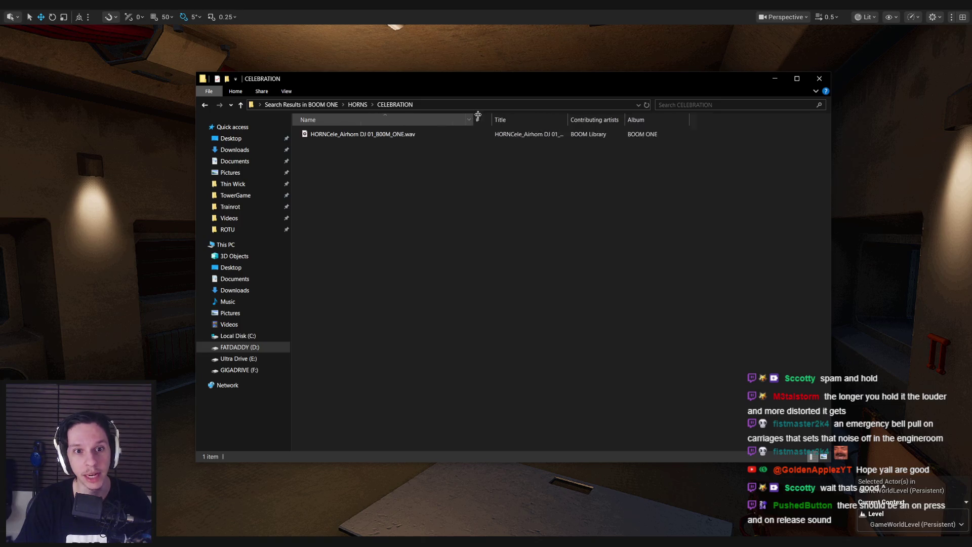
pyautogui.doubleClick(386, 135)
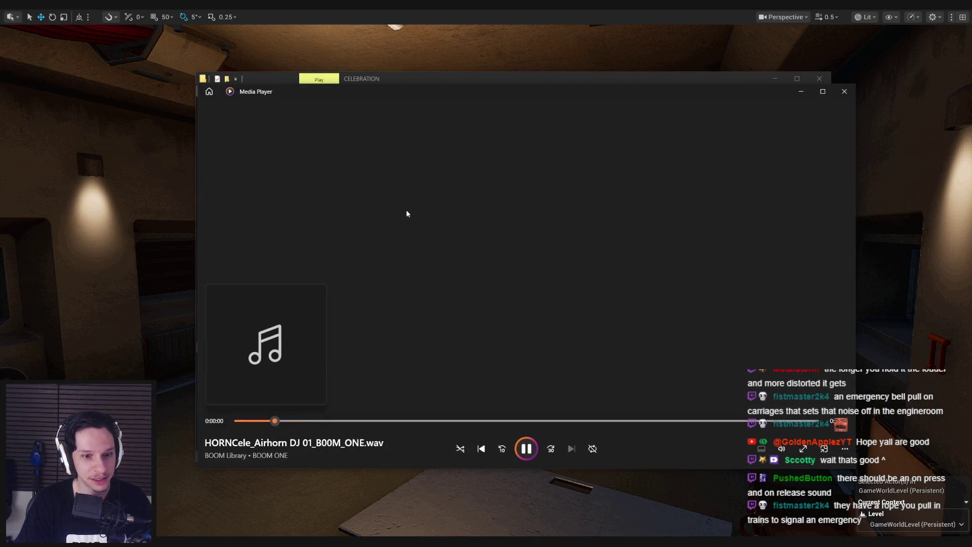
pyautogui.click(844, 92)
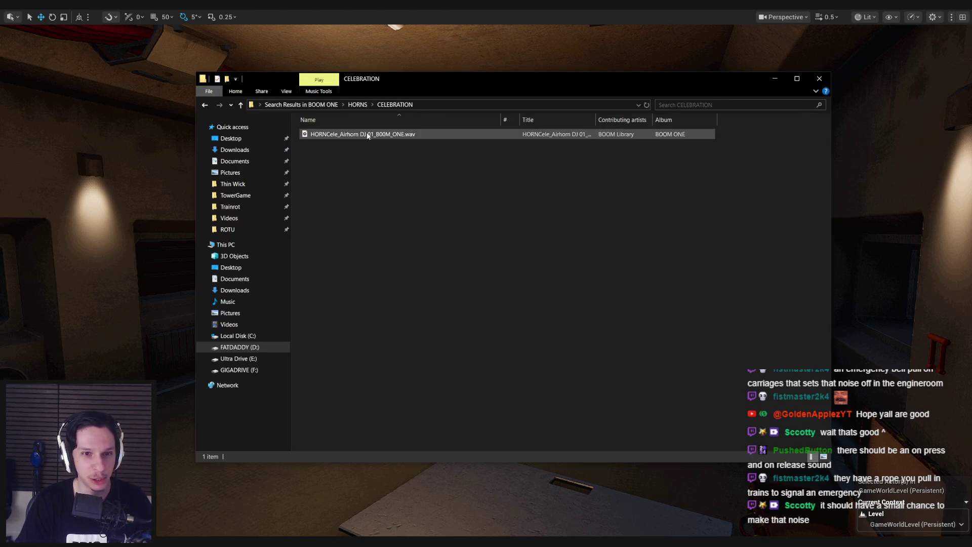
pyautogui.hotkey('alt', 'Up')
pyautogui.hotkey('alt', 'Up')
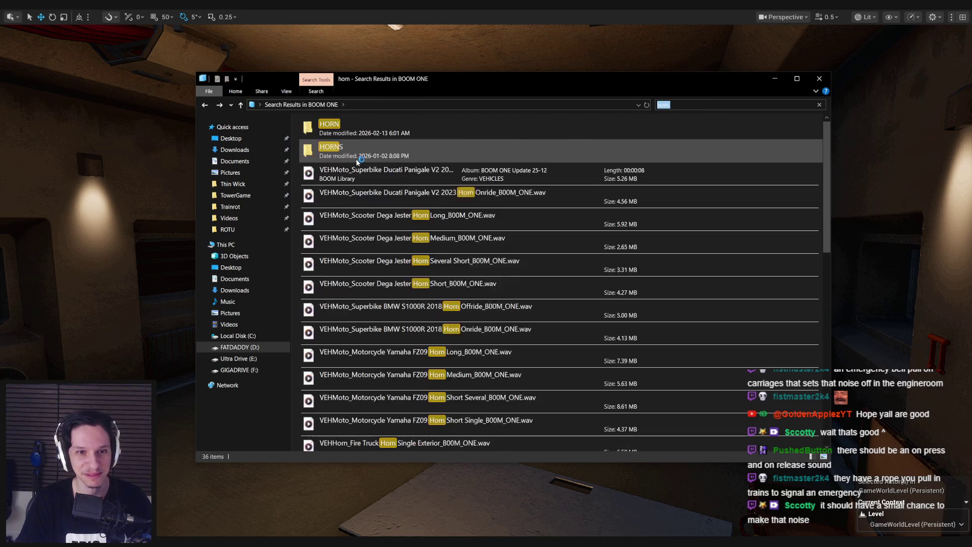
pyautogui.hotkey('alt', 'Up')
# Revisit HORNS > MISC from the 'horn' search results, then bring up the Notion Items page
pyautogui.click(219, 106)
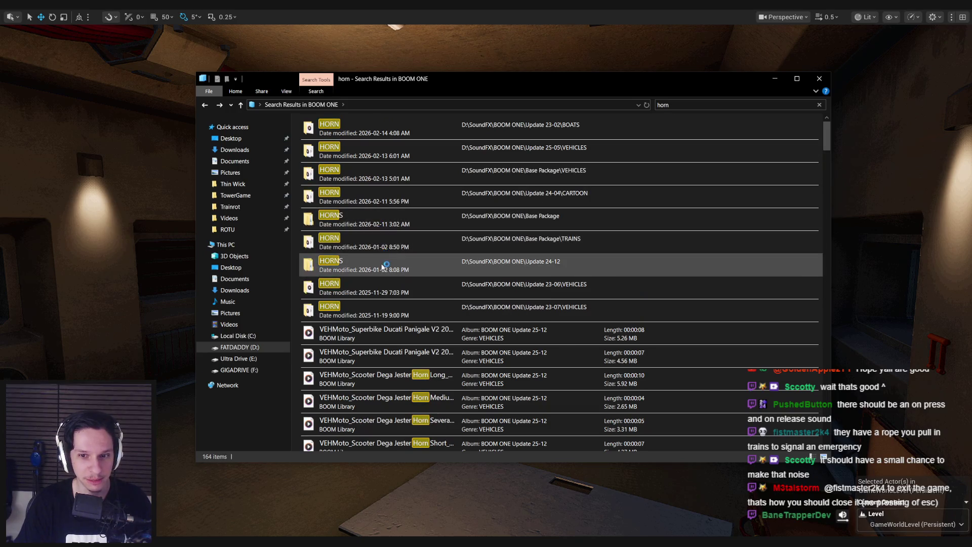
pyautogui.doubleClick(383, 289)
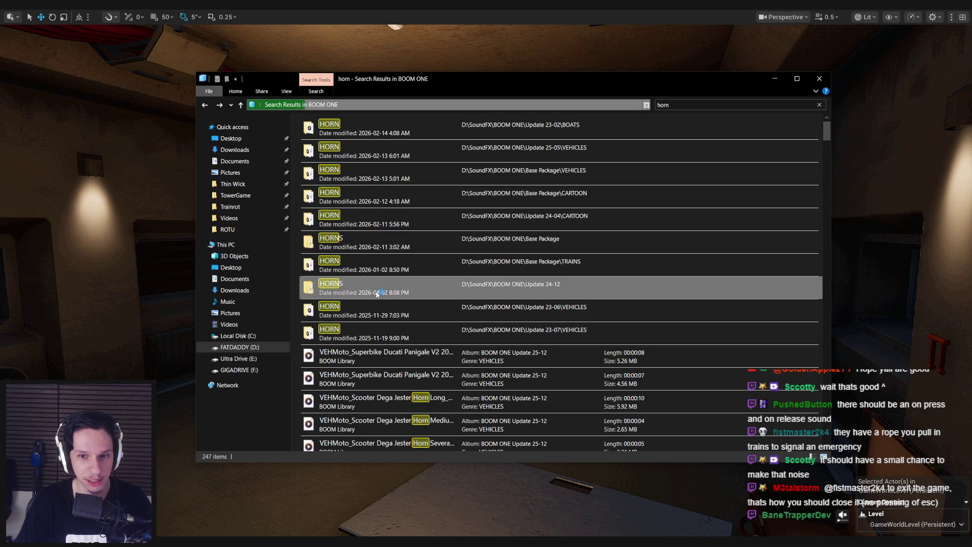
pyautogui.doubleClick(338, 134)
pyautogui.hotkey('alt', 'Left')
pyautogui.hotkey('alt', 'Left')
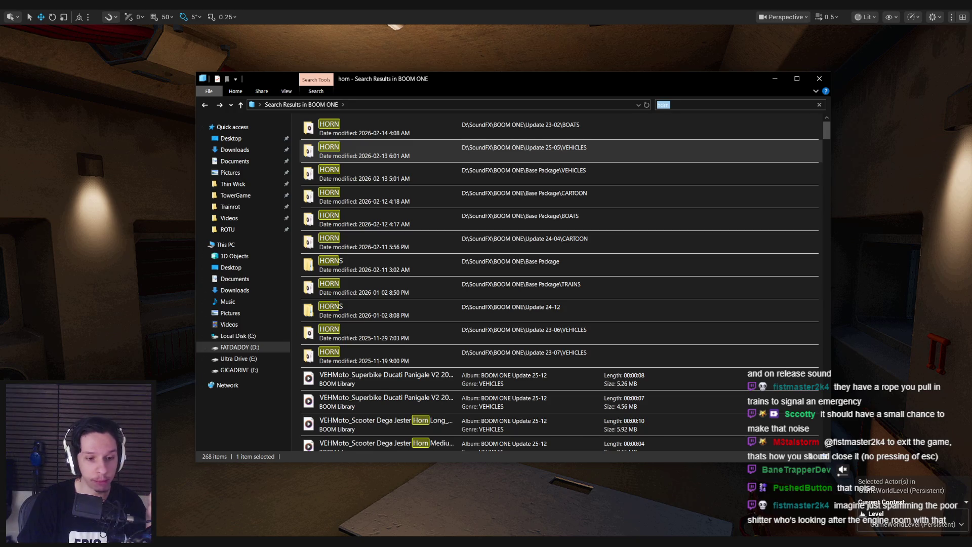
pyautogui.moveTo(190, 541)
pyautogui.click(238, 541)
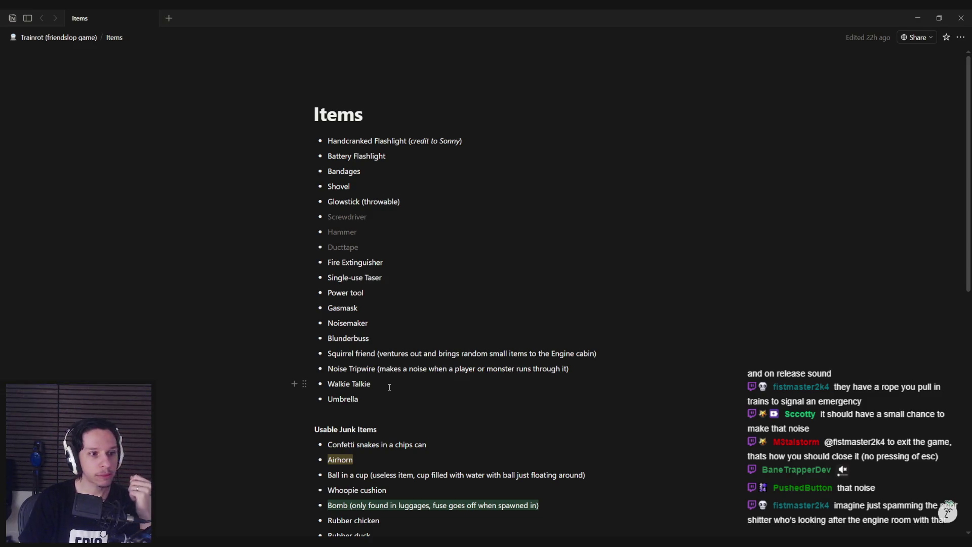
pyautogui.hotkey('alt', 'Tab')
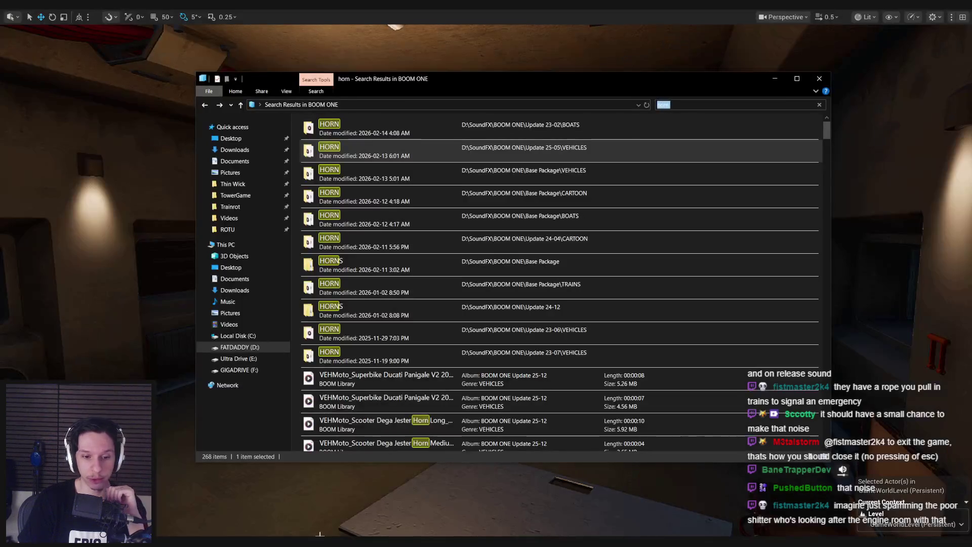
pyautogui.scroll(-1, 412, 320)
pyautogui.scroll(-5, 412, 320)
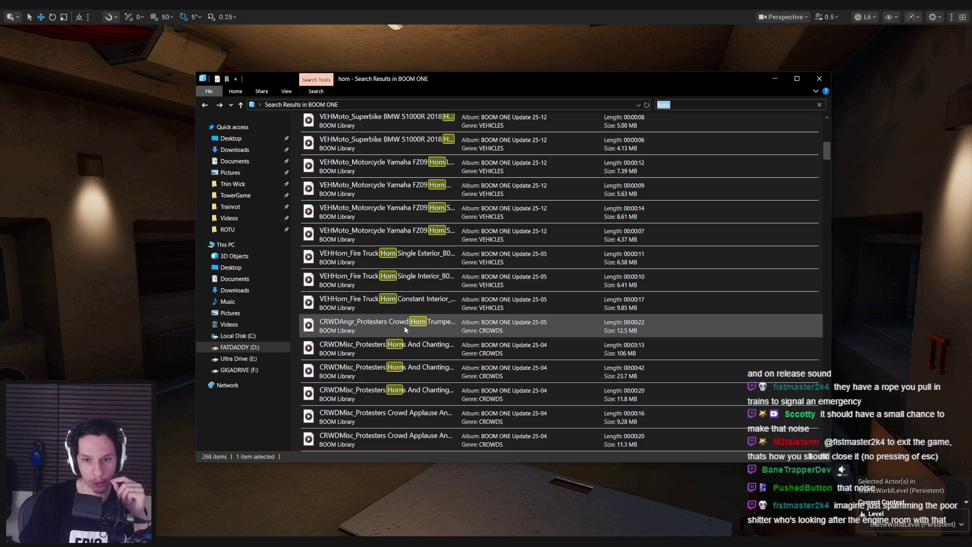
pyautogui.scroll(-3, 404, 326)
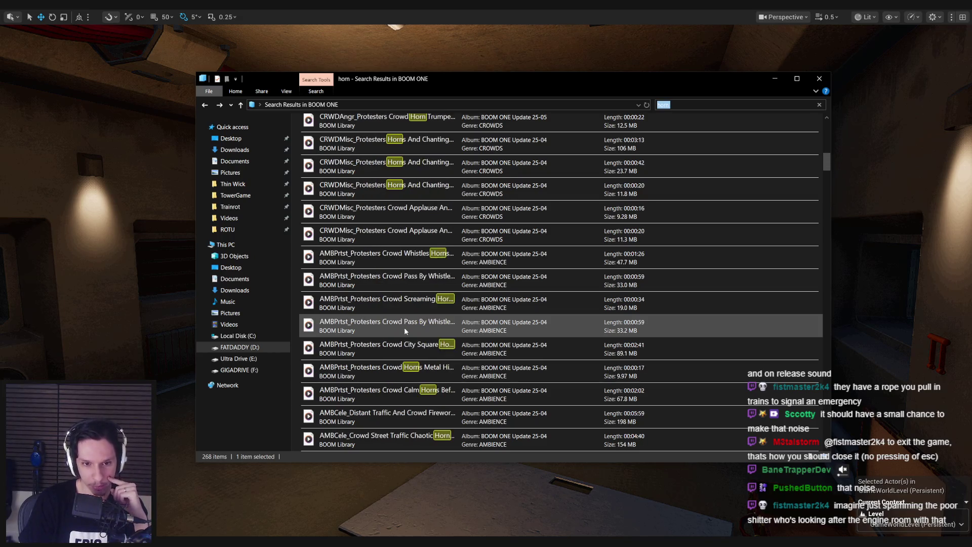
pyautogui.scroll(-2, 404, 332)
pyautogui.scroll(-1, 404, 333)
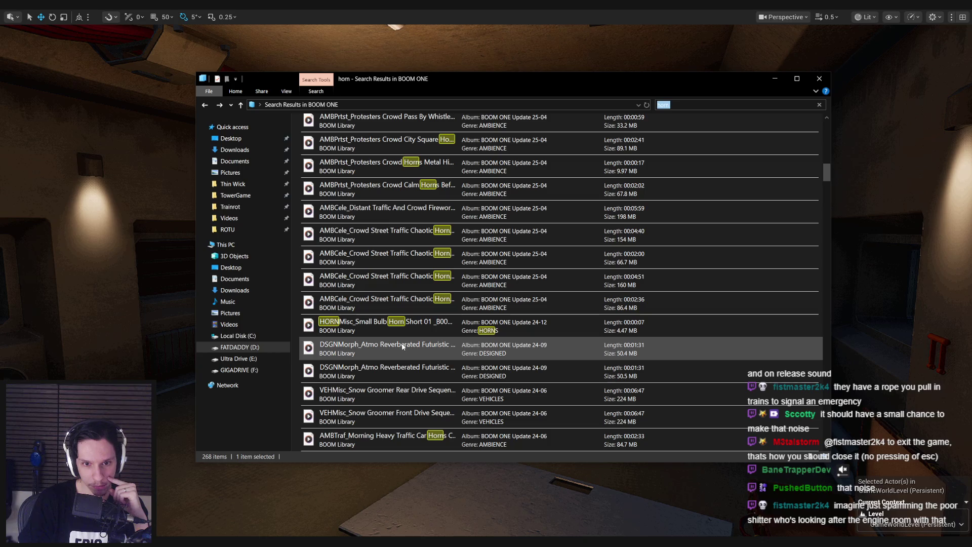
pyautogui.scroll(-1, 404, 326)
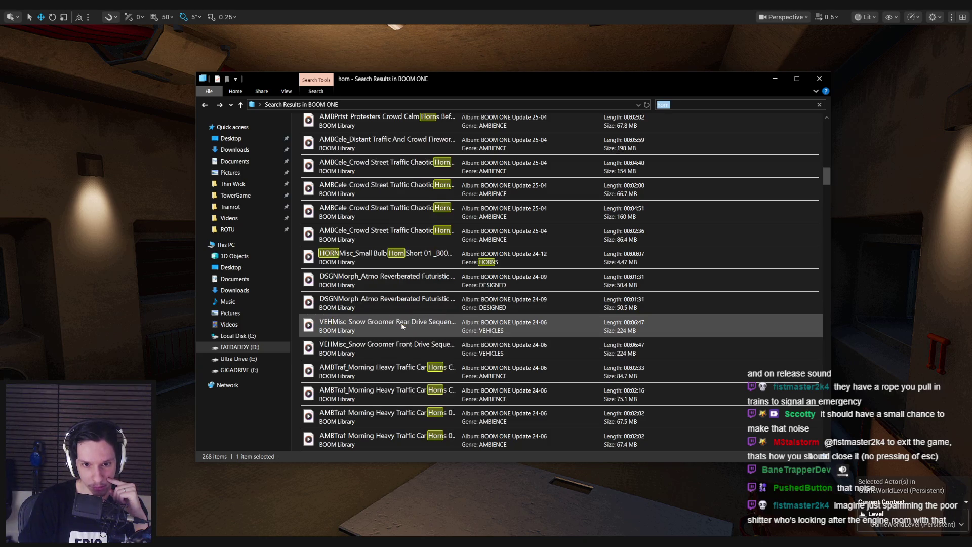
pyautogui.scroll(-3, 404, 326)
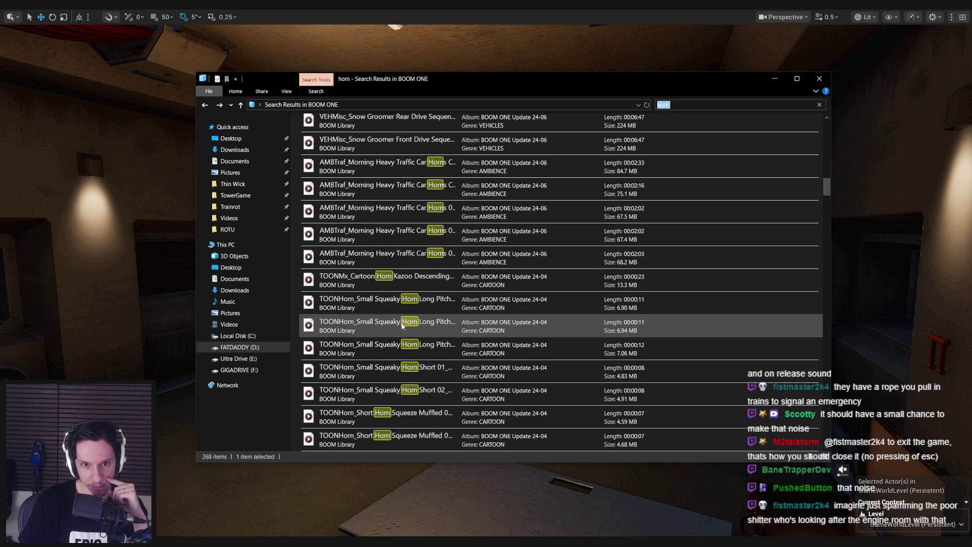
pyautogui.click(405, 285)
pyautogui.doubleClick(405, 285)
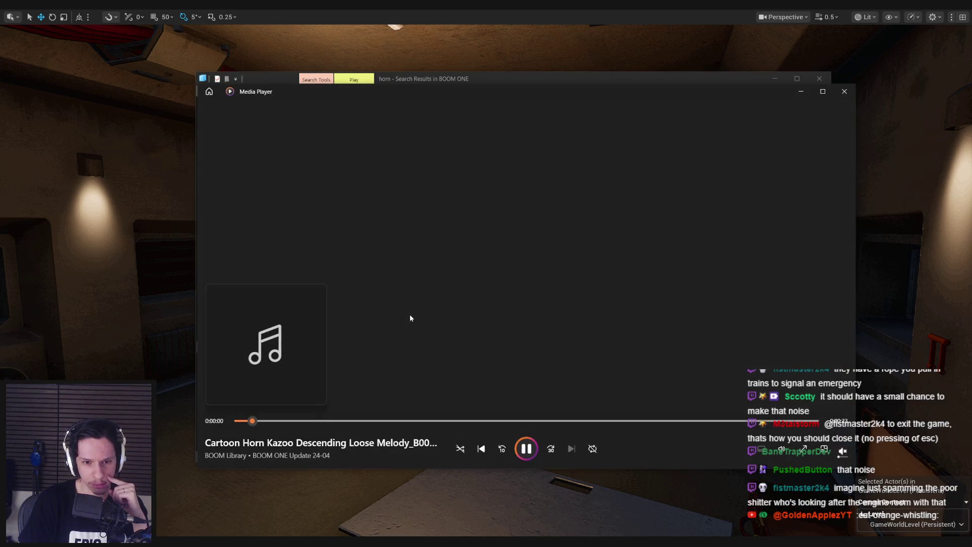
pyautogui.click(844, 91)
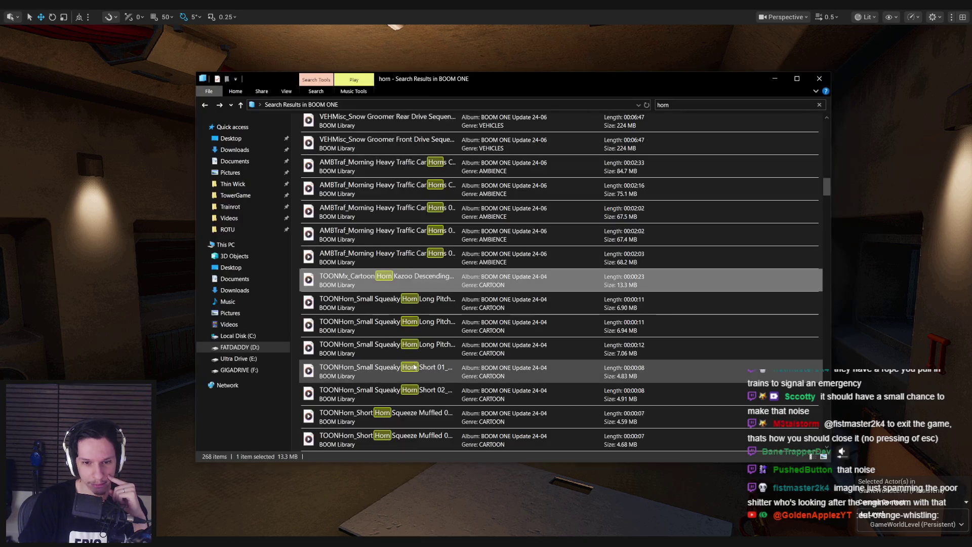
pyautogui.doubleClick(410, 312)
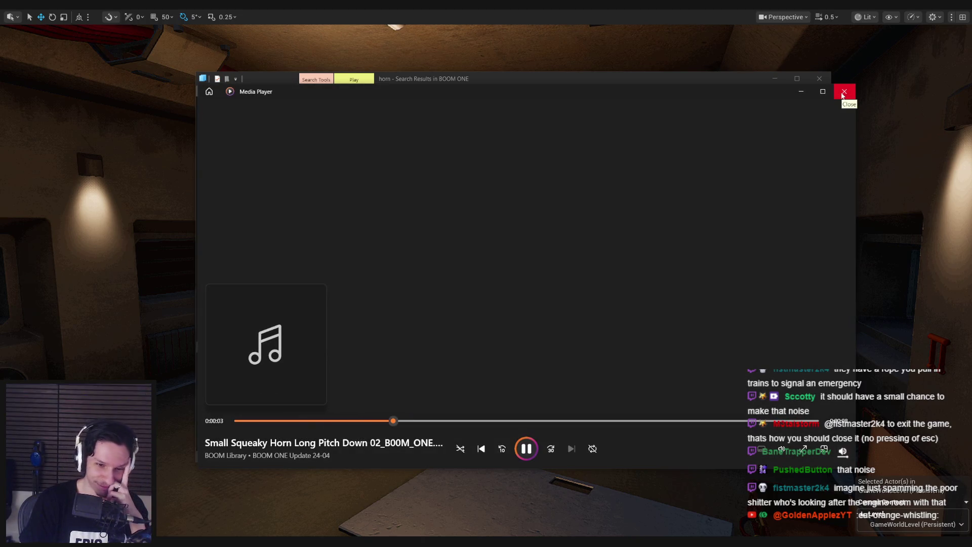
pyautogui.click(529, 442)
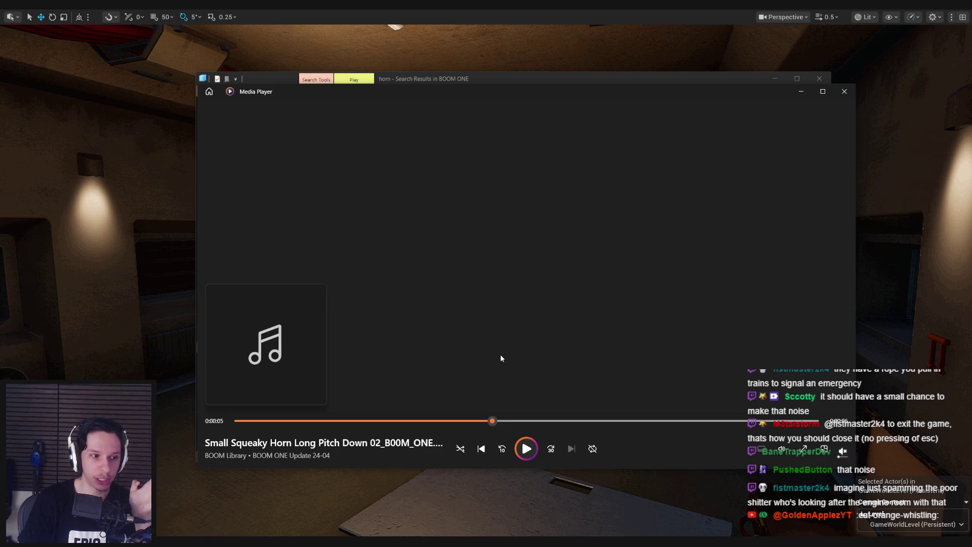
pyautogui.click(529, 451)
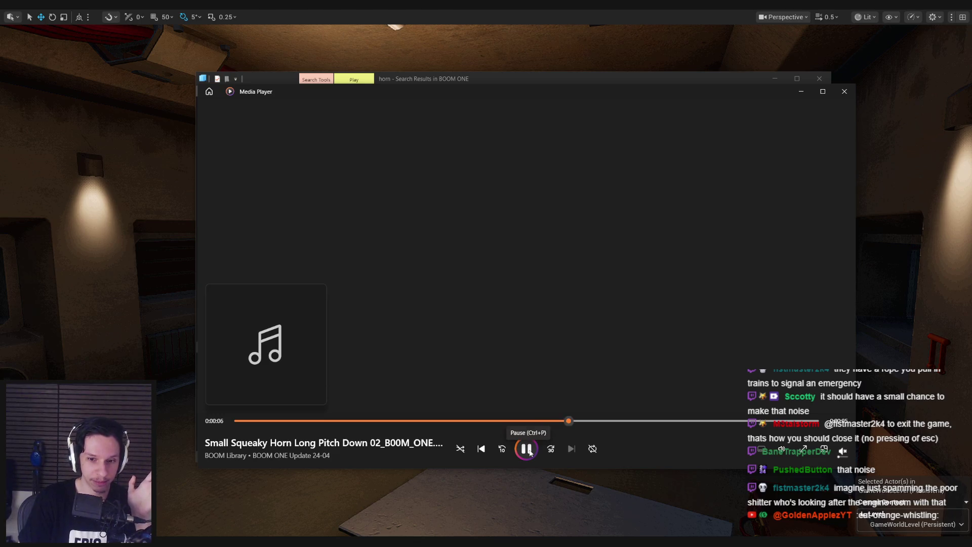
pyautogui.moveTo(440, 420); pyautogui.dragTo(240, 421)
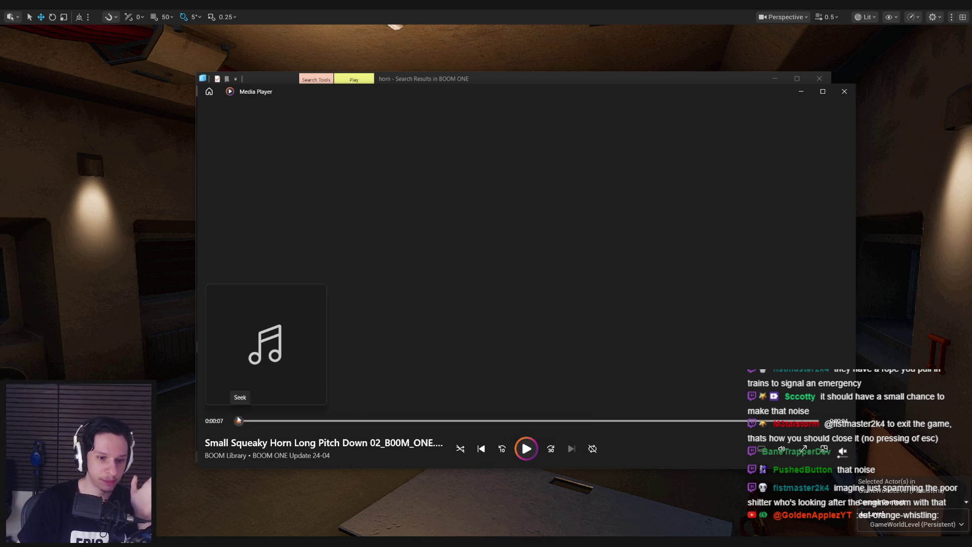
pyautogui.click(526, 448)
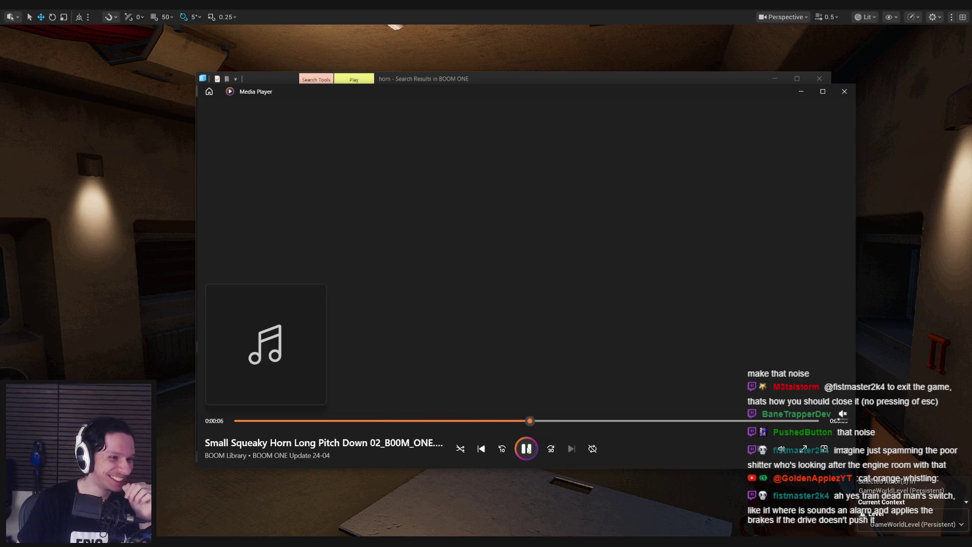
pyautogui.click(529, 450)
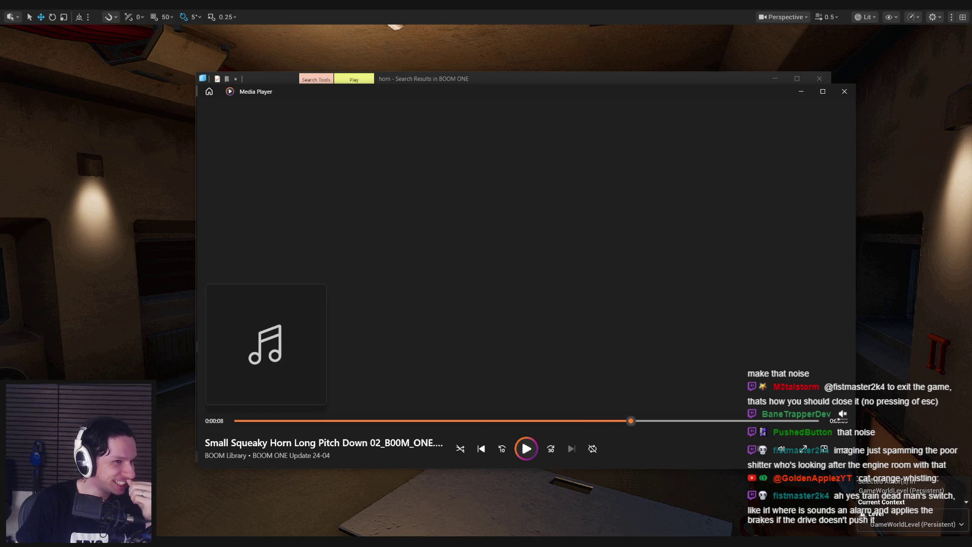
pyautogui.click(844, 91)
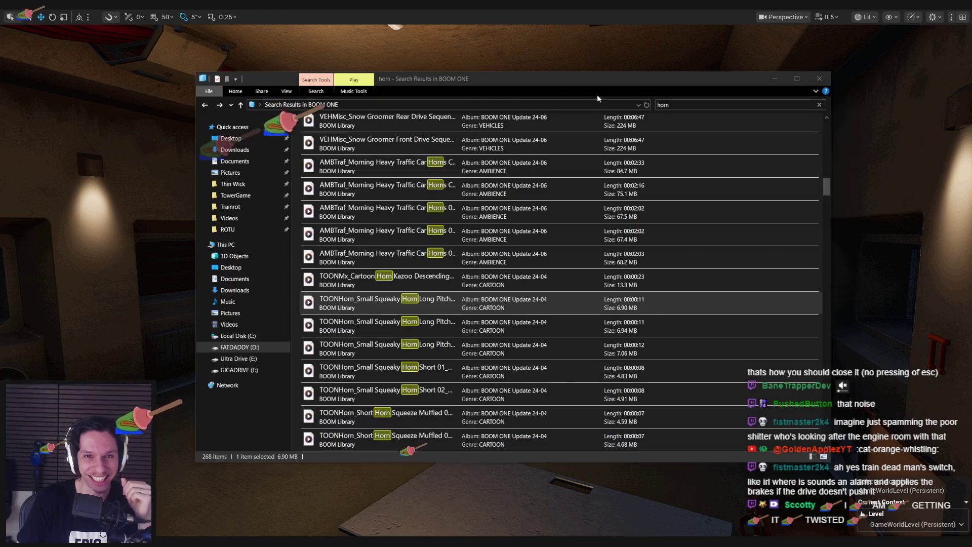
pyautogui.doubleClick(406, 327)
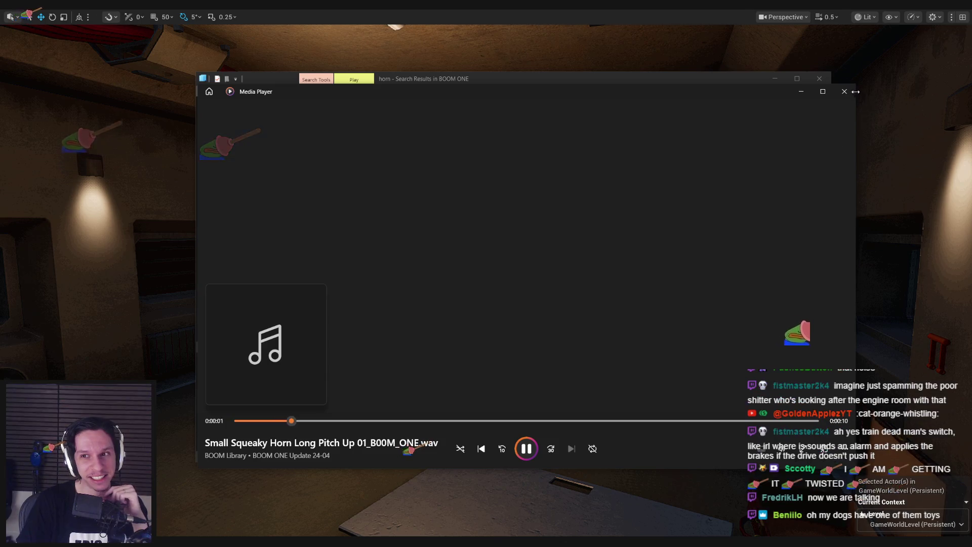
pyautogui.click(844, 91)
pyautogui.doubleClick(378, 355)
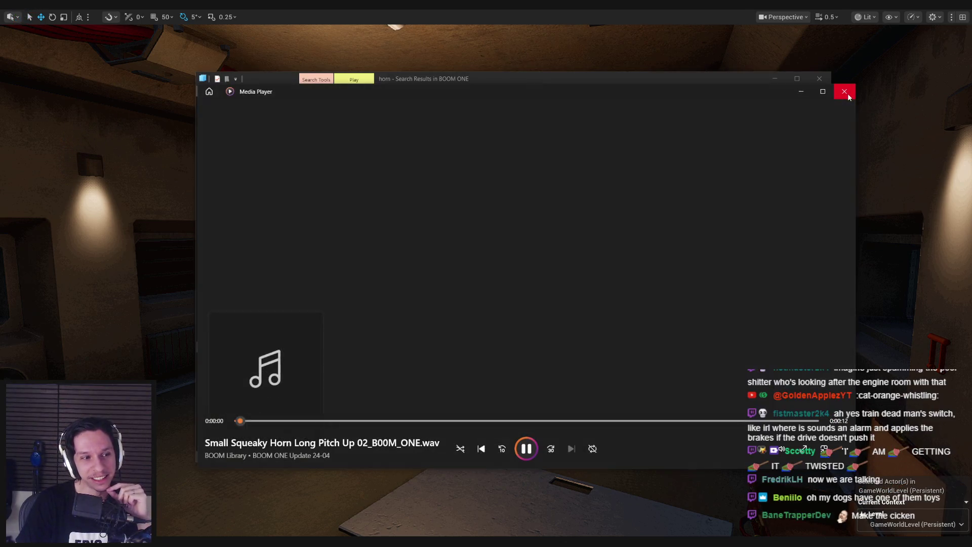
pyautogui.click(848, 97)
pyautogui.scroll(-1, 433, 353)
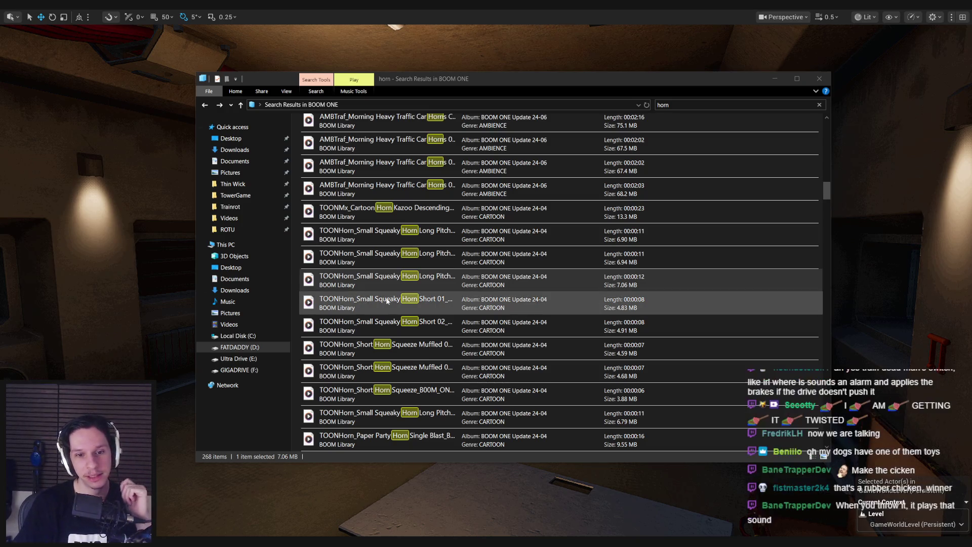
pyautogui.click(406, 348)
# Preview Short Horn Squeeze Muffled, Small Squeaky Horn Long Pitch, Paper Party Horn and cartoon babbling horns
pyautogui.doubleClick(406, 348)
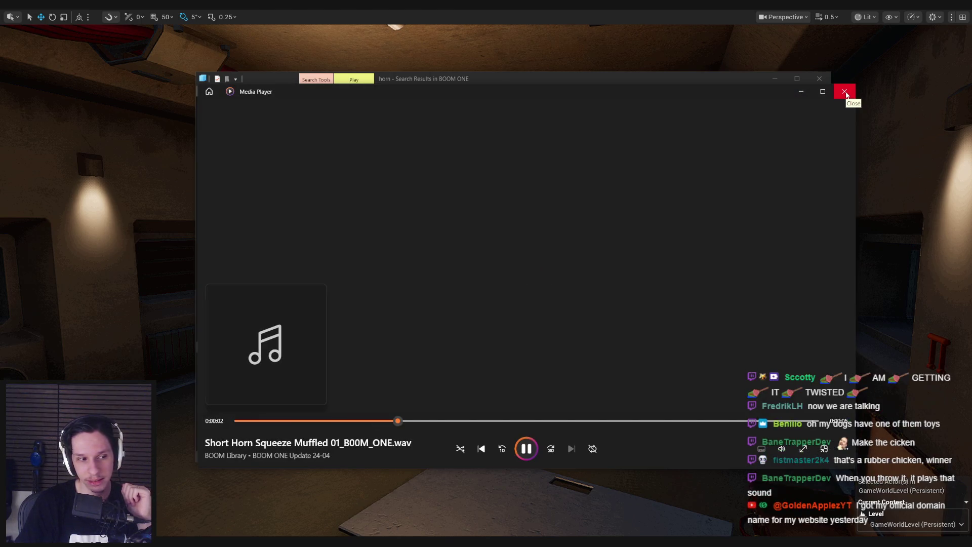
pyautogui.click(845, 92)
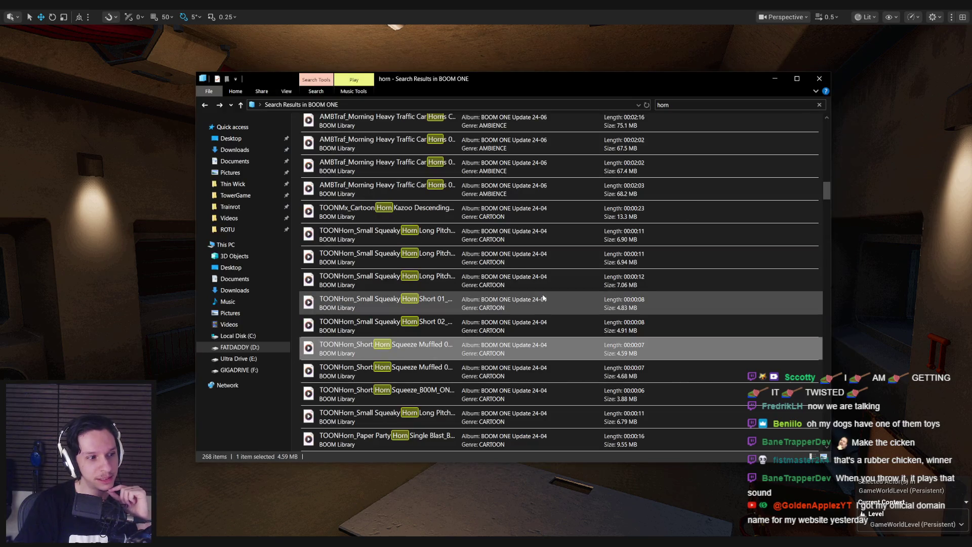
pyautogui.scroll(-3, 469, 346)
pyautogui.doubleClick(427, 353)
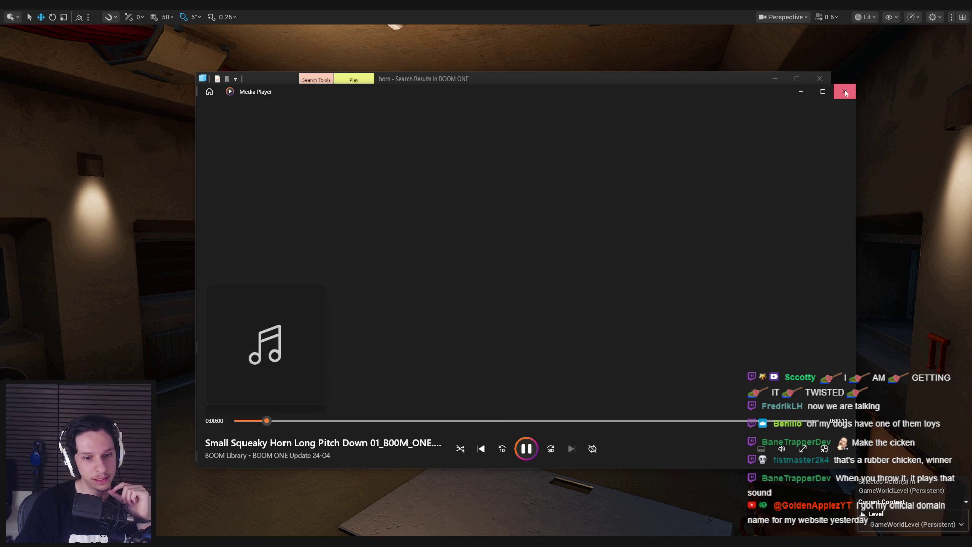
pyautogui.click(845, 93)
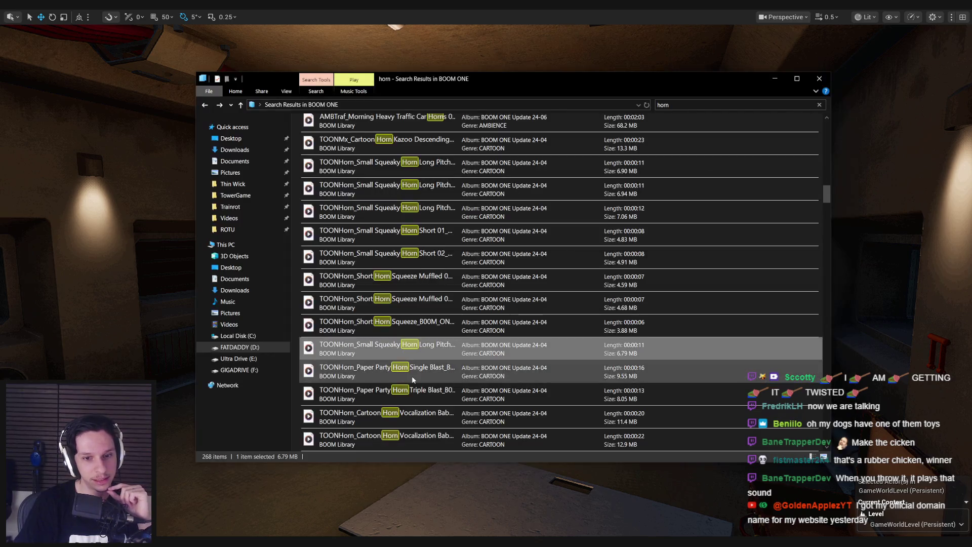
pyautogui.doubleClick(412, 376)
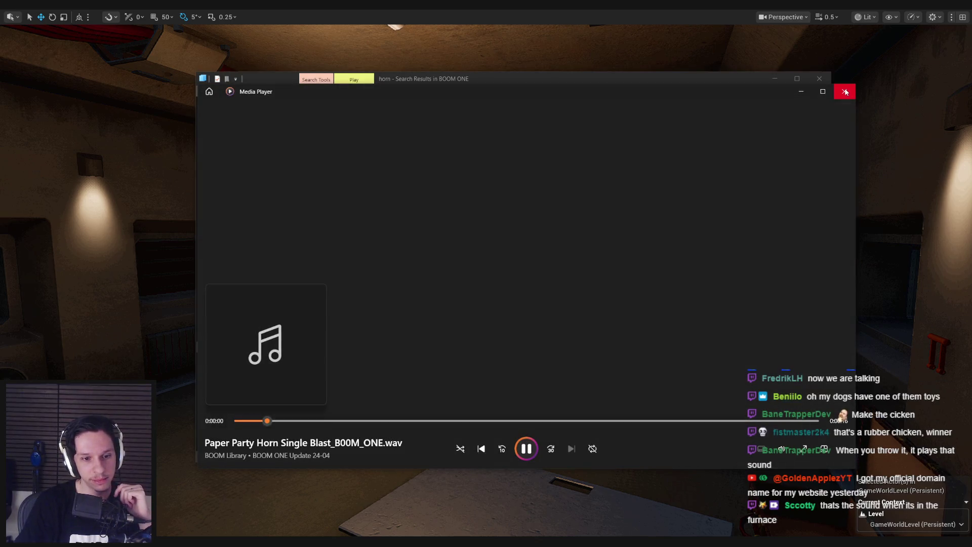
pyautogui.click(845, 92)
pyautogui.scroll(-1, 394, 340)
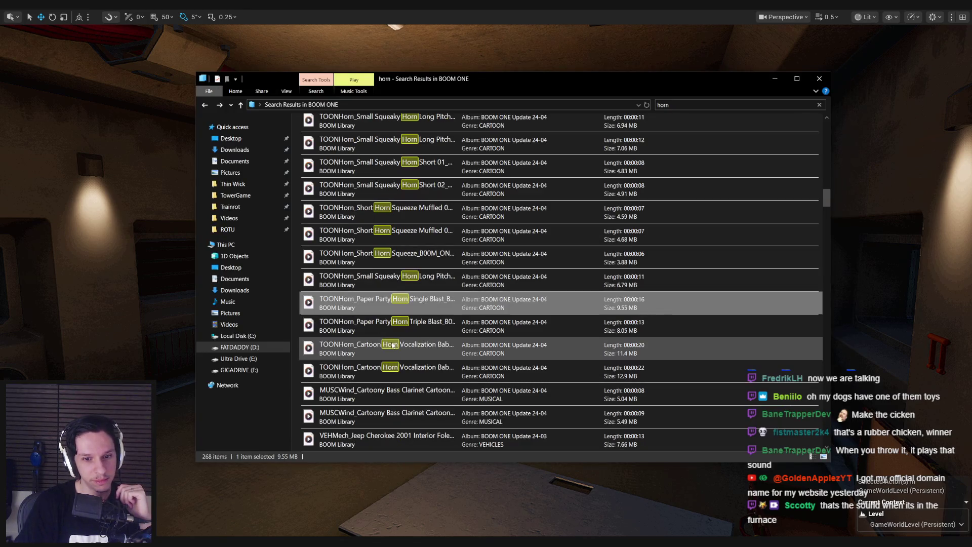
pyautogui.doubleClick(397, 371)
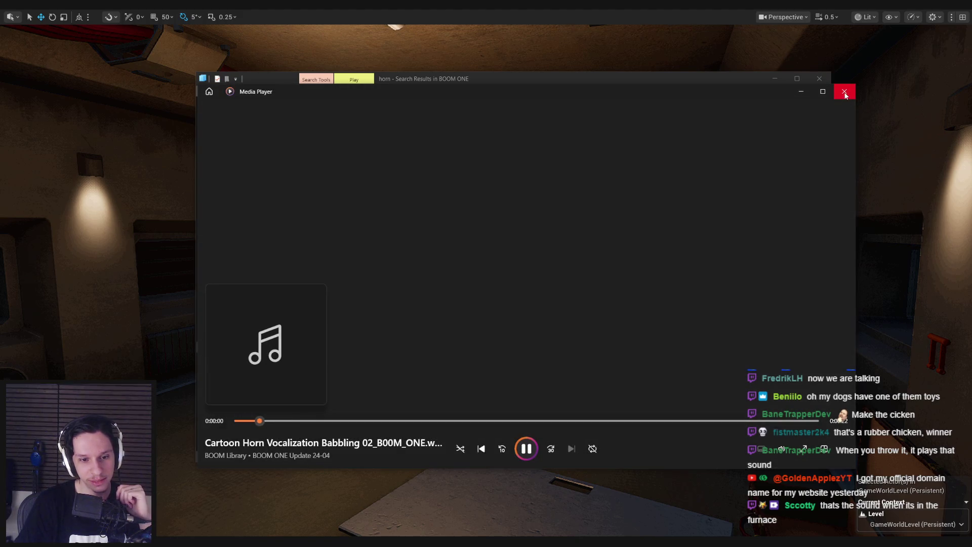
pyautogui.click(844, 95)
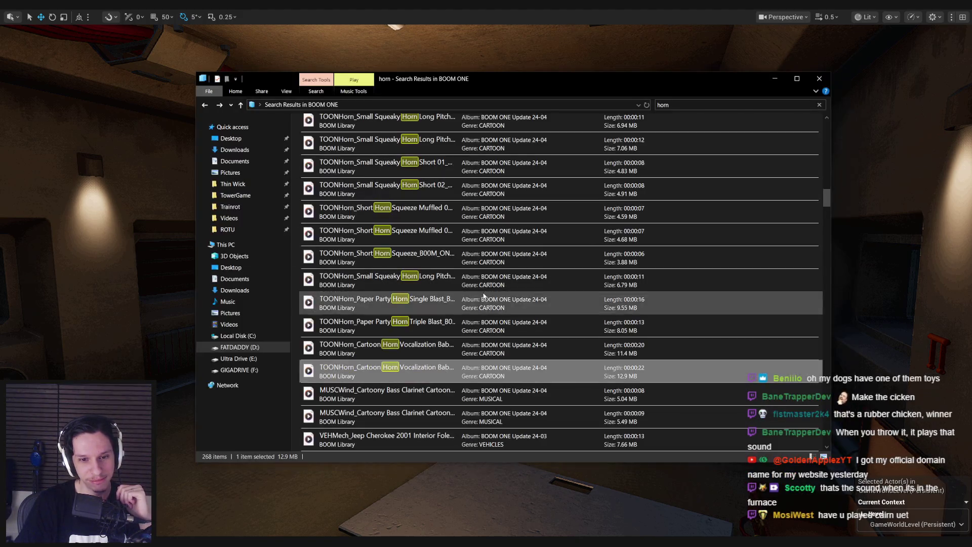
pyautogui.doubleClick(443, 346)
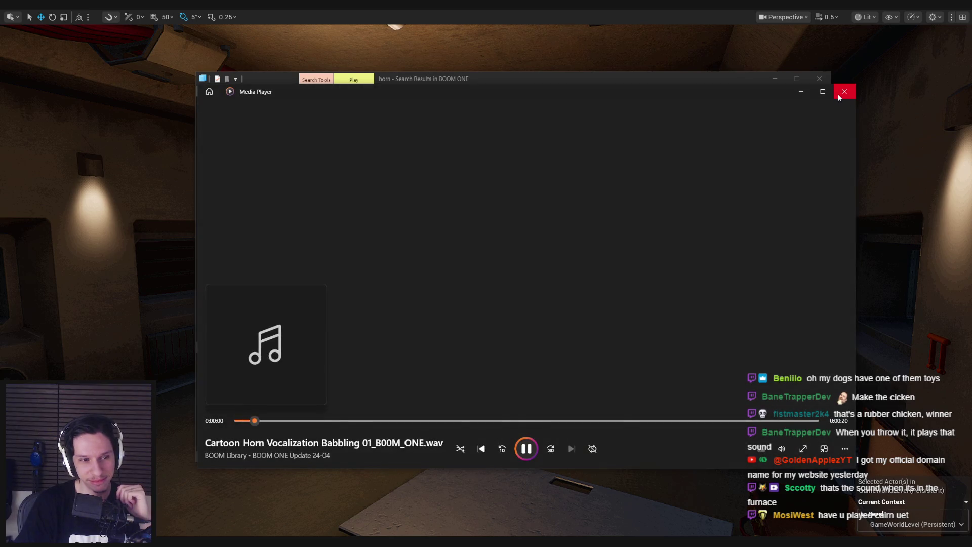
pyautogui.click(845, 91)
# Preview the drone electricity horror and large passenger cruise horn clips, then return to Audacity
pyautogui.scroll(-2, 419, 314)
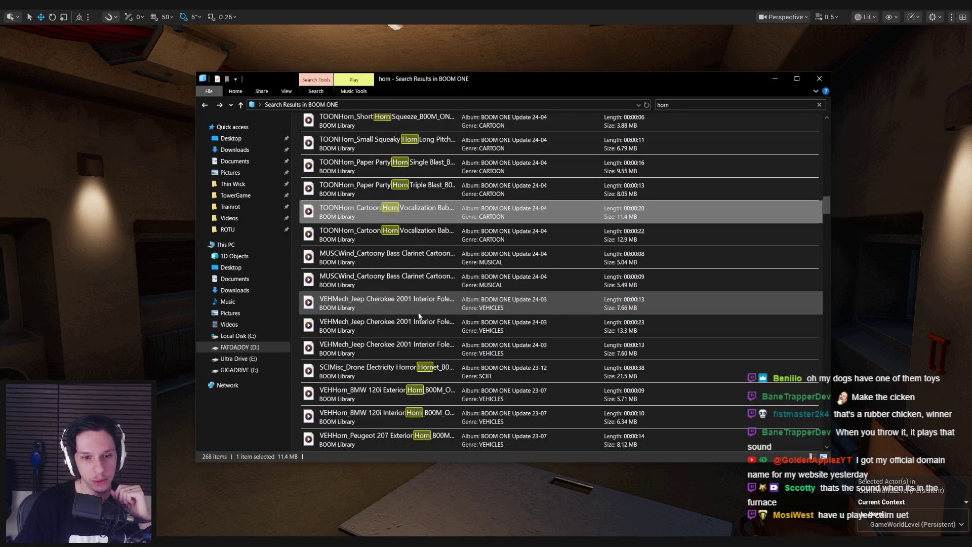
pyautogui.scroll(-2, 418, 311)
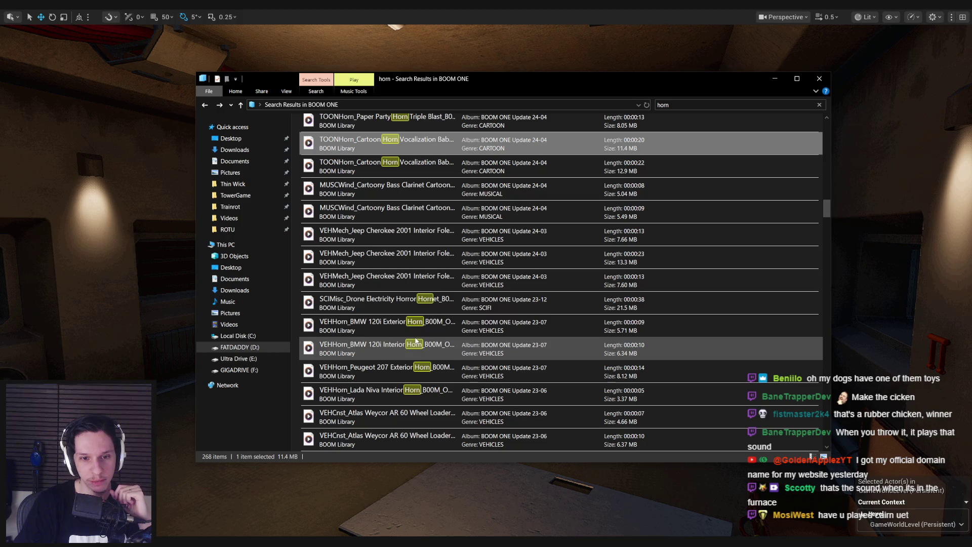
pyautogui.doubleClick(417, 305)
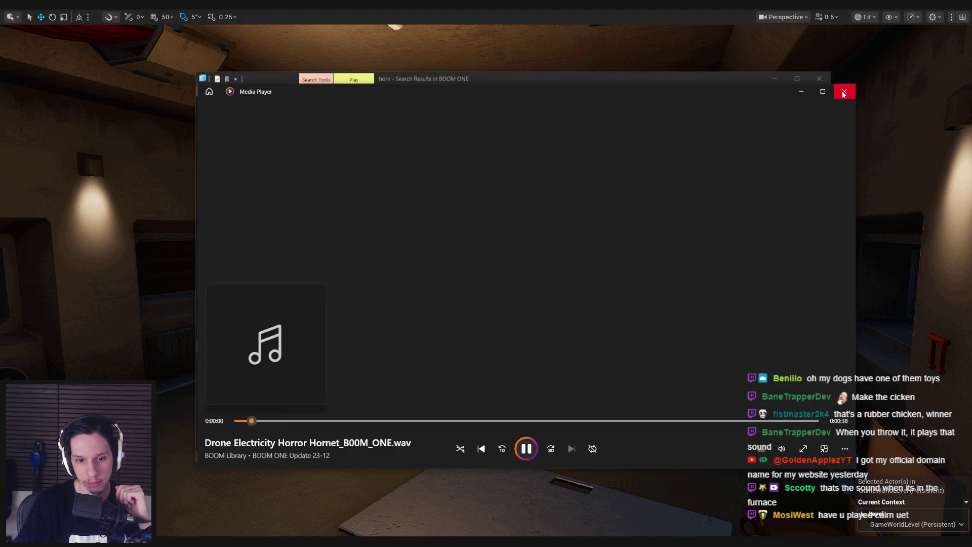
pyautogui.click(844, 92)
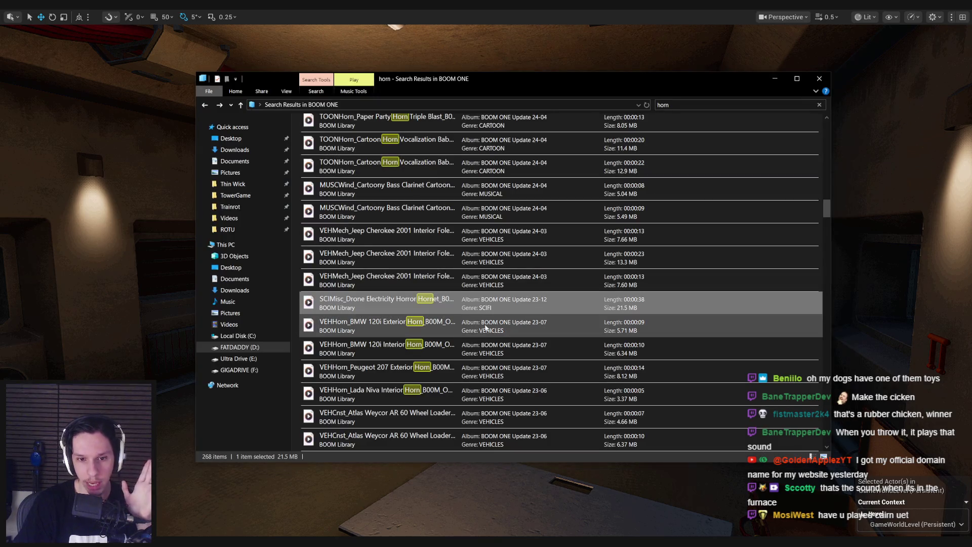
pyautogui.scroll(-1, 418, 365)
pyautogui.scroll(-1, 406, 371)
pyautogui.doubleClick(396, 371)
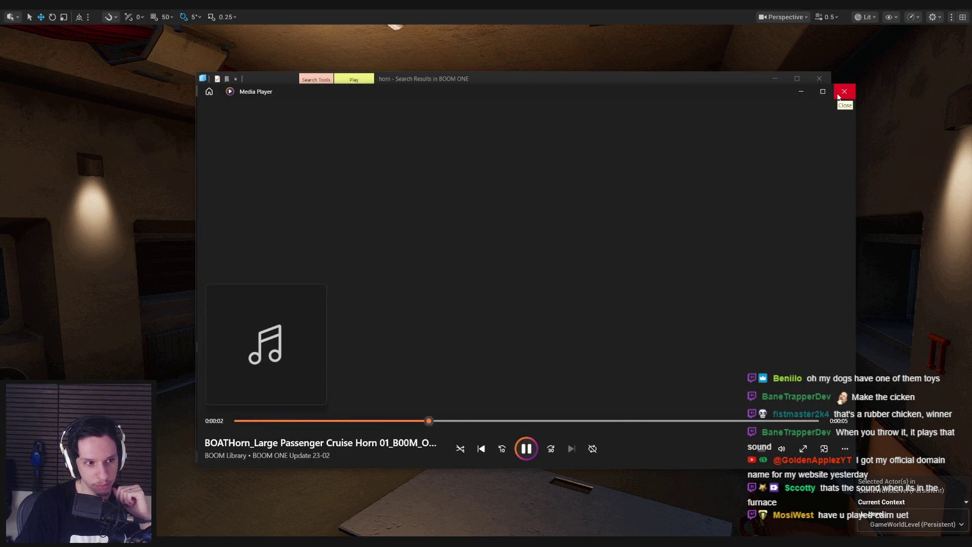
pyautogui.click(838, 96)
pyautogui.scroll(-1, 431, 313)
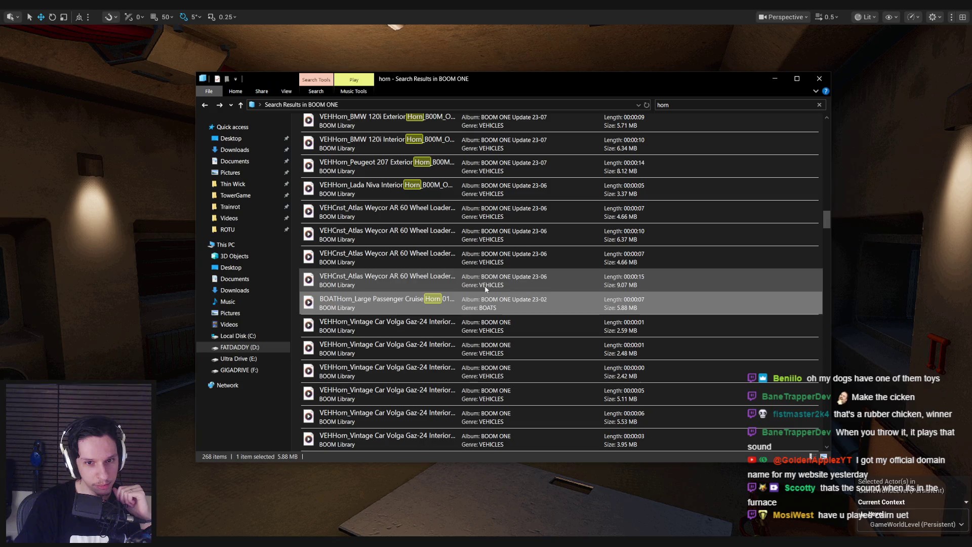
pyautogui.doubleClick(426, 306)
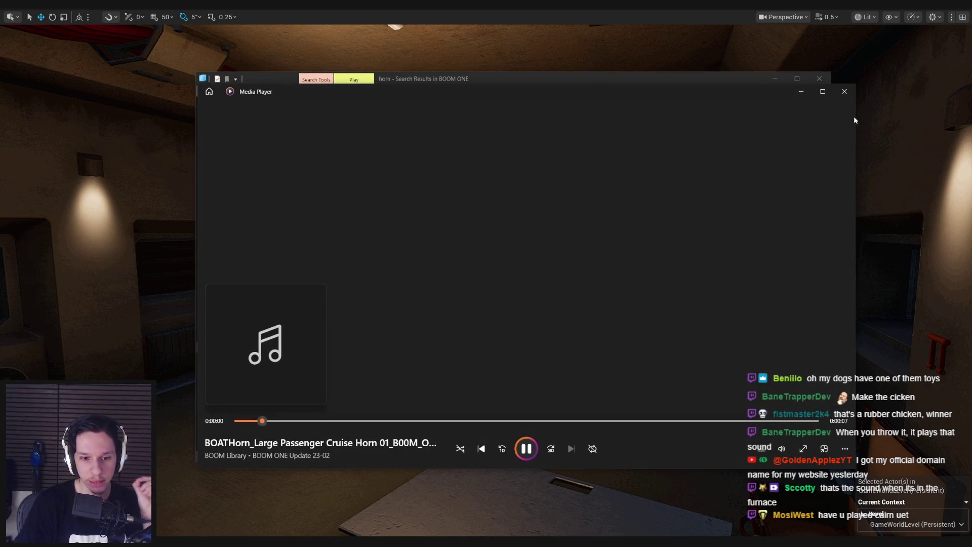
pyautogui.click(844, 92)
pyautogui.hotkey('alt', 'Tab')
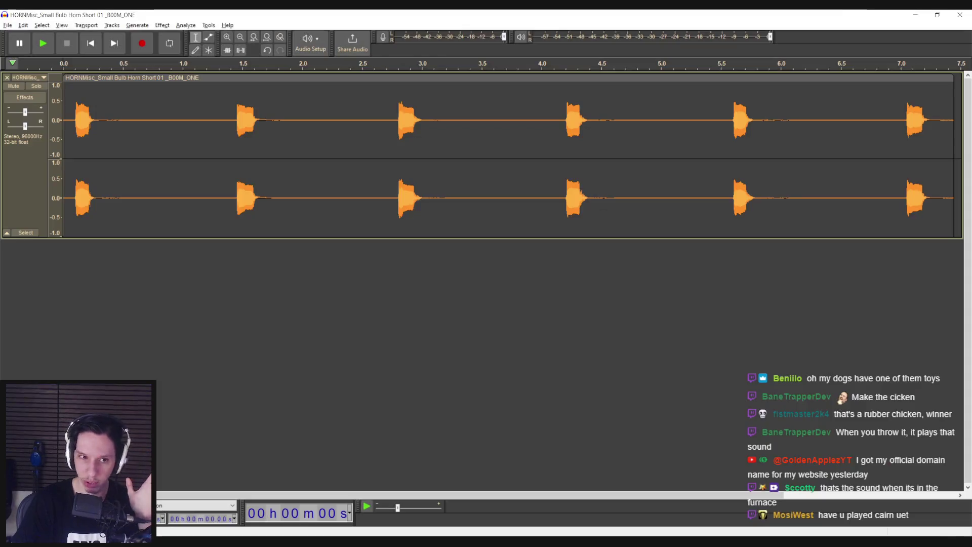
# Mute the bulb horn track and import the large passenger cruise horn as a new track
pyautogui.click(13, 85)
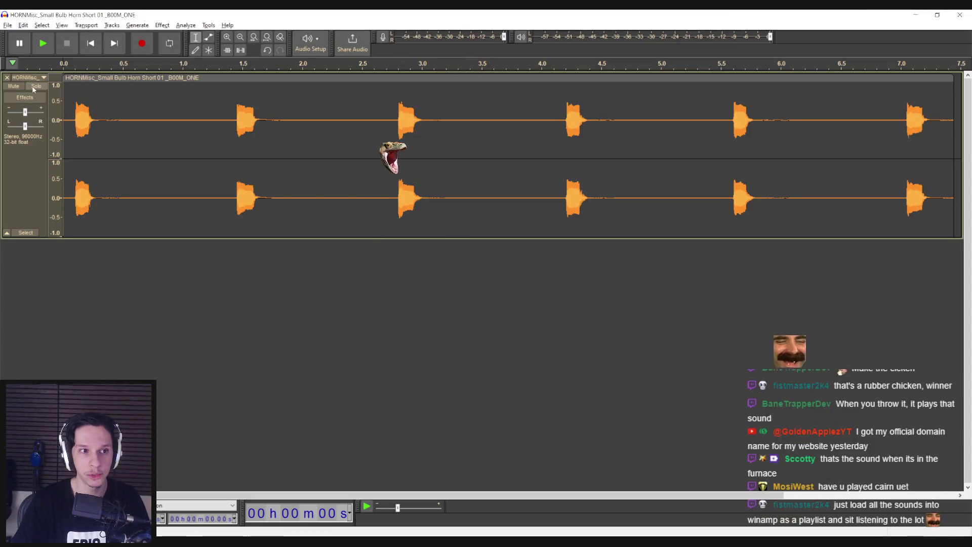
pyautogui.hotkey('alt', 'Tab')
pyautogui.moveTo(324, 299)
pyautogui.mouseDown()
pyautogui.moveTo(108, 315)
pyautogui.moveTo(78, 289)
pyautogui.mouseUp()
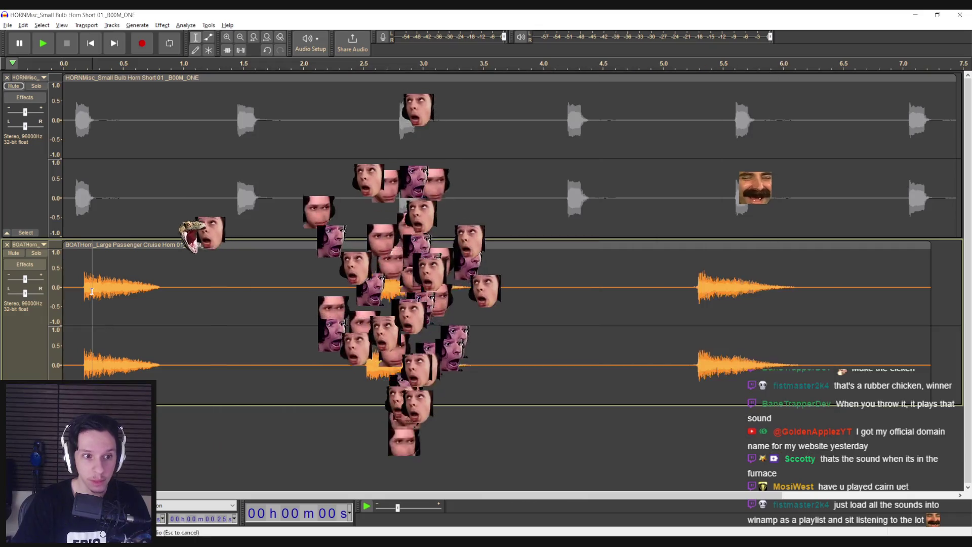
pyautogui.doubleClick(78, 289)
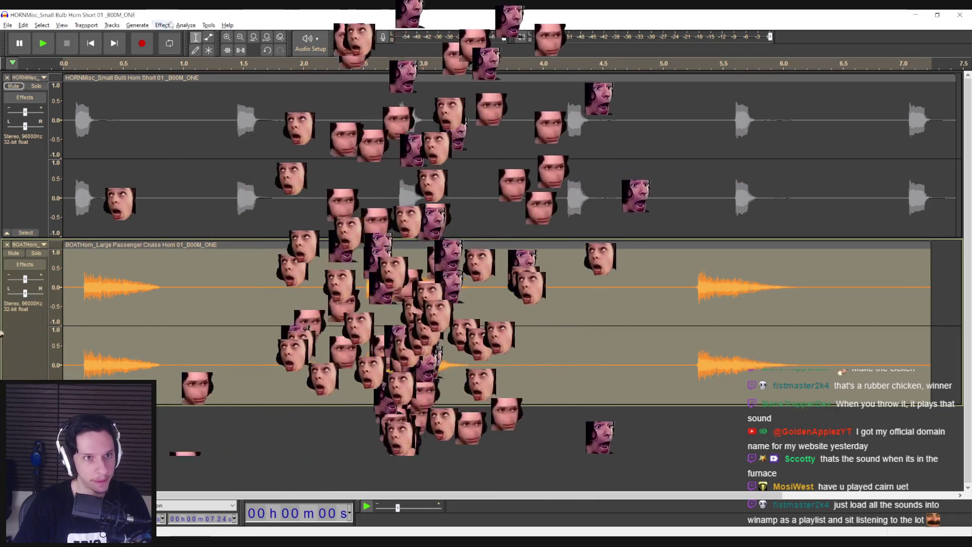
# Raise the cruise horn's pitch one more semitone with Change Pitch and play it back
pyautogui.click(162, 25)
pyautogui.moveTo(202, 98)
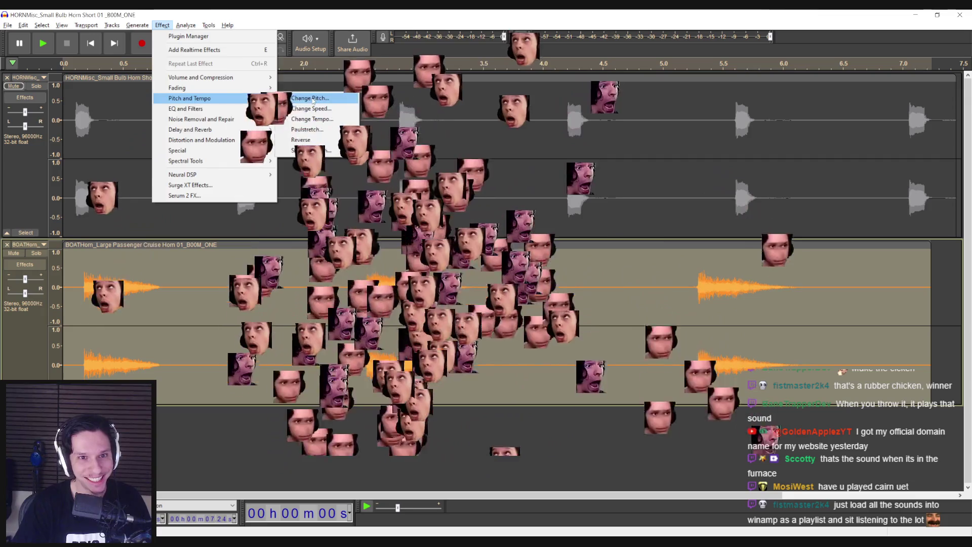
pyautogui.click(304, 98)
pyautogui.click(563, 254)
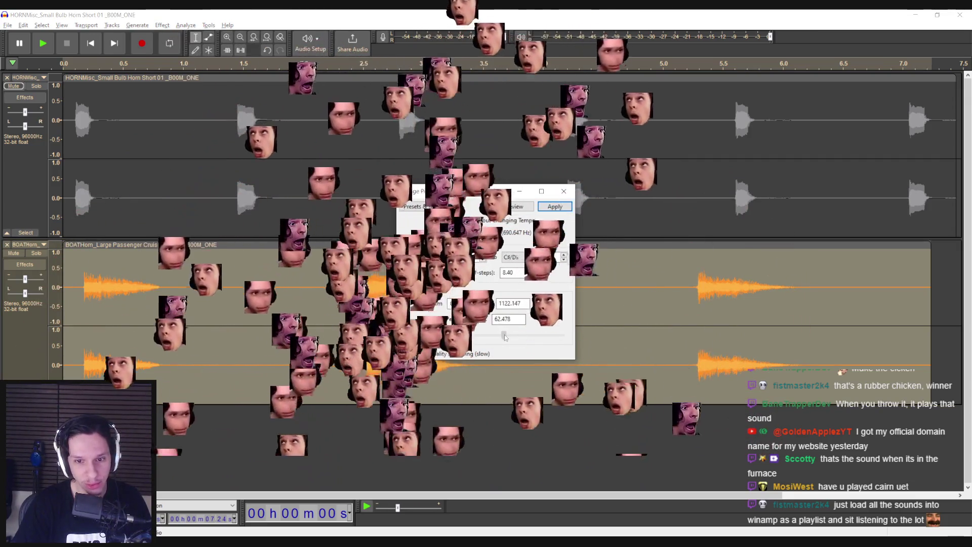
pyautogui.press('Return')
pyautogui.click(74, 289)
pyautogui.press('space')
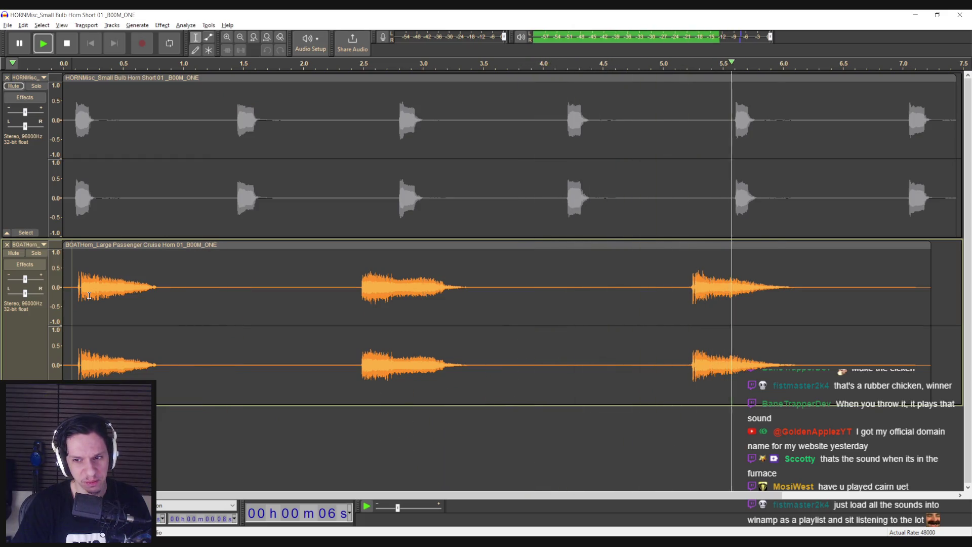
pyautogui.press('space')
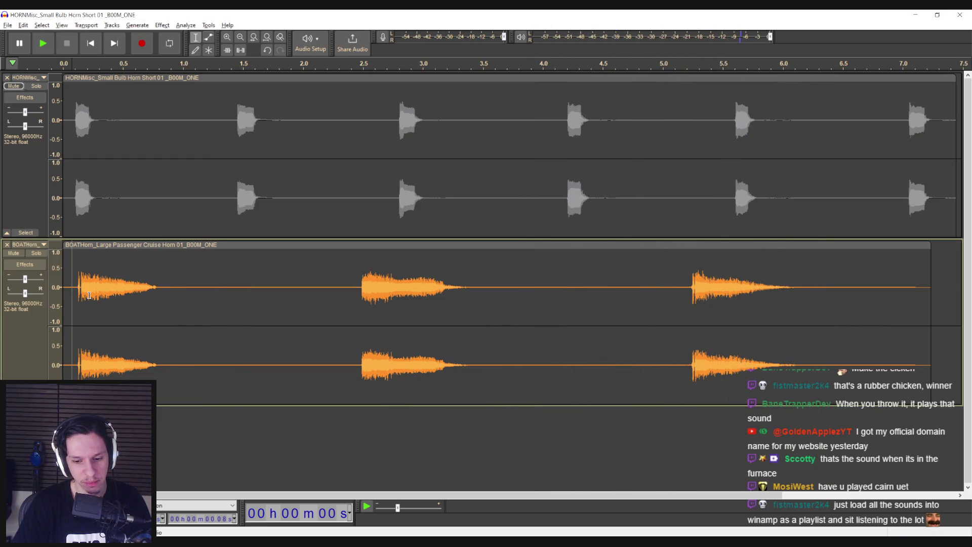
pyautogui.doubleClick(89, 295)
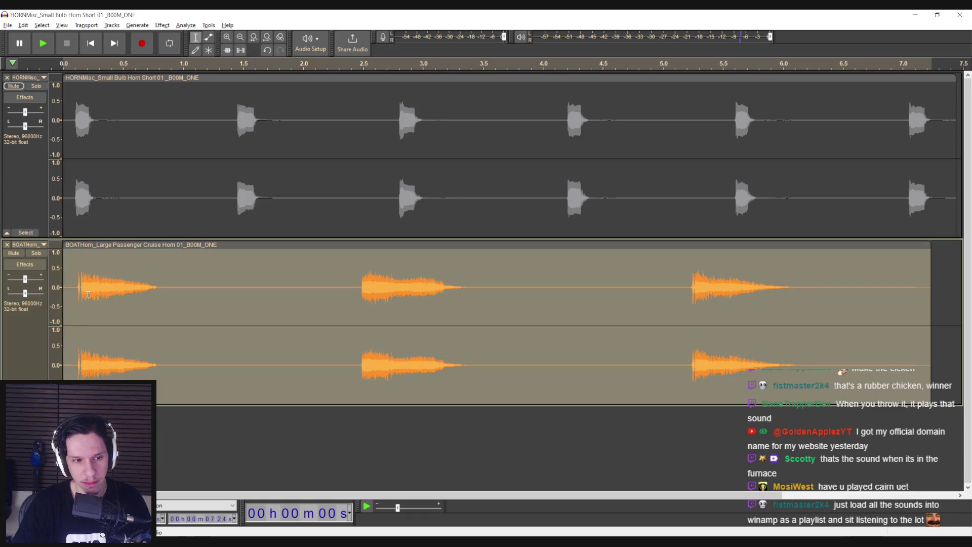
# Apply Reverb from Delay and Reverb to the cruise horn and listen to the result
pyautogui.click(162, 25)
pyautogui.moveTo(175, 89)
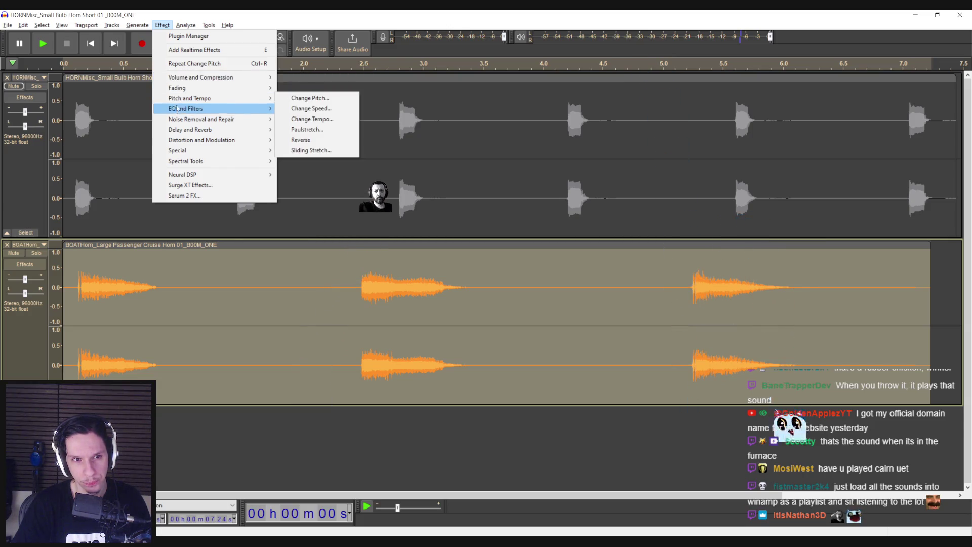
pyautogui.moveTo(217, 130)
pyautogui.click(304, 151)
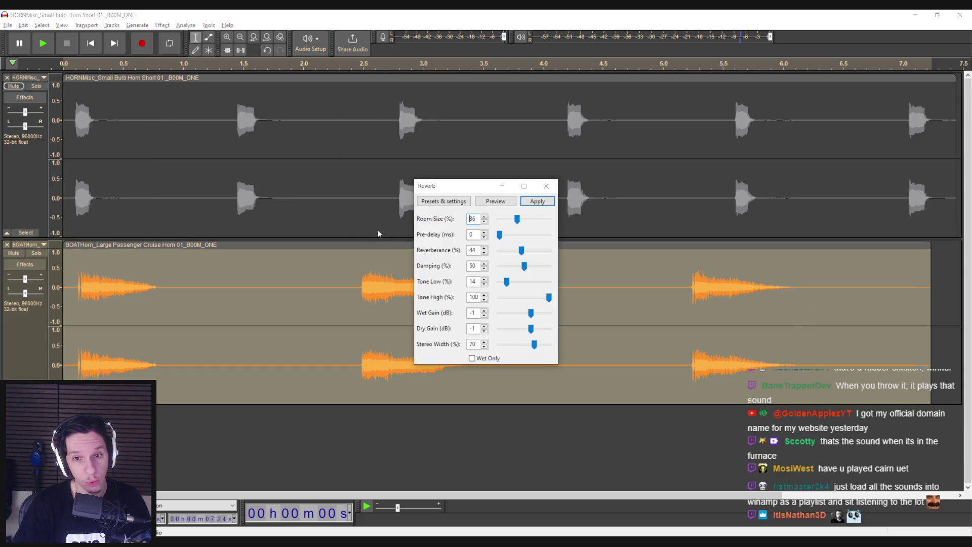
pyautogui.click(534, 203)
pyautogui.click(80, 297)
pyautogui.press('space')
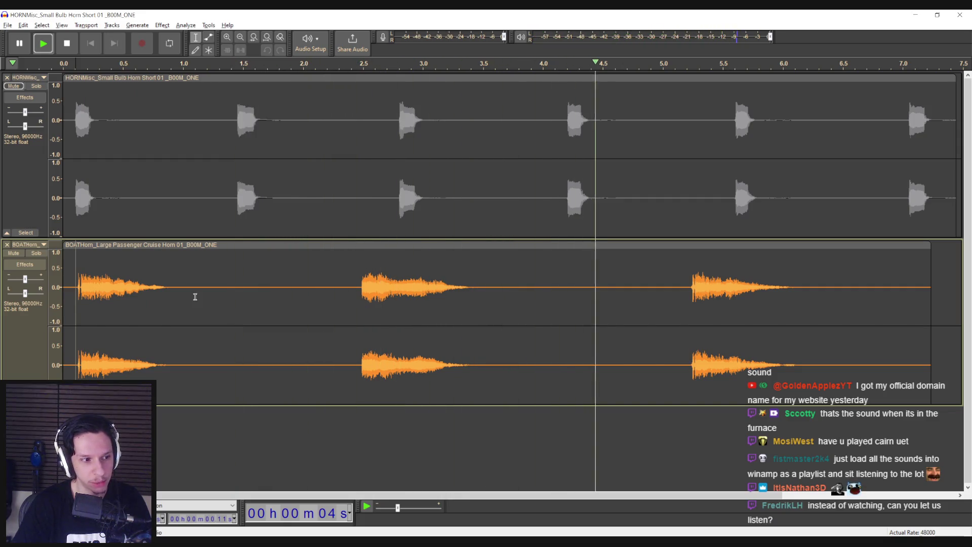
pyautogui.press('space')
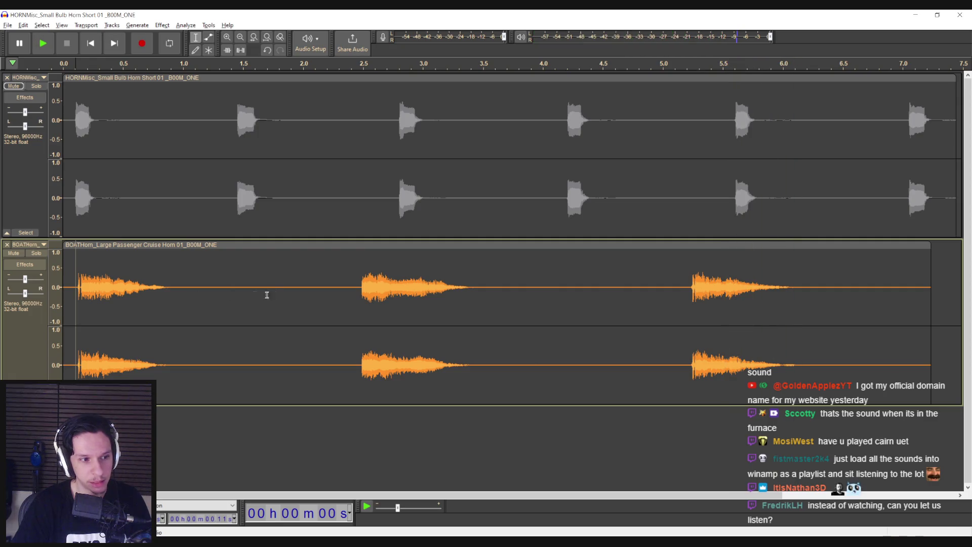
pyautogui.doubleClick(277, 294)
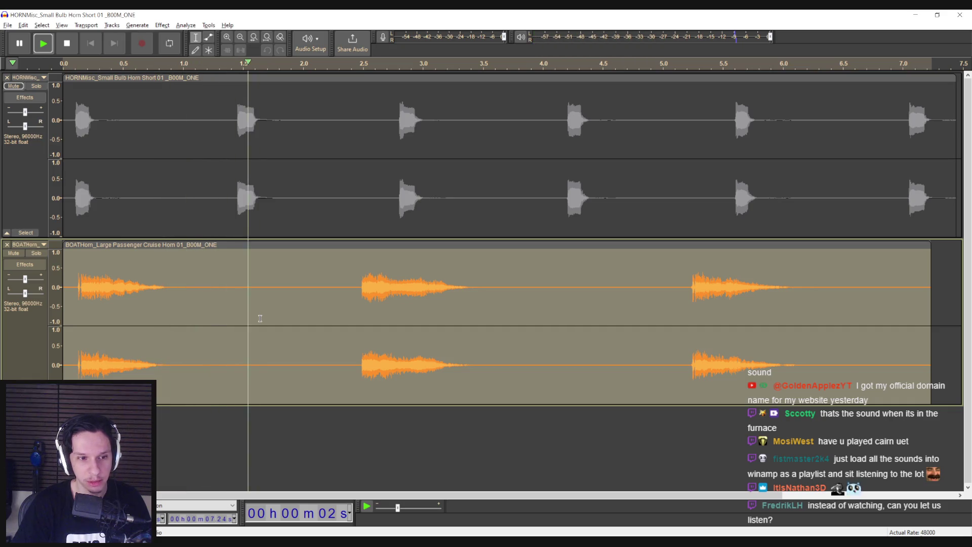
pyautogui.press('space')
# Try the Vocoder effect on the cruise horn, play it, then undo it
pyautogui.click(163, 25)
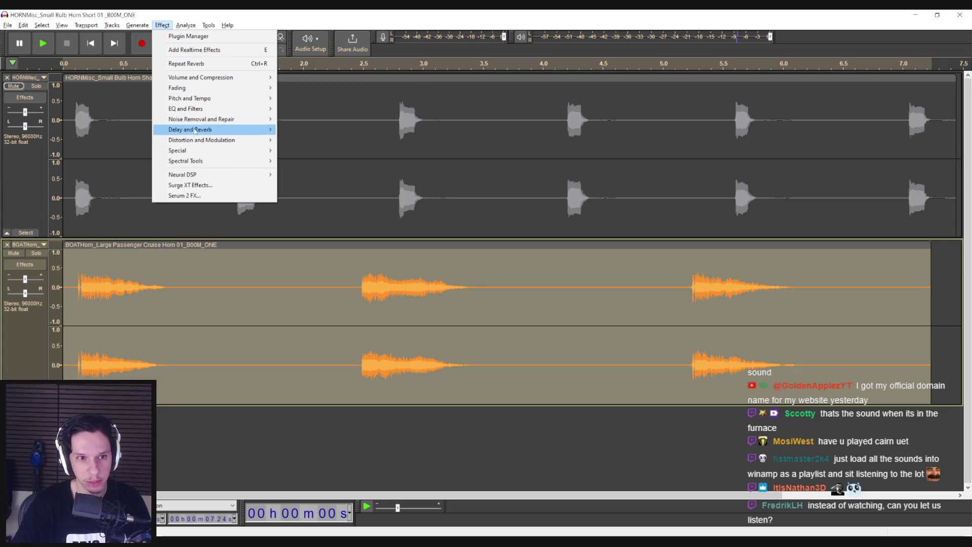
pyautogui.moveTo(194, 140)
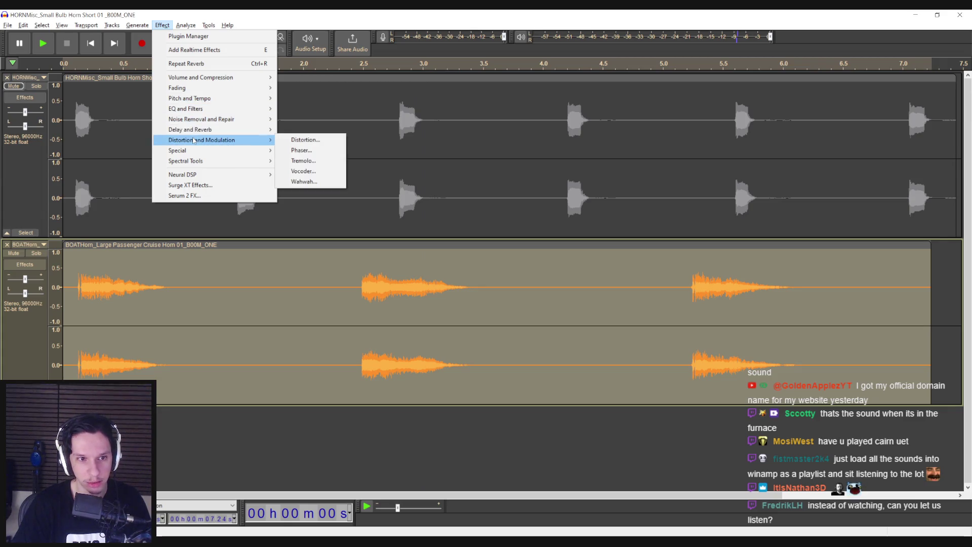
pyautogui.click(300, 172)
pyautogui.click(586, 219)
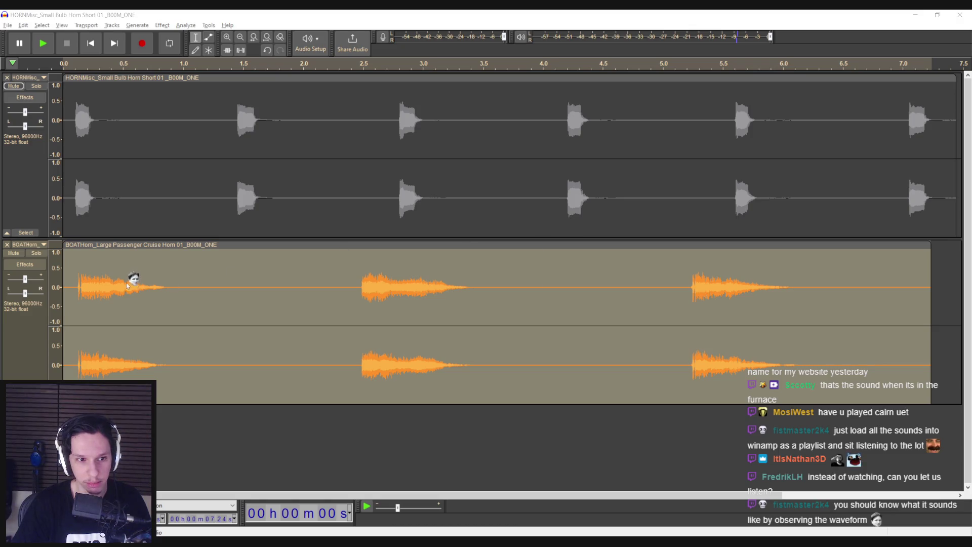
pyautogui.click(76, 294)
pyautogui.press('space')
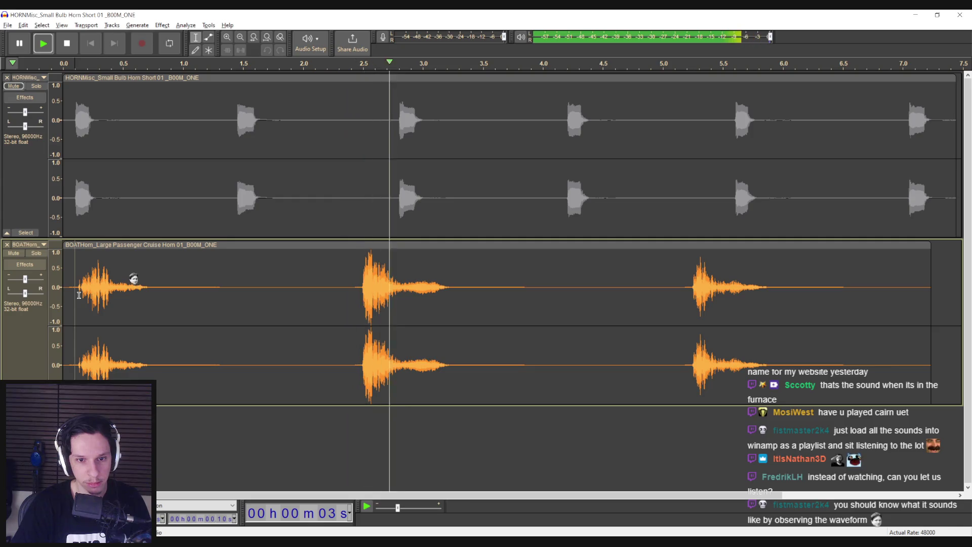
pyautogui.press('space')
pyautogui.hotkey('ctrl', 'z')
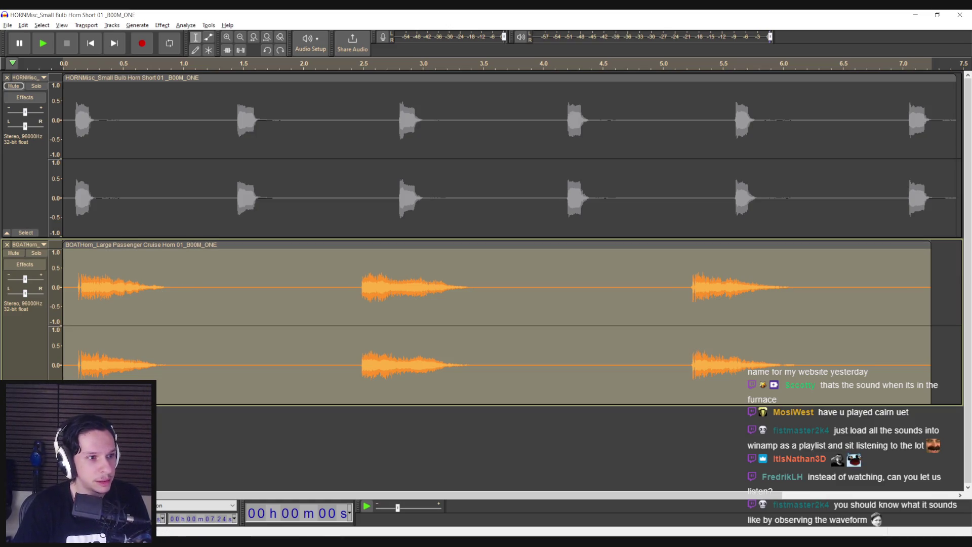
# Apply Change Speed with a 0.830 multiplier (-17%) to the boat horn and play it back
pyautogui.click(168, 28)
pyautogui.moveTo(189, 152)
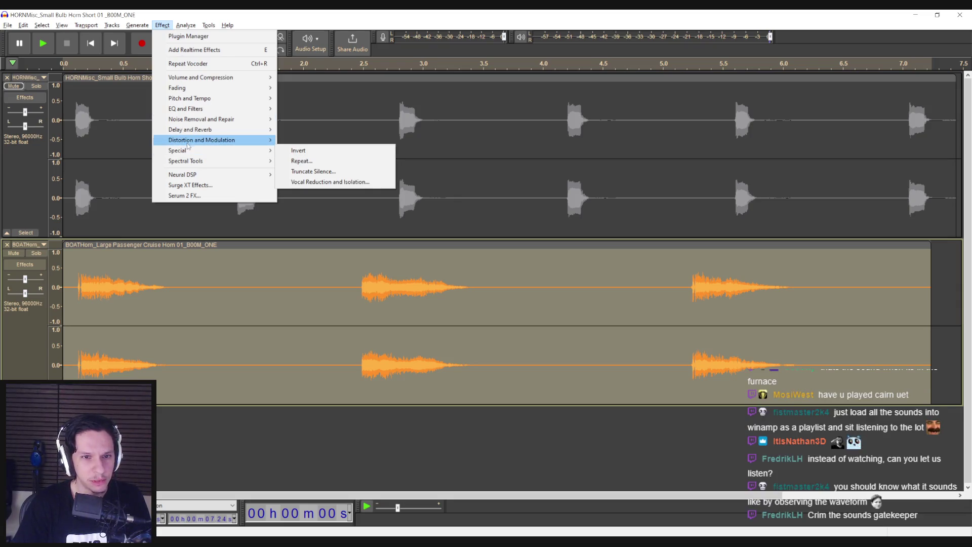
pyautogui.moveTo(188, 133)
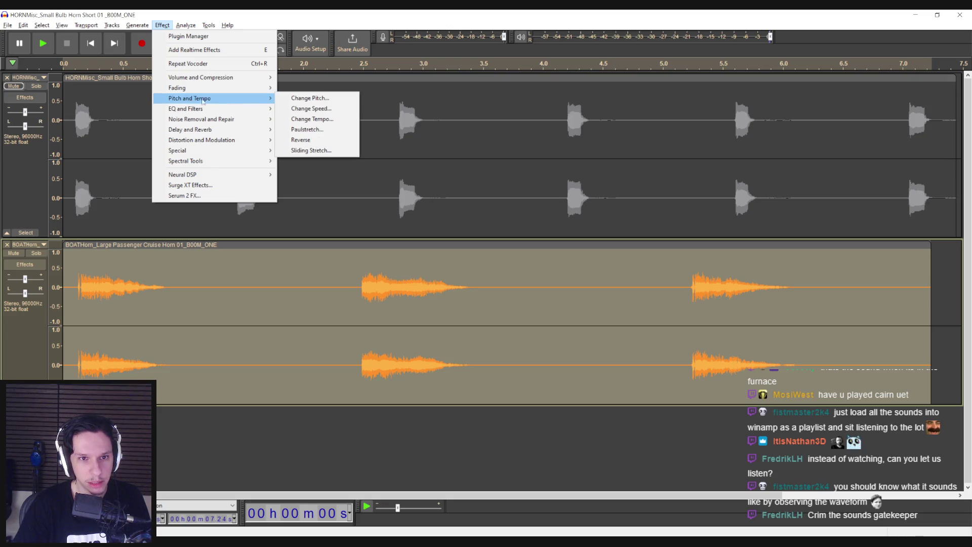
pyautogui.click(311, 108)
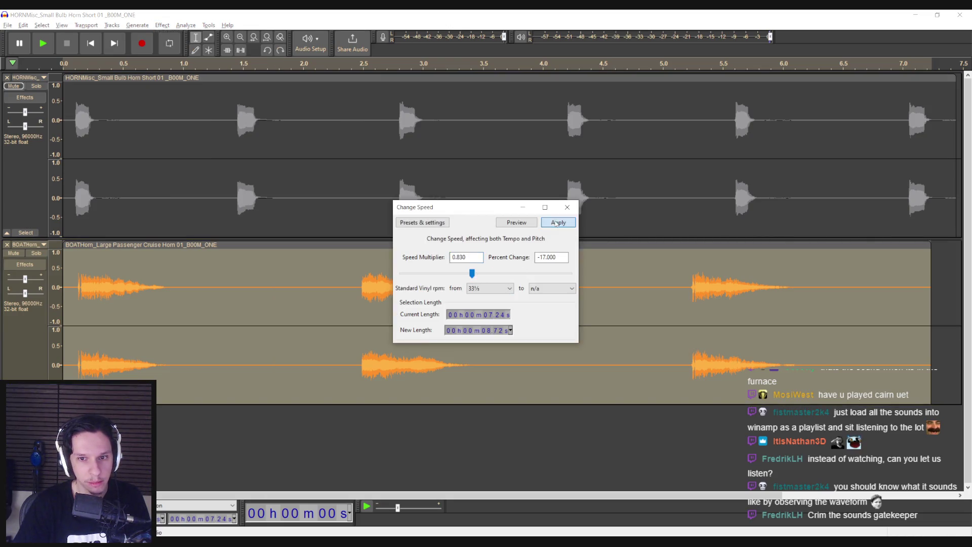
pyautogui.click(557, 223)
pyautogui.click(76, 286)
pyautogui.press('space')
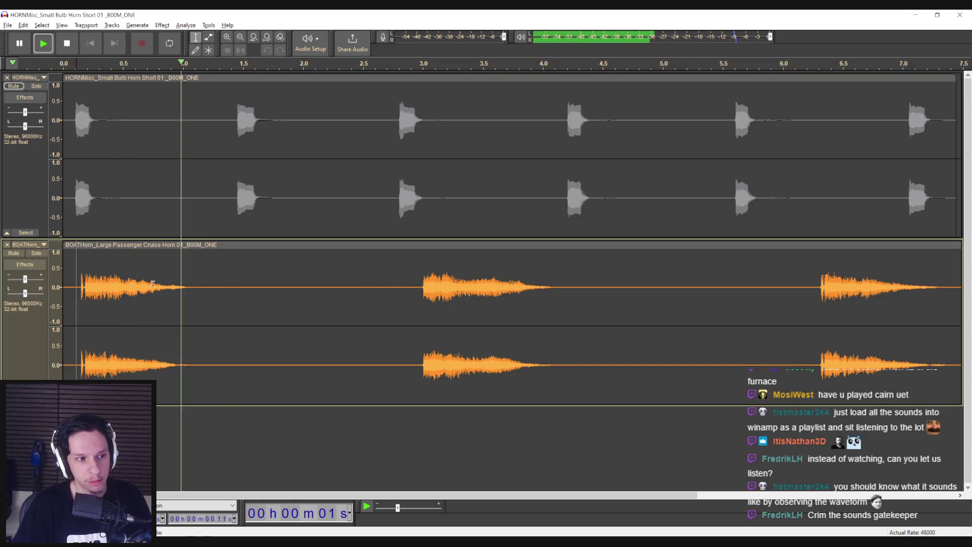
pyautogui.click(408, 292)
pyautogui.click(810, 291)
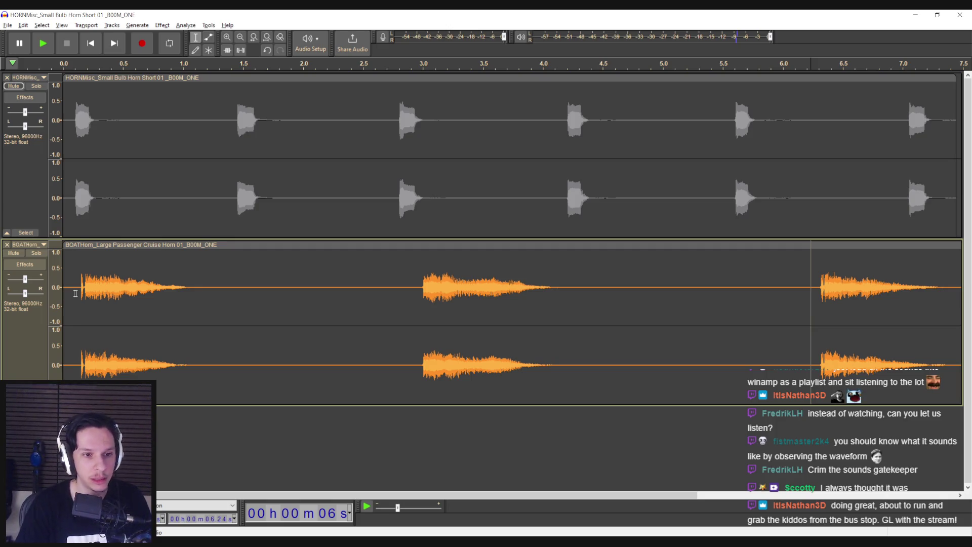
pyautogui.press('space')
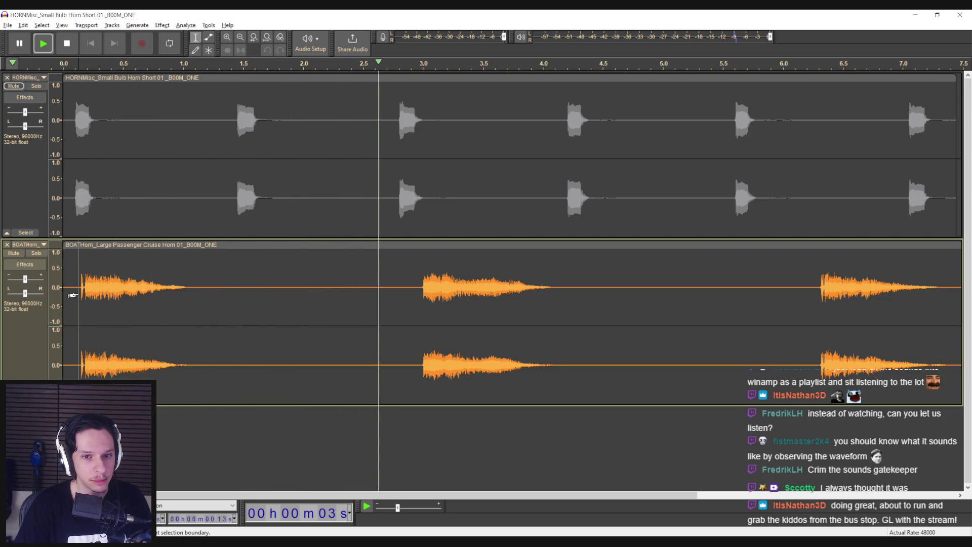
pyautogui.press('space')
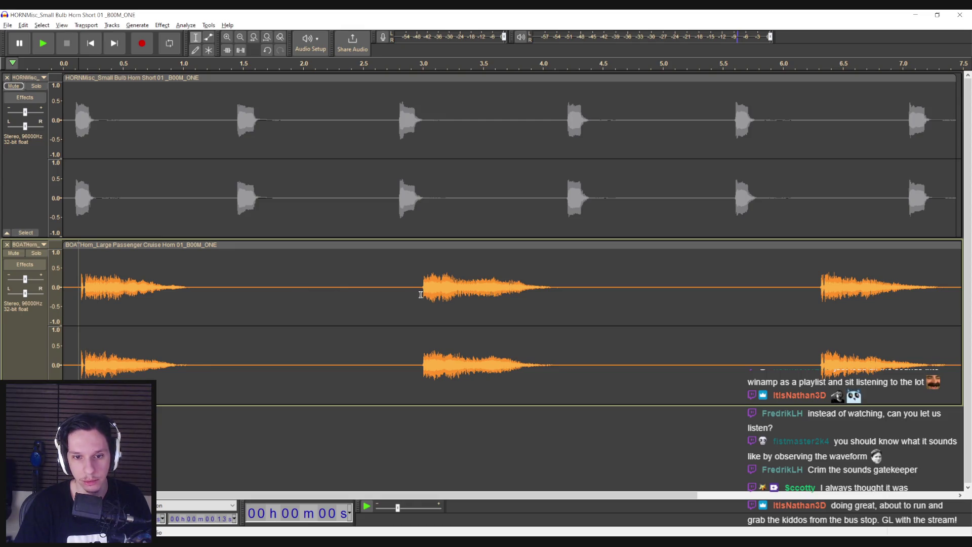
pyautogui.moveTo(421, 294); pyautogui.dragTo(553, 297)
pyautogui.click(454, 307)
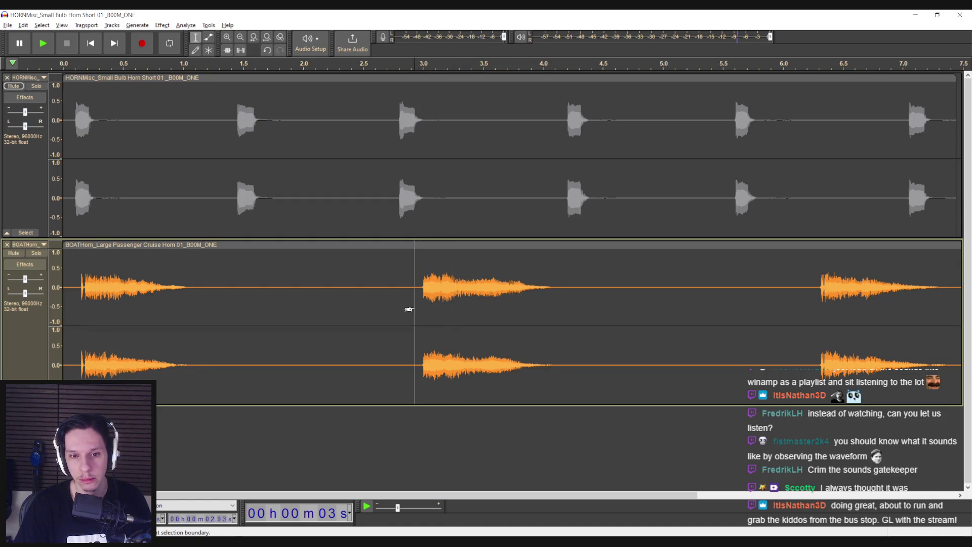
pyautogui.press('space')
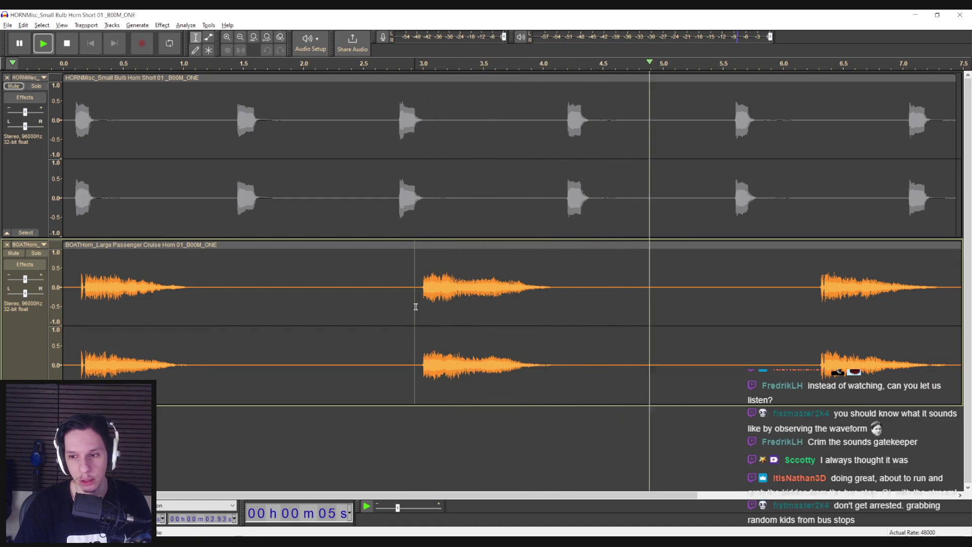
pyautogui.press('space')
pyautogui.click(818, 307)
pyautogui.press('space')
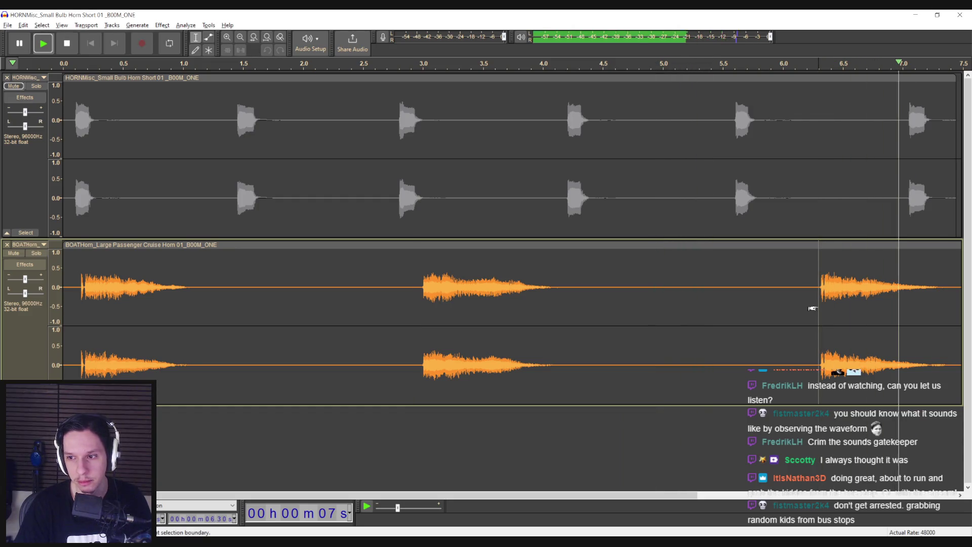
pyautogui.press('space')
pyautogui.moveTo(423, 492); pyautogui.dragTo(248, 494)
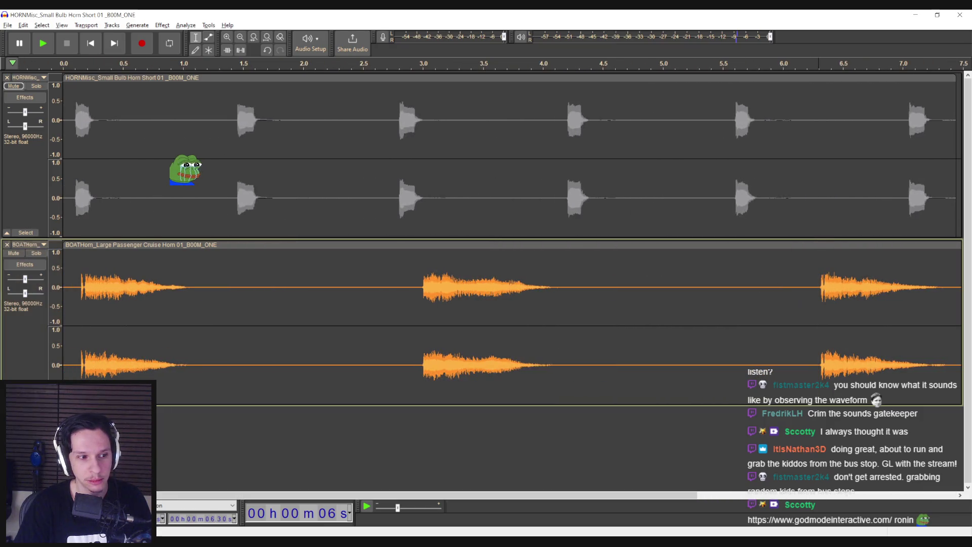
pyautogui.click(263, 361)
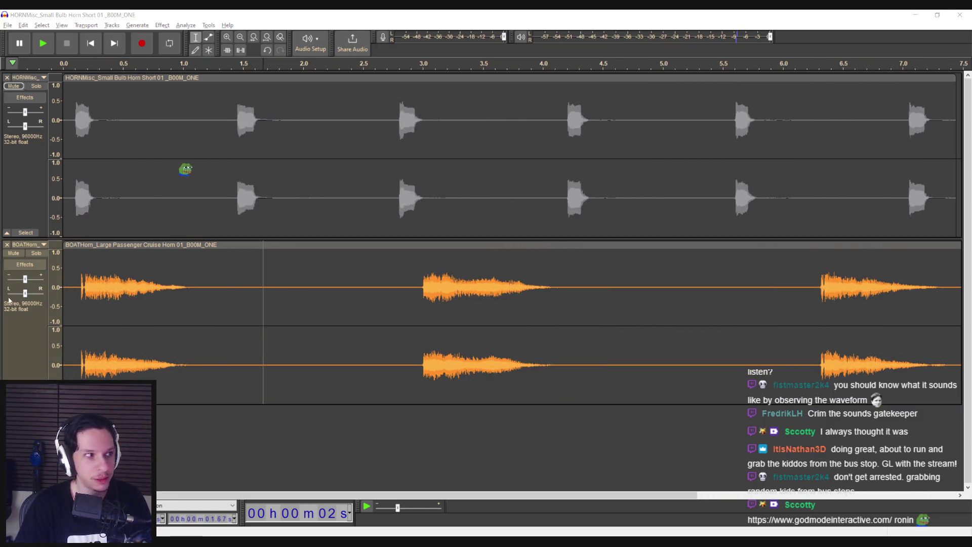
pyautogui.doubleClick(390, 180)
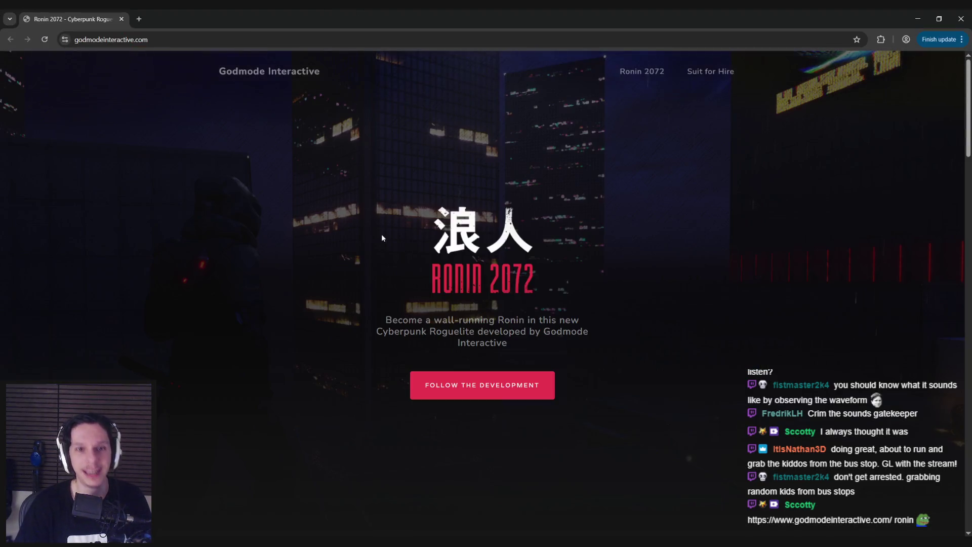
pyautogui.scroll(-15, 379, 238)
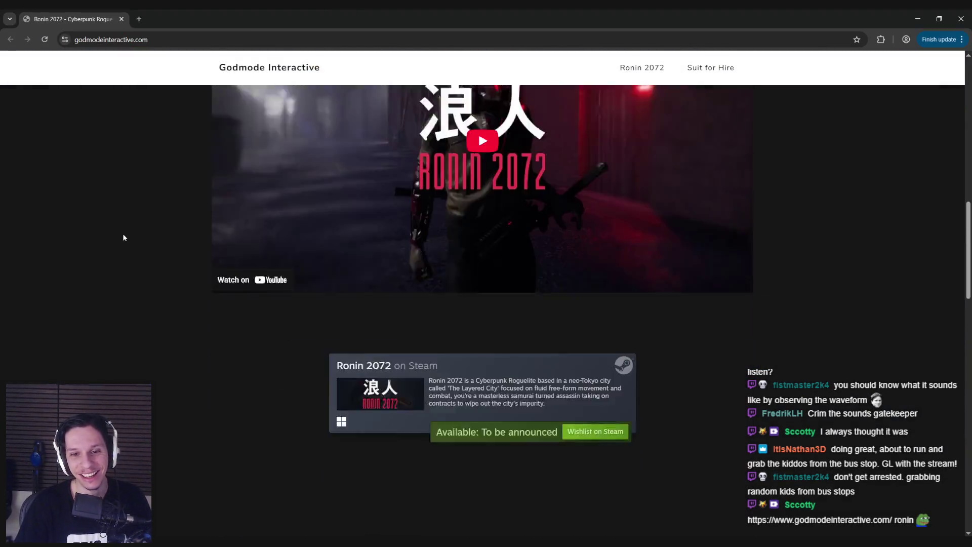
pyautogui.scroll(-15, 120, 239)
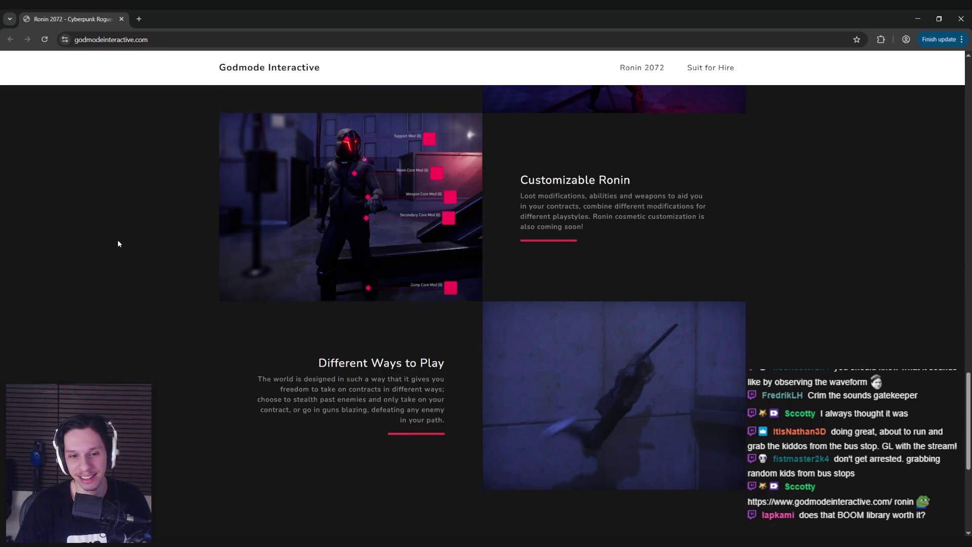
pyautogui.scroll(8, 118, 243)
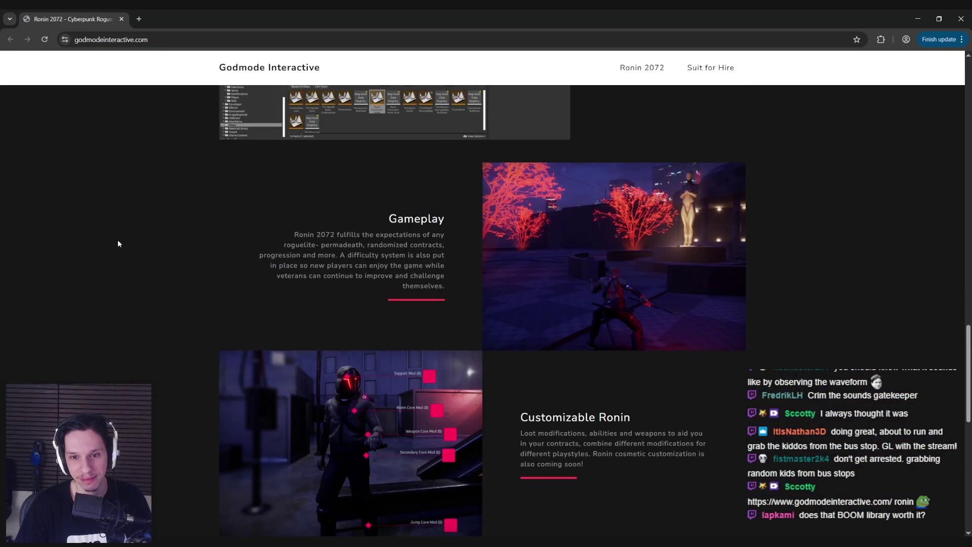
pyautogui.hotkey('alt', 'Tab')
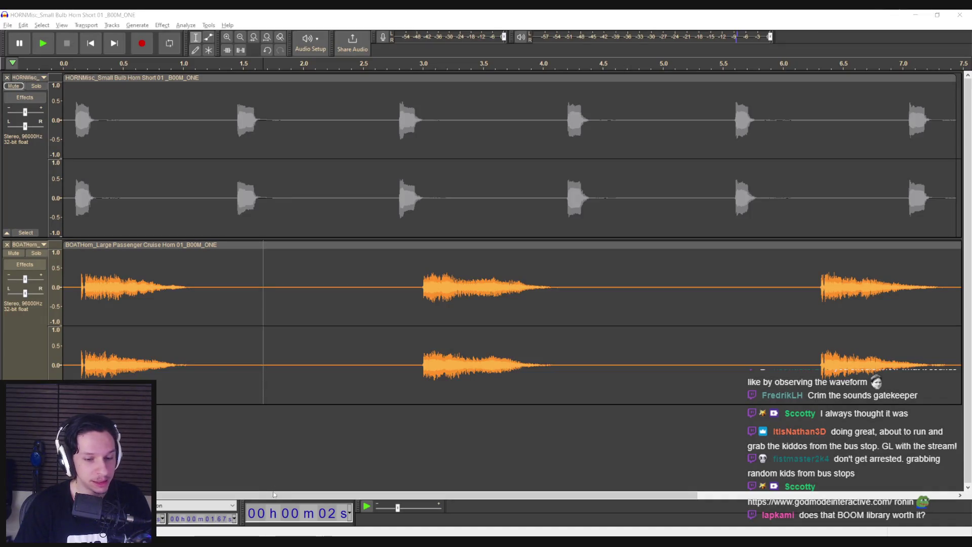
# Close the boat horn track and preview two horn sounds from the BOOM ONE results
pyautogui.click(7, 245)
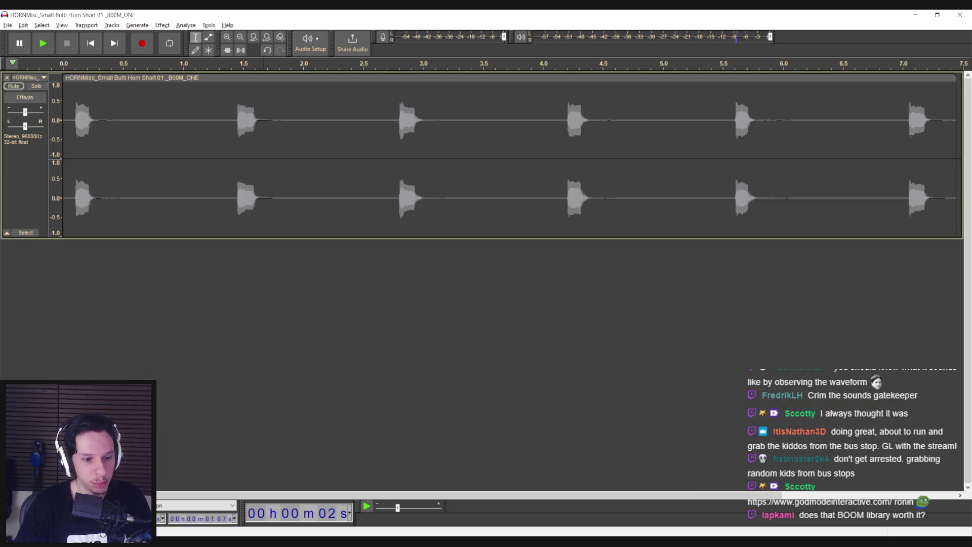
pyautogui.hotkey('alt', 'Tab')
pyautogui.scroll(-6, 362, 345)
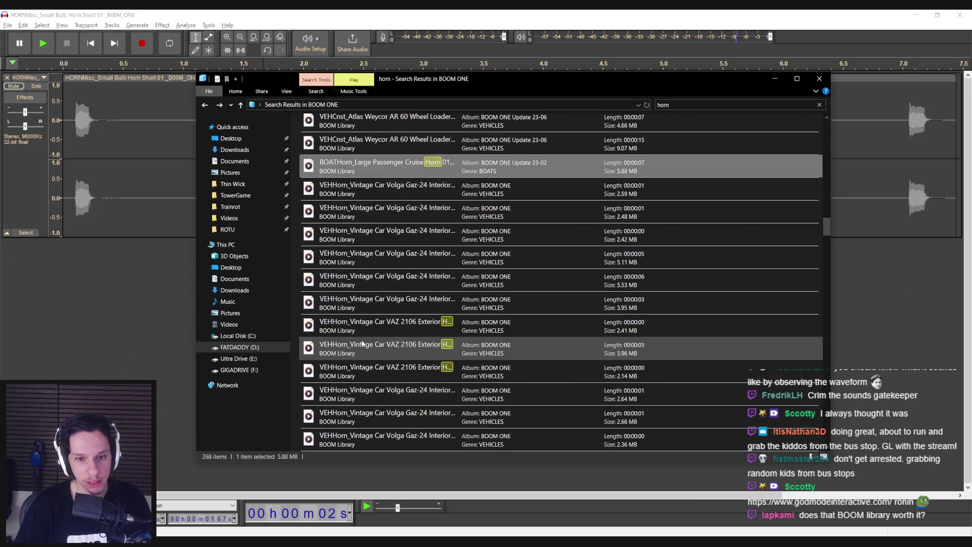
pyautogui.scroll(-2, 361, 343)
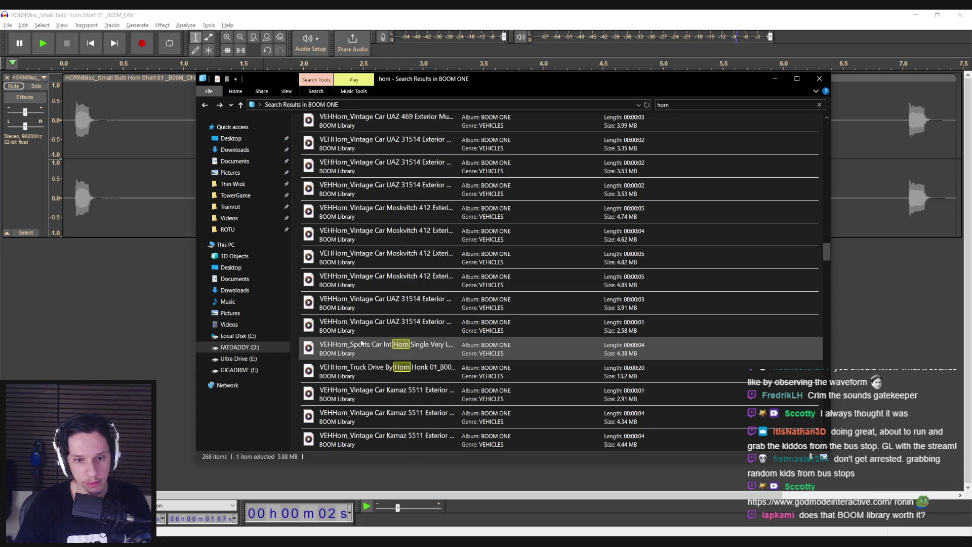
pyautogui.scroll(-1, 365, 354)
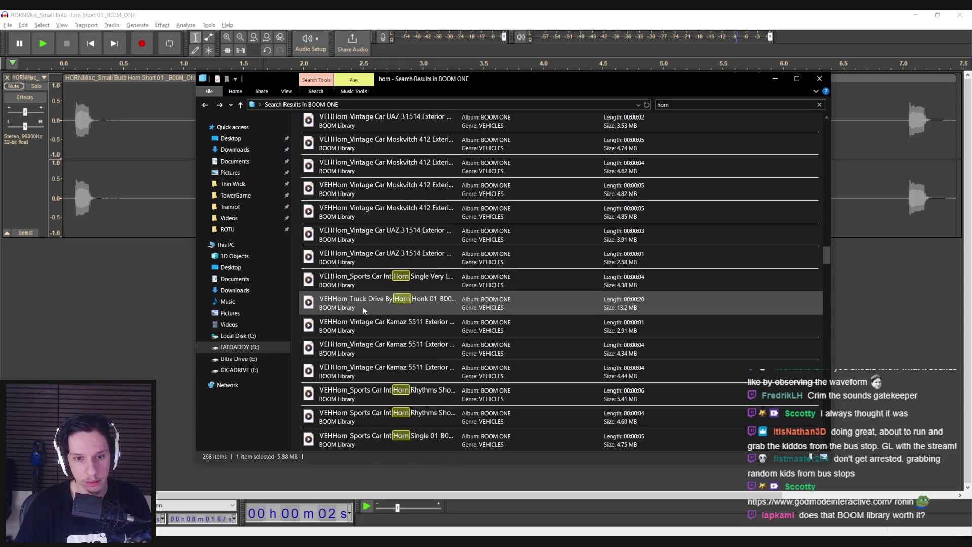
pyautogui.doubleClick(366, 326)
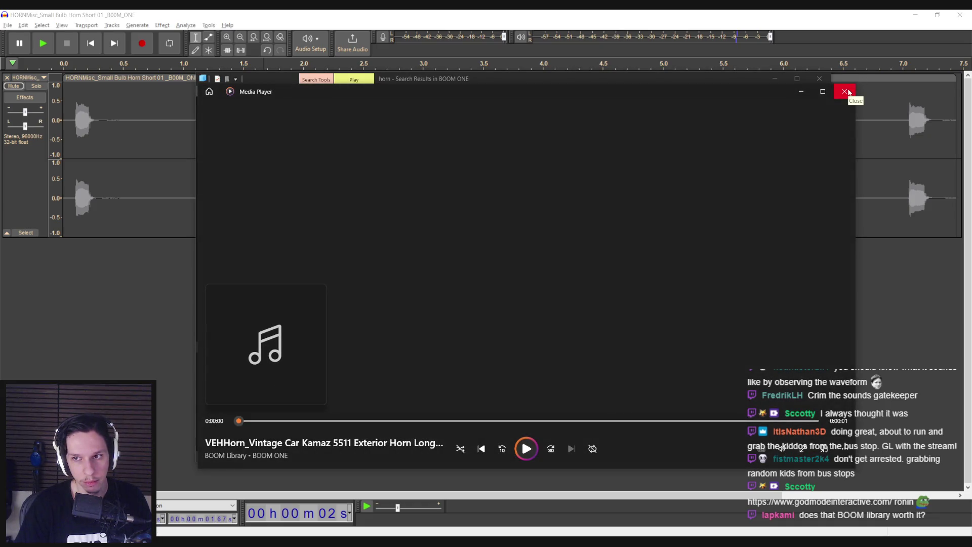
pyautogui.click(849, 92)
pyautogui.doubleClick(508, 302)
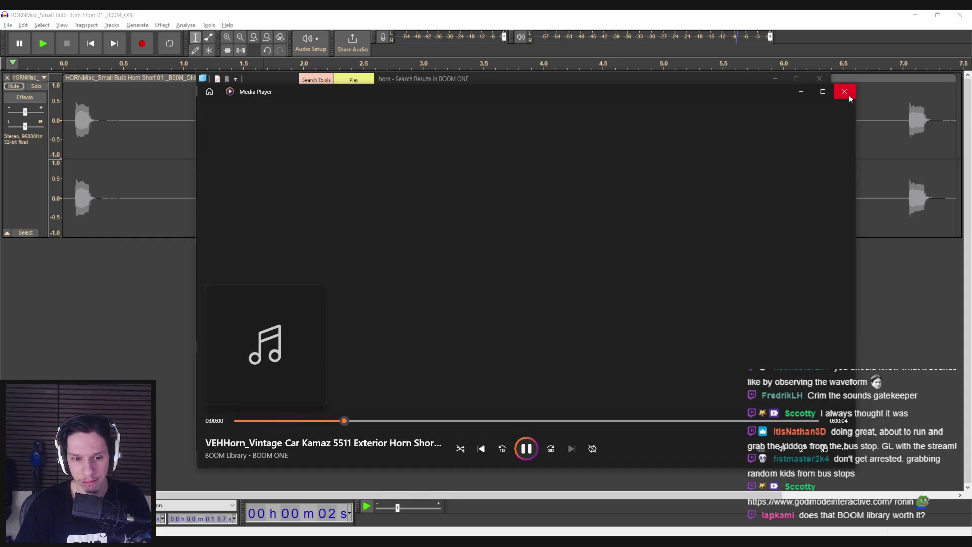
pyautogui.click(848, 95)
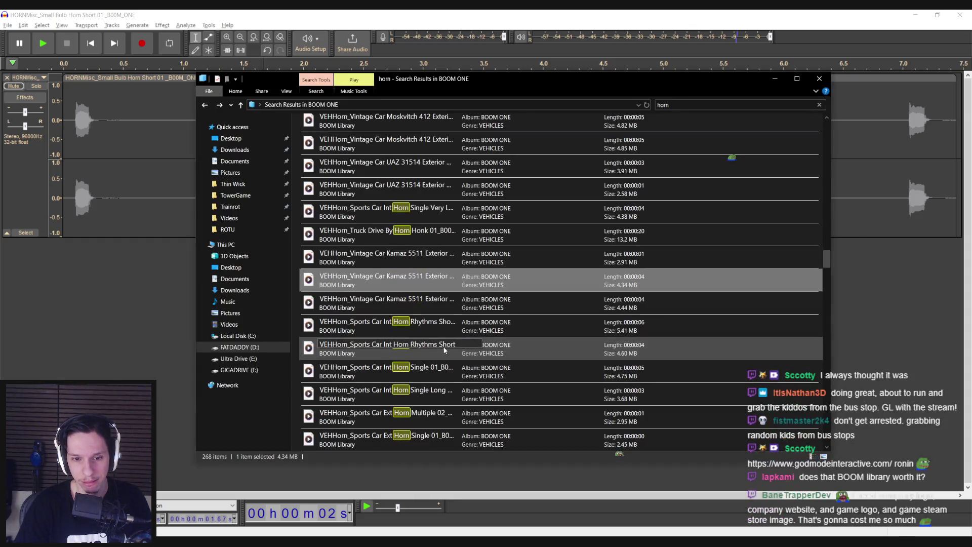
# Preview the sports car horn rhythm, firetruck horn sequence and Firetruck Horn Single 01 sounds
pyautogui.doubleClick(410, 330)
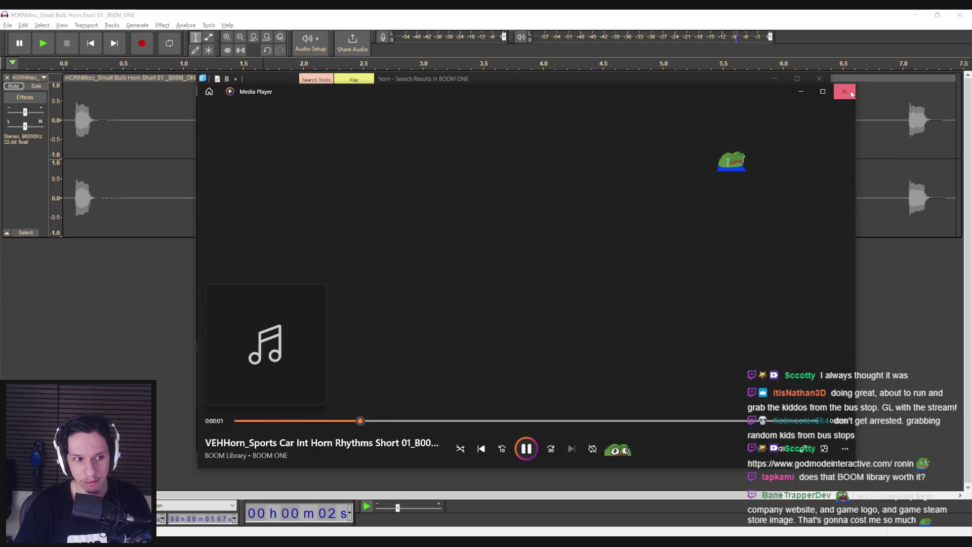
pyautogui.click(844, 92)
pyautogui.scroll(-5, 420, 343)
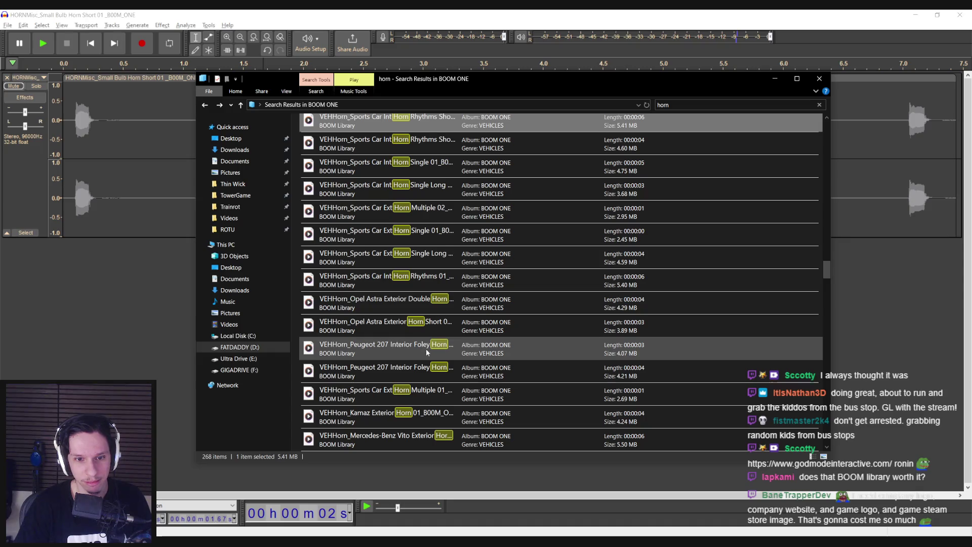
pyautogui.scroll(-3, 427, 352)
pyautogui.scroll(-3, 410, 324)
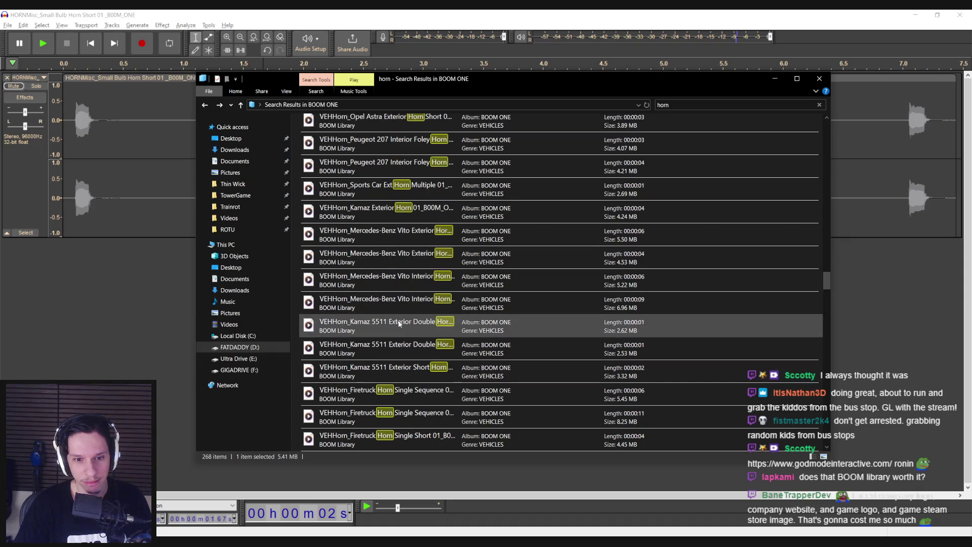
pyautogui.doubleClick(402, 268)
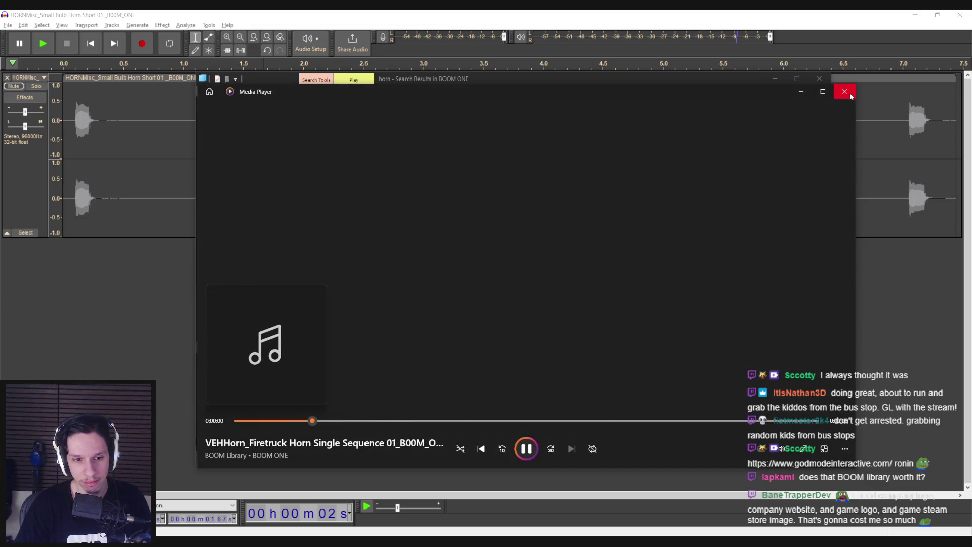
pyautogui.click(850, 95)
pyautogui.scroll(-2, 398, 314)
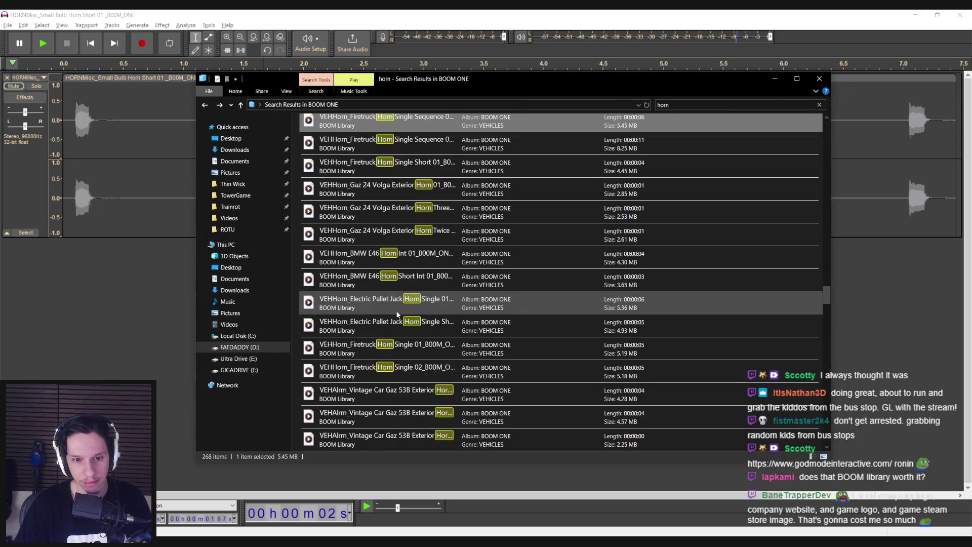
pyautogui.click(391, 348)
pyautogui.doubleClick(392, 348)
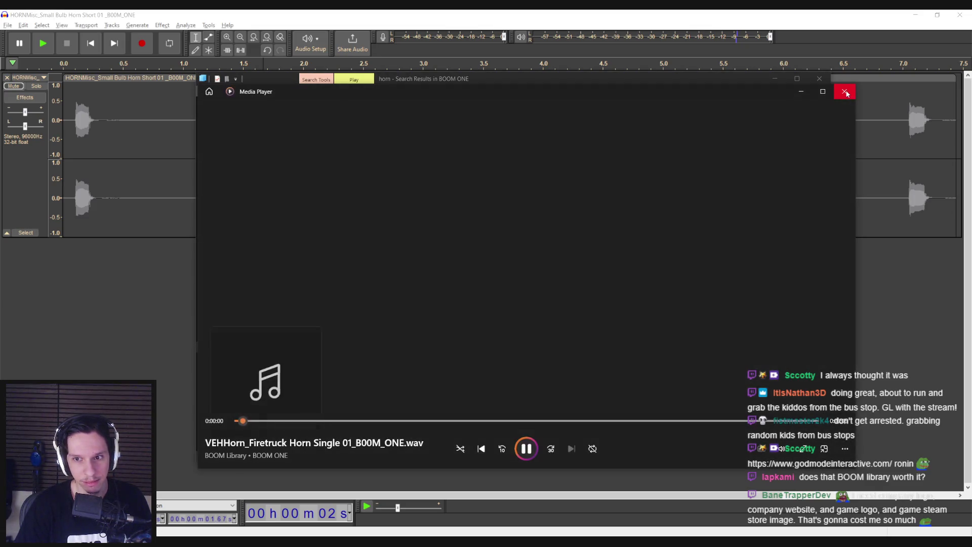
pyautogui.click(848, 95)
# Preview the Damage Zing Horn High 01 and Punch Hit Horn High sounds
pyautogui.scroll(-3, 421, 312)
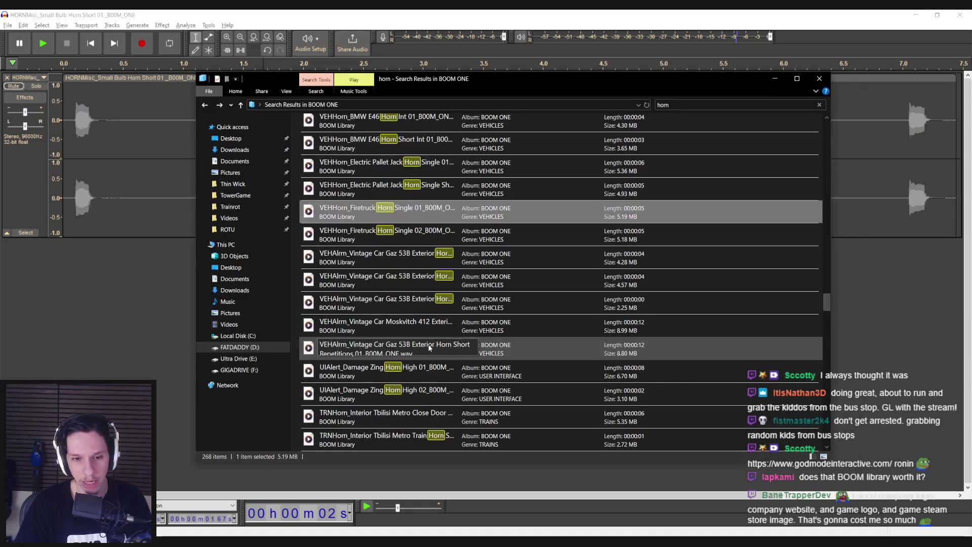
pyautogui.doubleClick(422, 310)
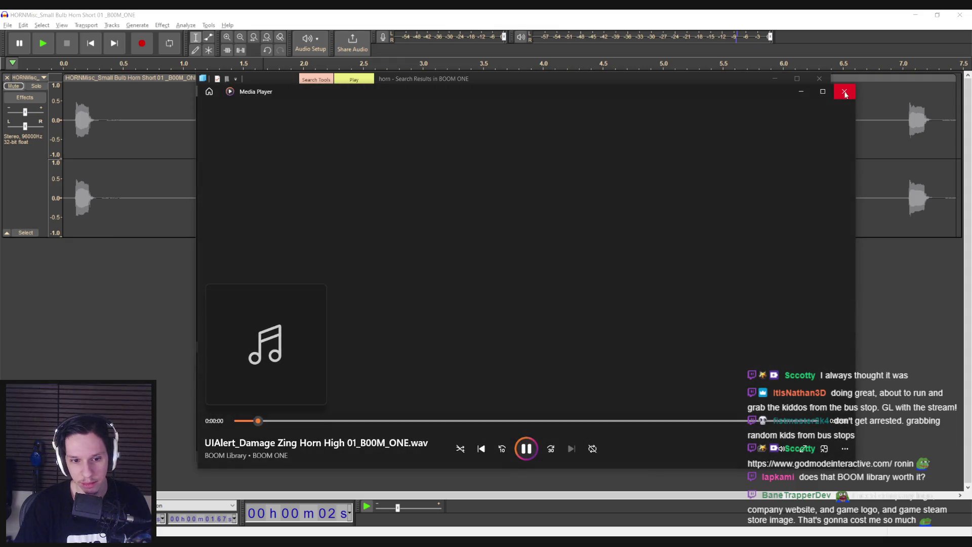
pyautogui.click(845, 95)
pyautogui.scroll(-2, 400, 278)
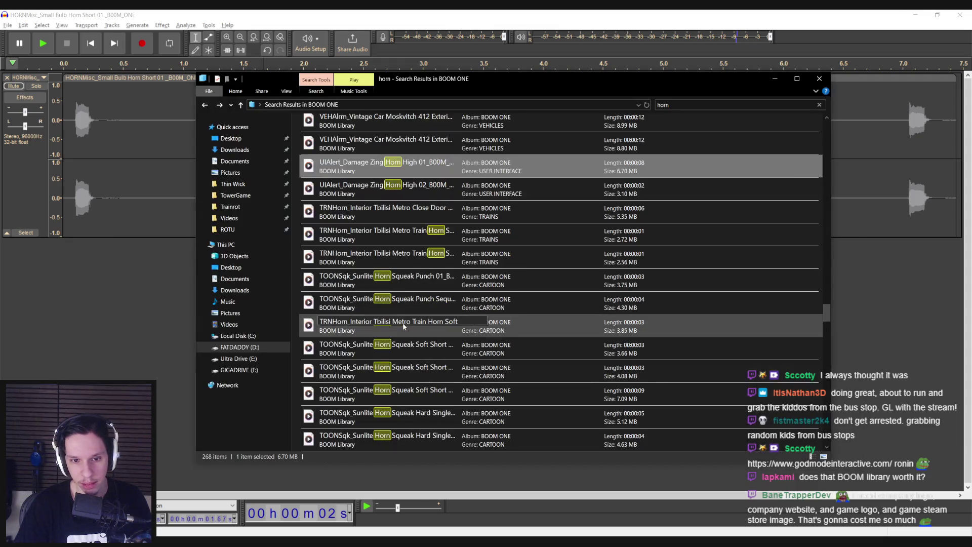
pyautogui.scroll(-5, 406, 288)
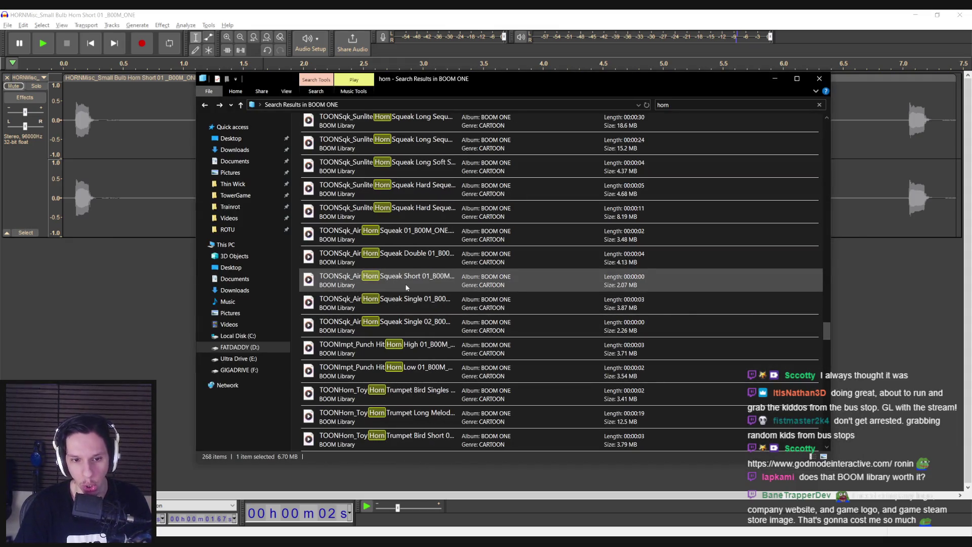
pyautogui.scroll(-3, 406, 287)
pyautogui.doubleClick(406, 281)
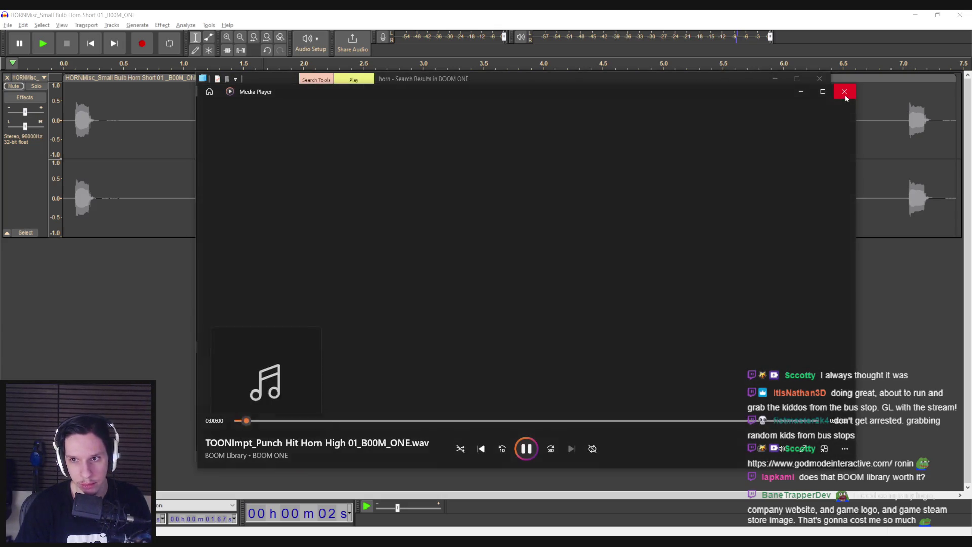
pyautogui.click(844, 92)
# Preview the Punch Hit Horn Low and High sounds again
pyautogui.doubleClick(410, 300)
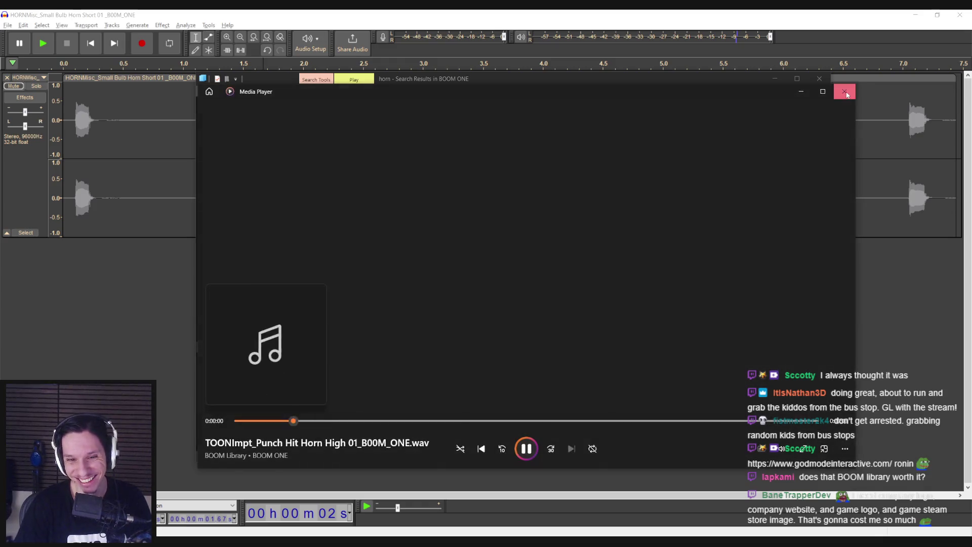
pyautogui.click(844, 91)
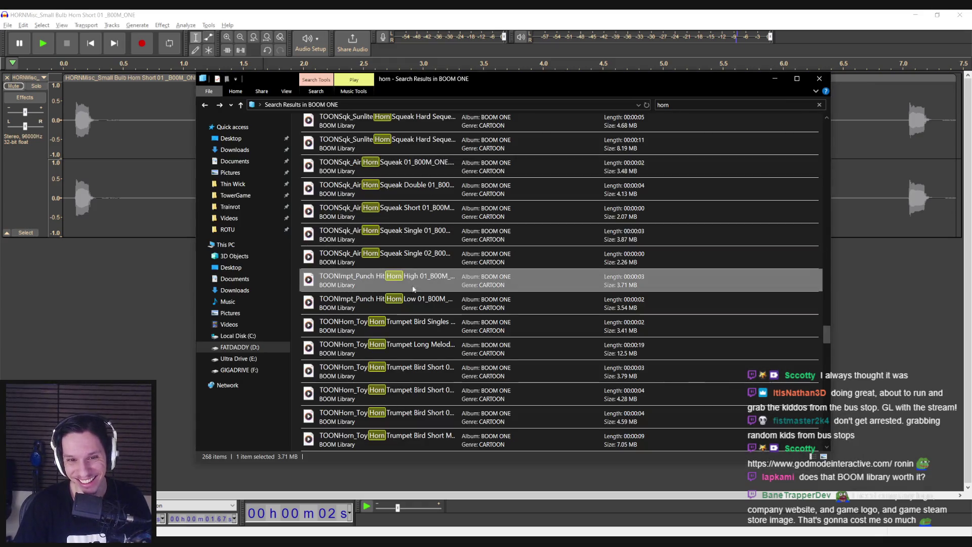
pyautogui.doubleClick(407, 314)
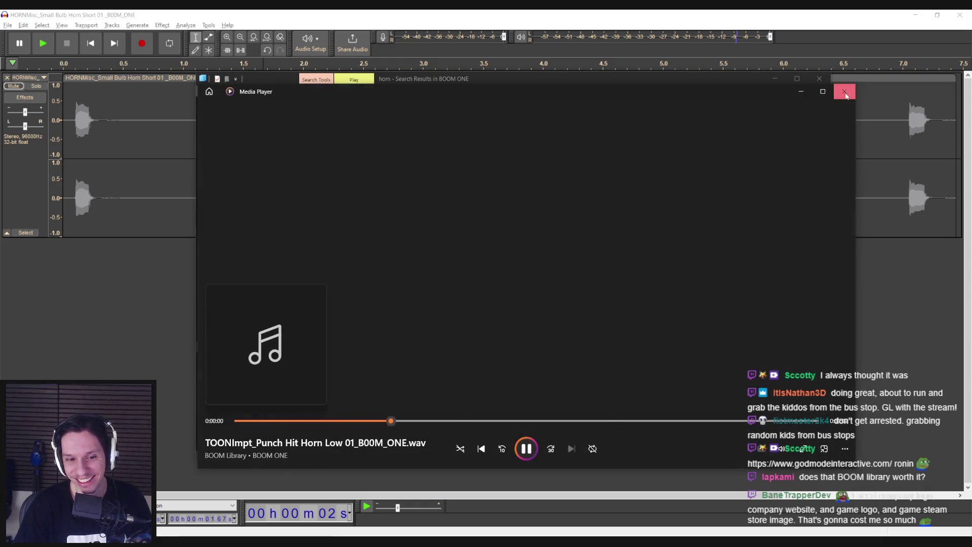
pyautogui.click(844, 92)
pyautogui.doubleClick(449, 276)
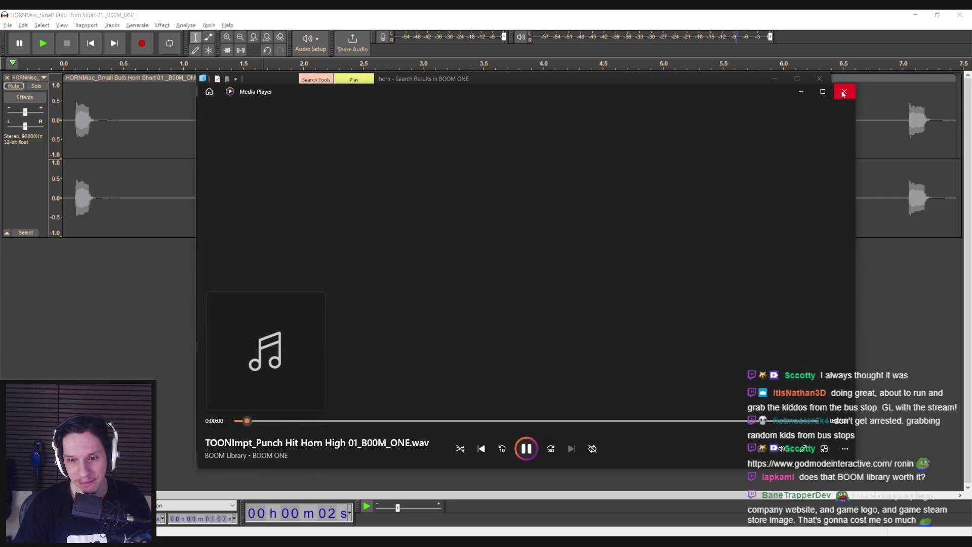
pyautogui.click(844, 93)
# Return to Audacity, unmute the bulb horn track and play it
pyautogui.click(78, 148)
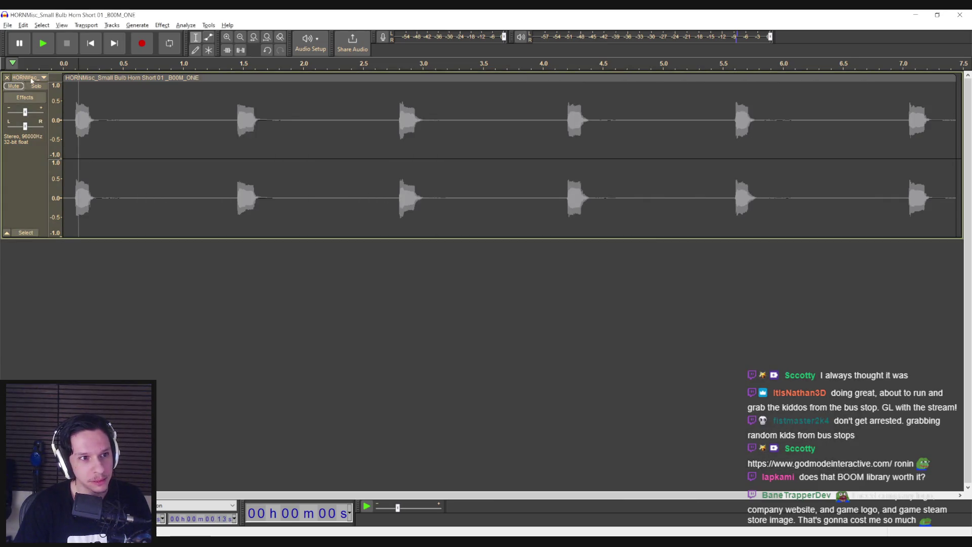
pyautogui.click(13, 86)
pyautogui.press('space')
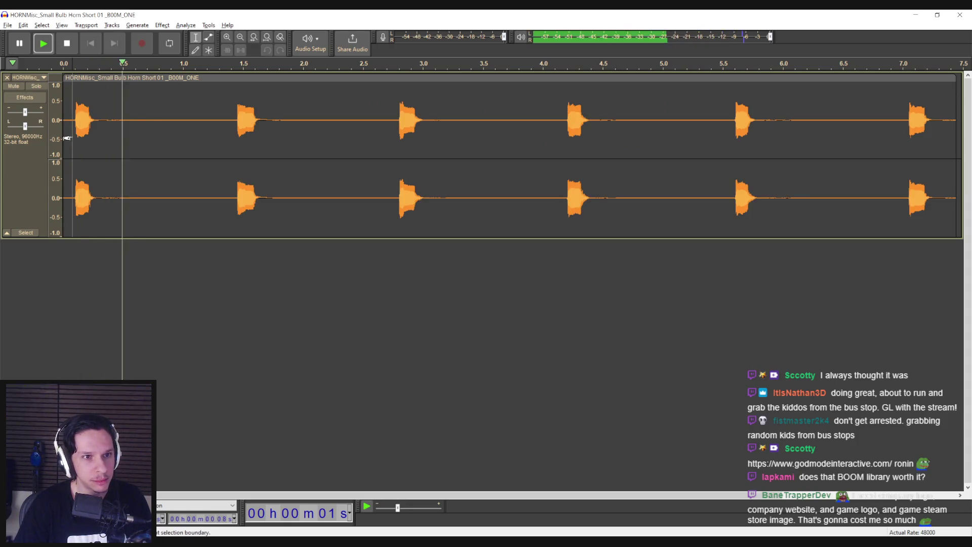
# Slow the entire bulb horn track with Change Speed at a 0.510 multiplier and listen
pyautogui.hotkey('ctrl', 'a')
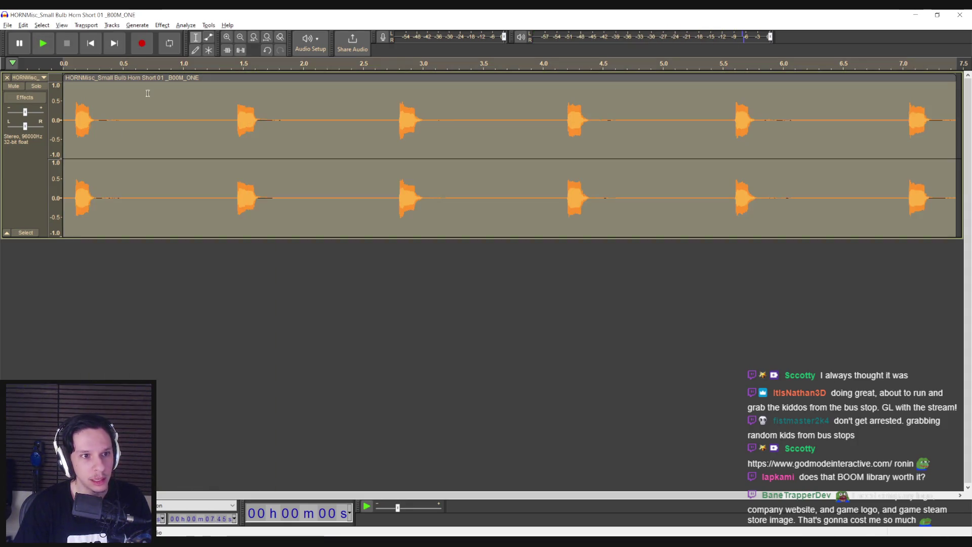
pyautogui.click(162, 25)
pyautogui.moveTo(184, 100)
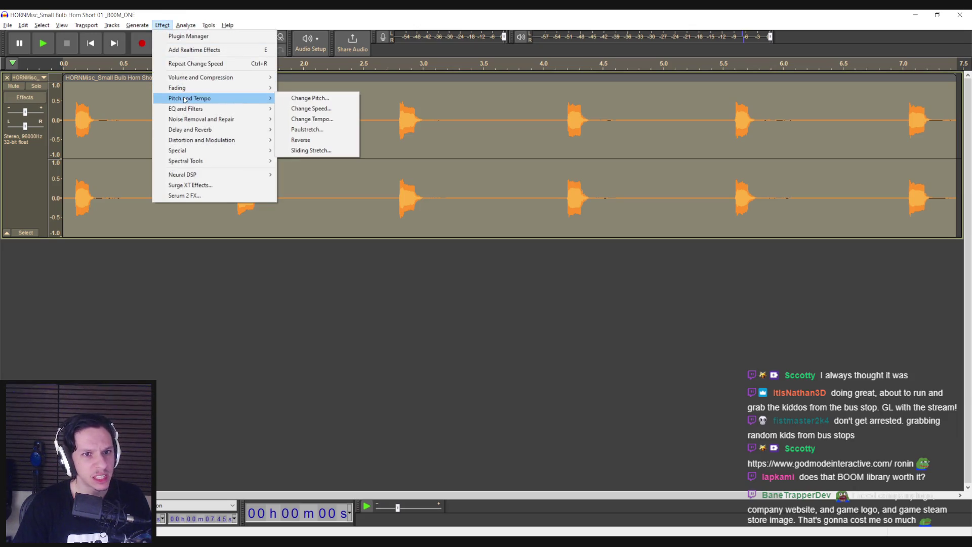
pyautogui.click(313, 108)
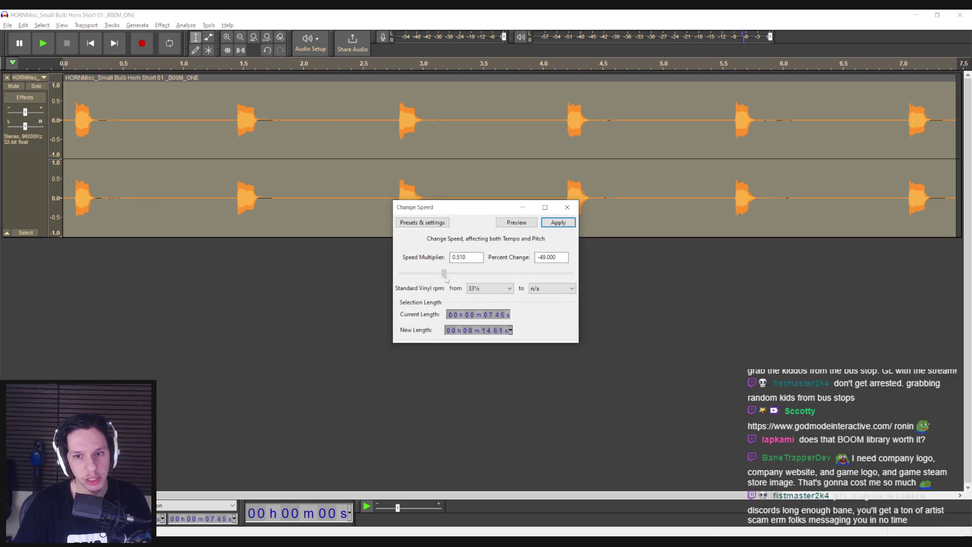
pyautogui.click(559, 223)
pyautogui.press('space')
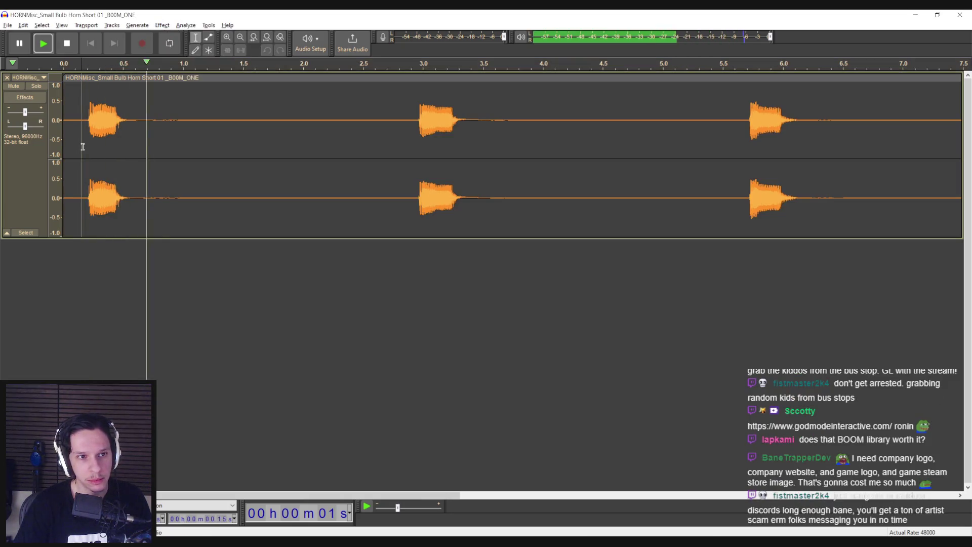
# Apply Change Pitch to the slowed horn and play it from the start
pyautogui.click(162, 25)
pyautogui.moveTo(177, 90)
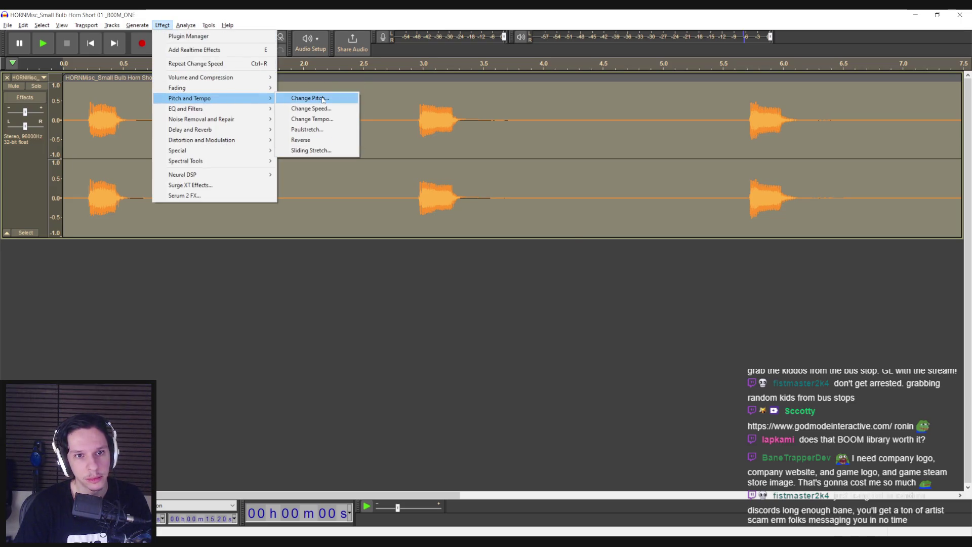
pyautogui.click(309, 98)
pyautogui.click(555, 207)
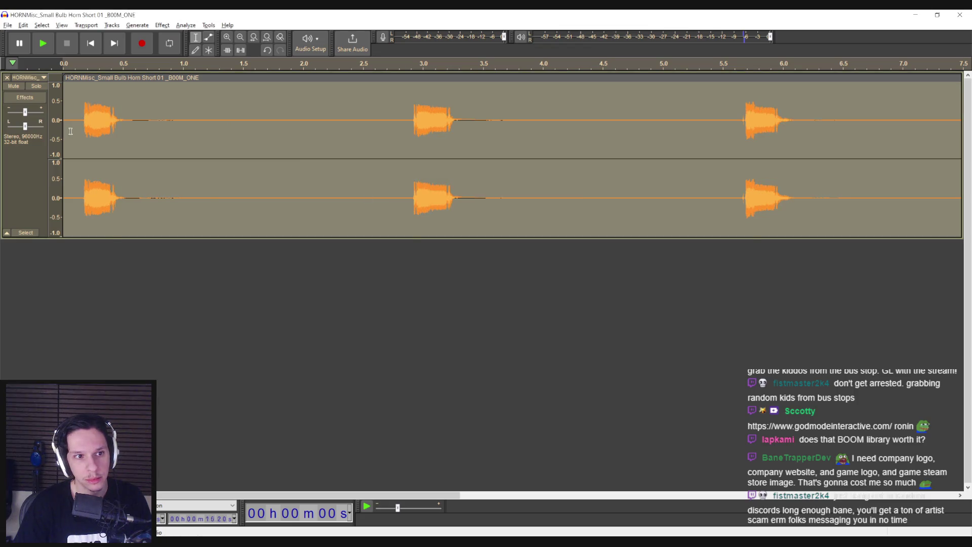
pyautogui.click(66, 134)
pyautogui.press('space')
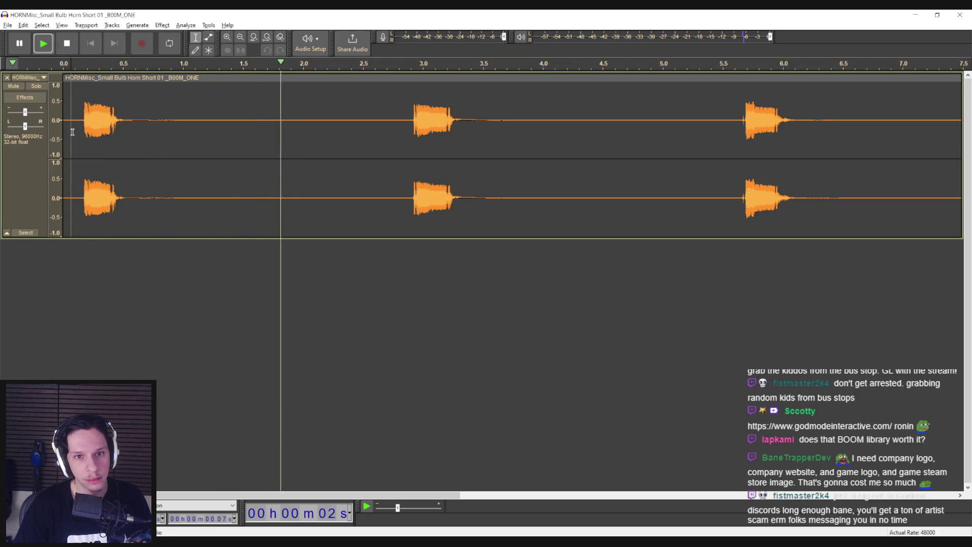
pyautogui.press('space')
# Select the whole bulb horn track again for the next effect
pyautogui.hotkey('ctrl', 'a')
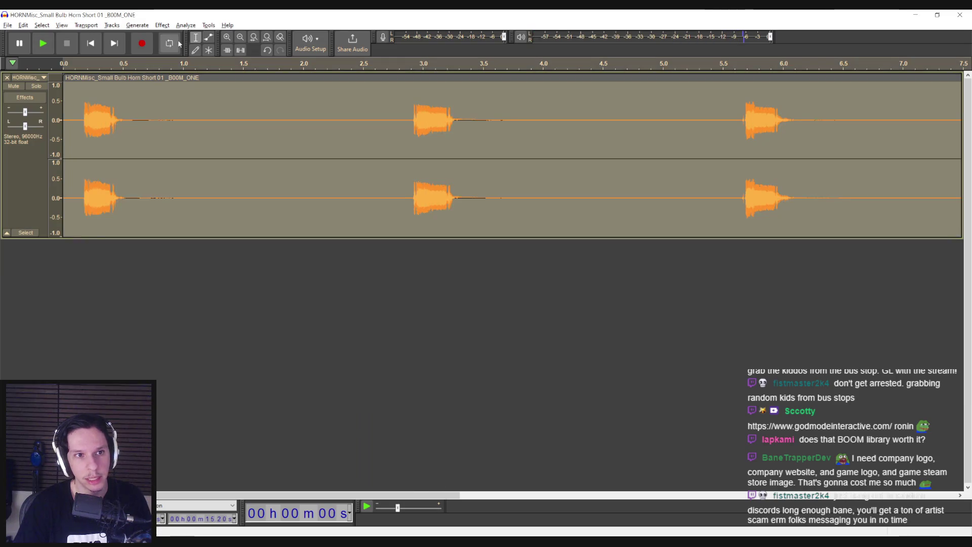
pyautogui.click(162, 24)
pyautogui.moveTo(191, 130)
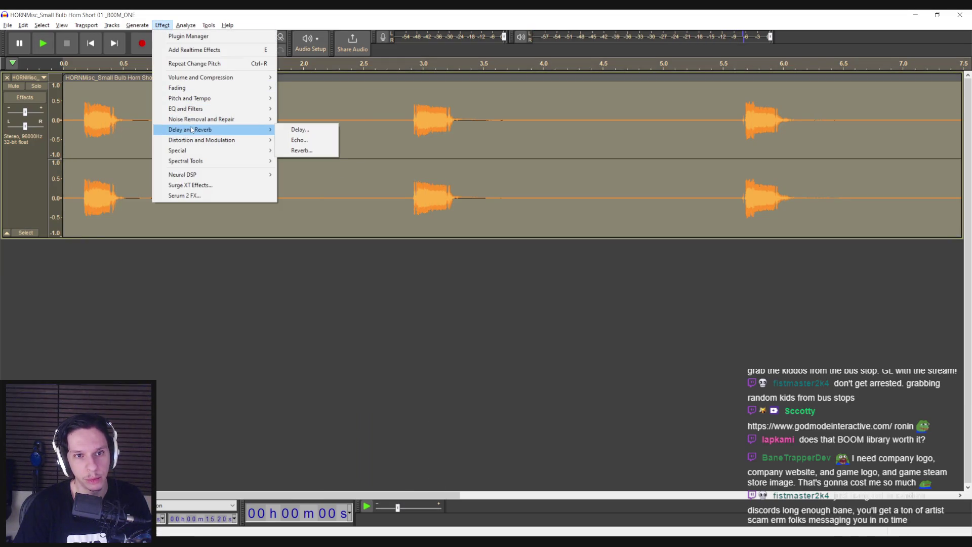
# Apply Reverb with the Large Room factory preset and play the result
pyautogui.click(303, 150)
pyautogui.click(454, 202)
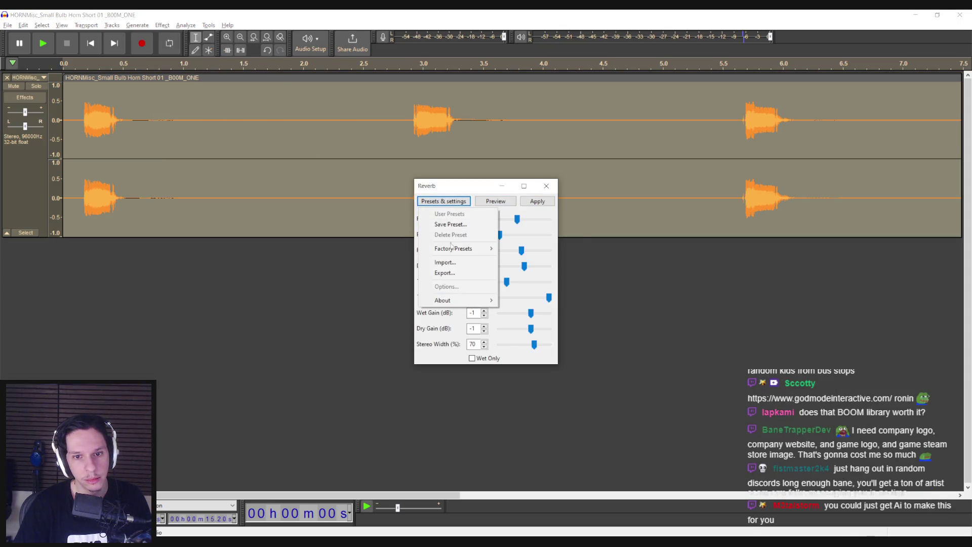
pyautogui.moveTo(453, 248)
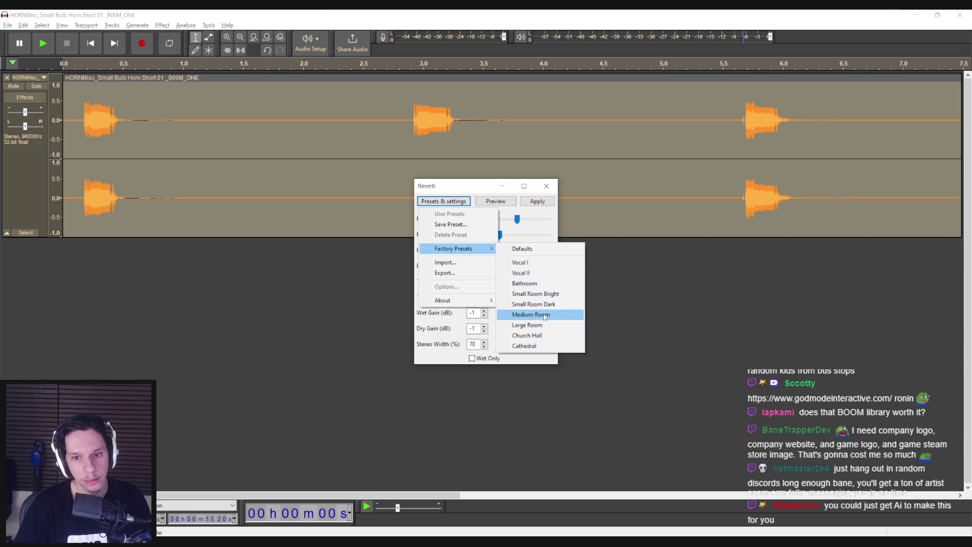
pyautogui.click(527, 325)
pyautogui.click(537, 201)
pyautogui.click(75, 142)
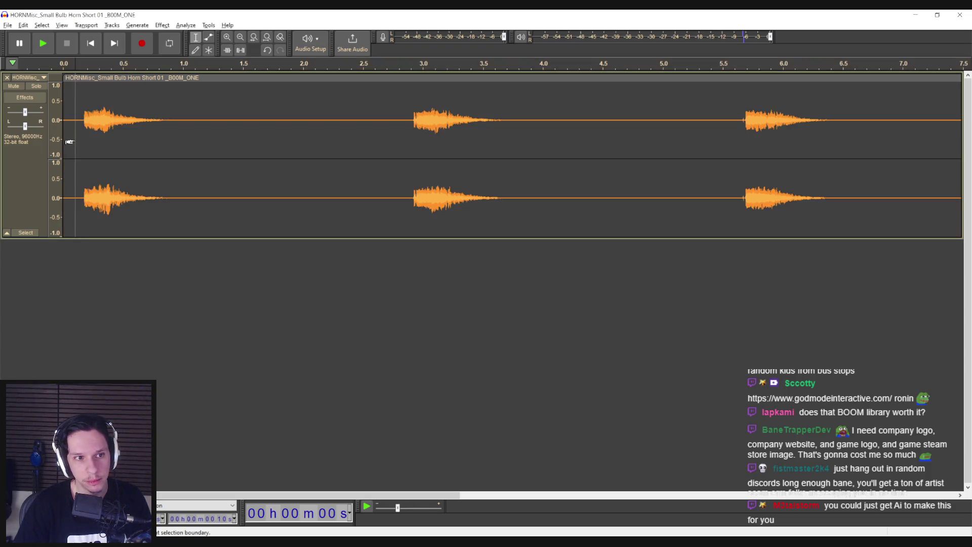
pyautogui.press('space')
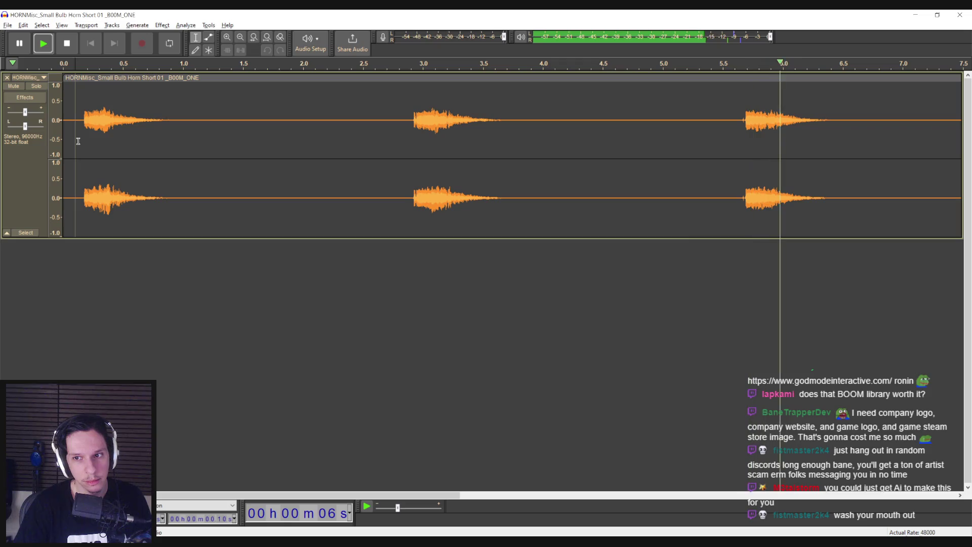
pyautogui.press('space')
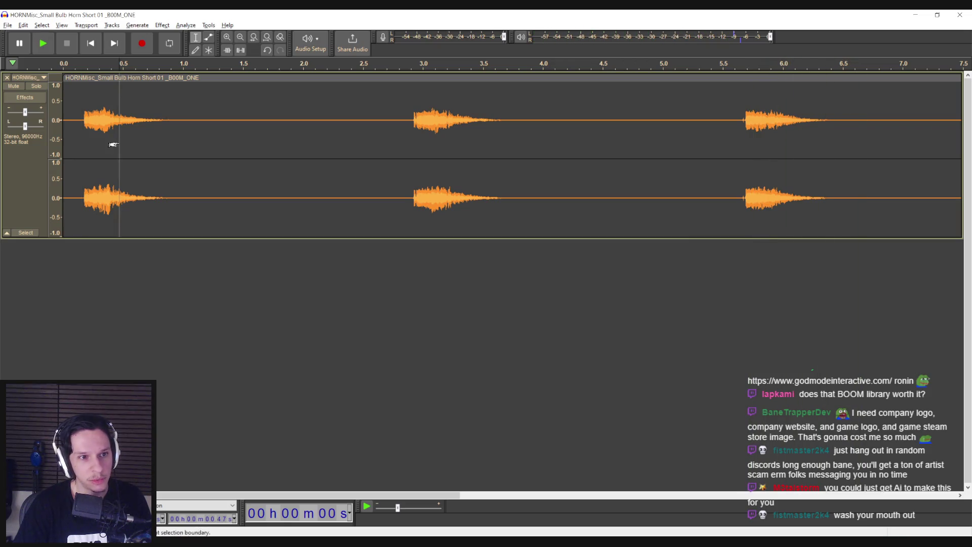
# Select the whole reverbed track again for another effect
pyautogui.hotkey('ctrl', 'a')
pyautogui.click(162, 25)
pyautogui.moveTo(179, 99)
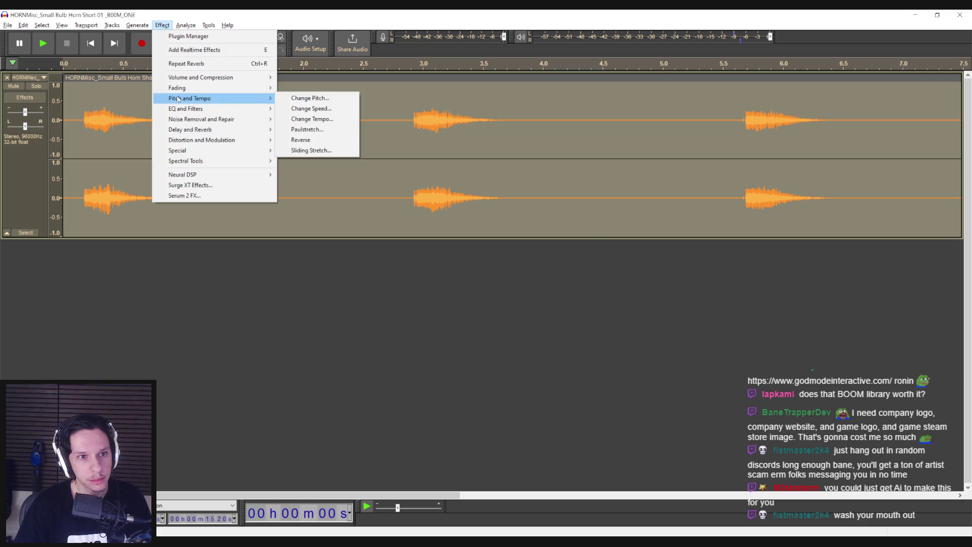
pyautogui.click(310, 98)
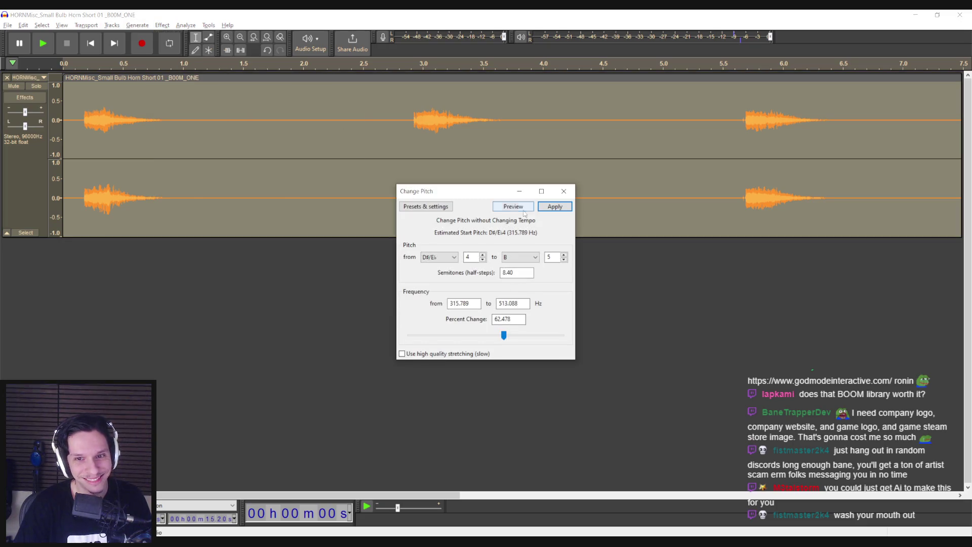
pyautogui.click(564, 191)
pyautogui.click(162, 25)
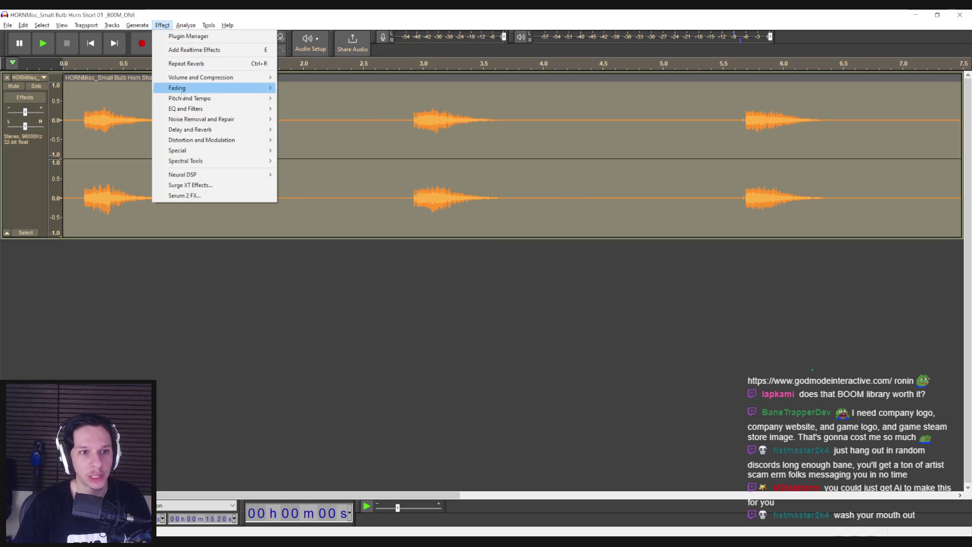
pyautogui.moveTo(185, 90)
pyautogui.click(331, 130)
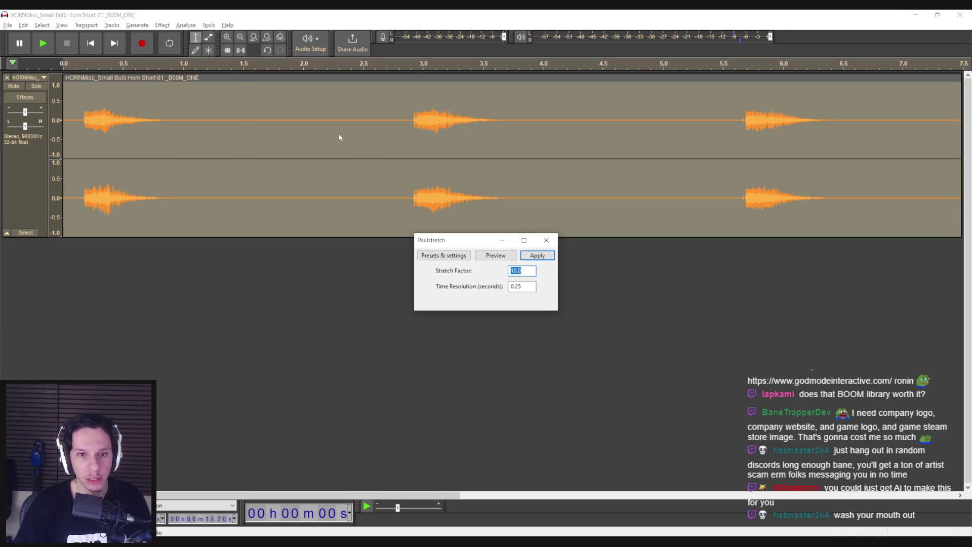
pyautogui.click(537, 255)
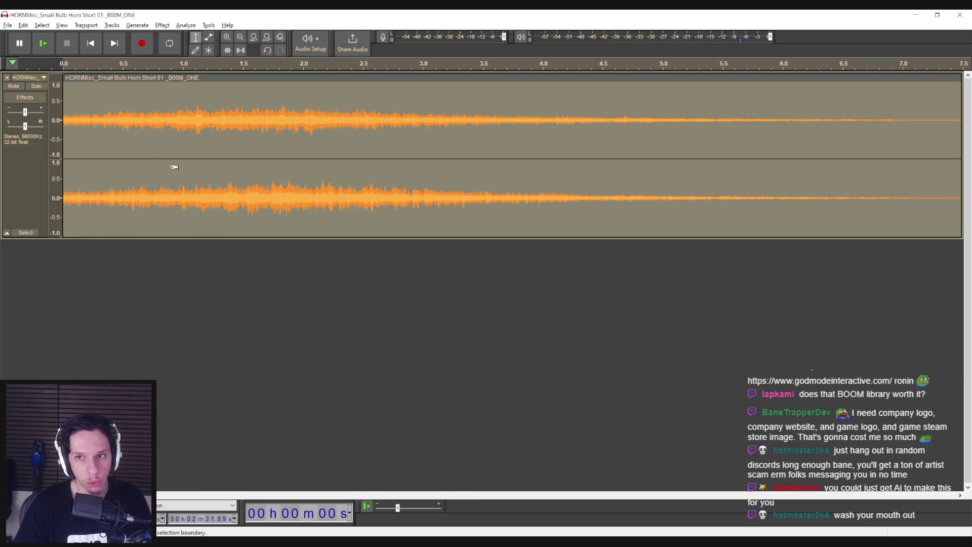
pyautogui.scroll(-3, 174, 167)
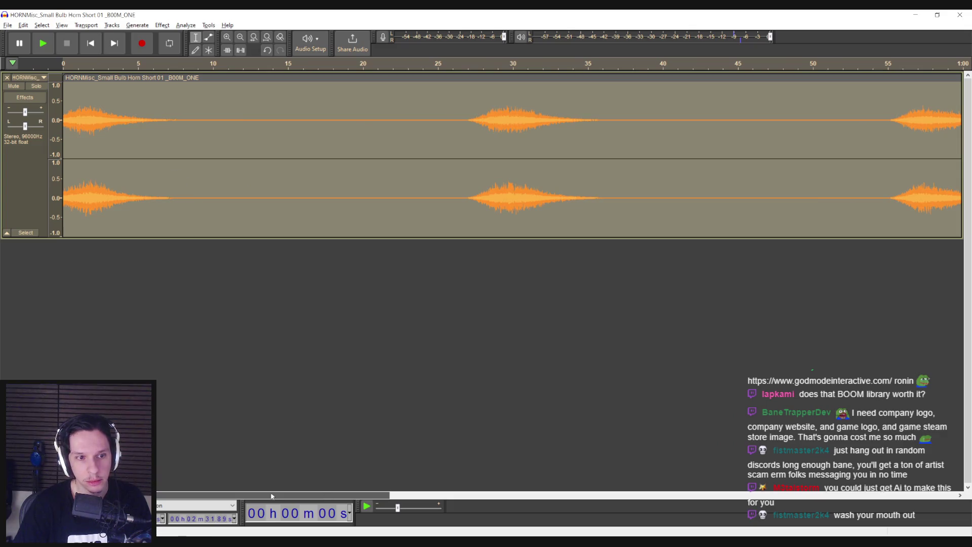
pyautogui.click(464, 130)
pyautogui.press('space')
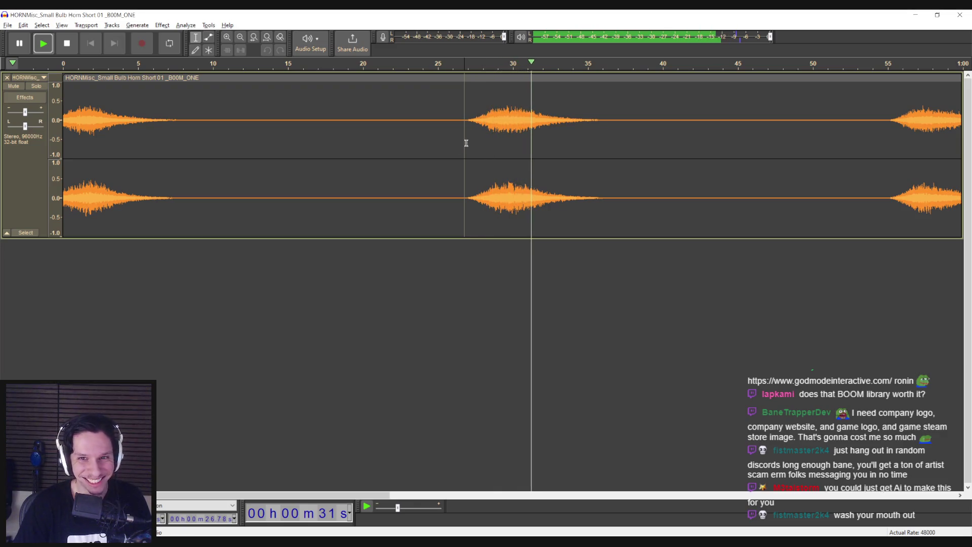
pyautogui.press('space')
pyautogui.hotkey('ctrl', 'z')
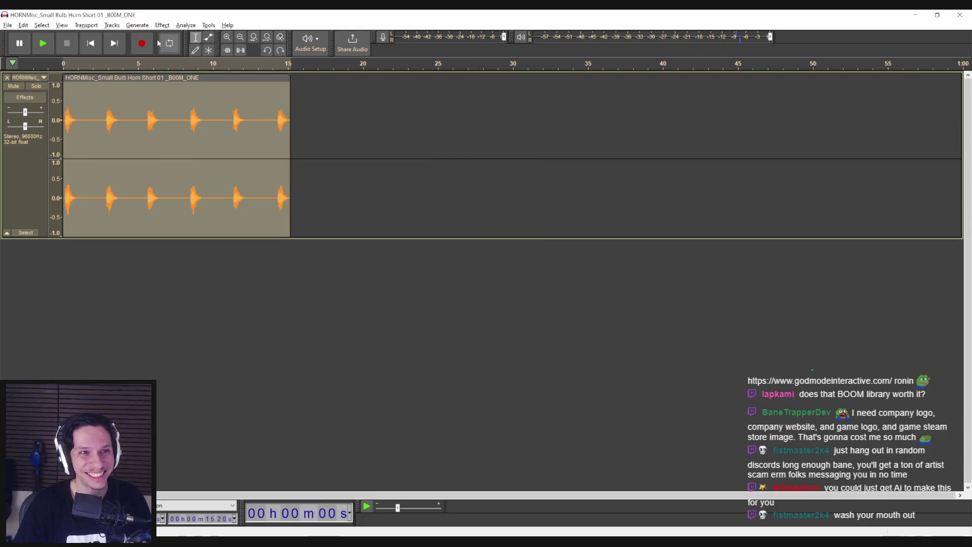
pyautogui.click(162, 25)
pyautogui.moveTo(172, 100)
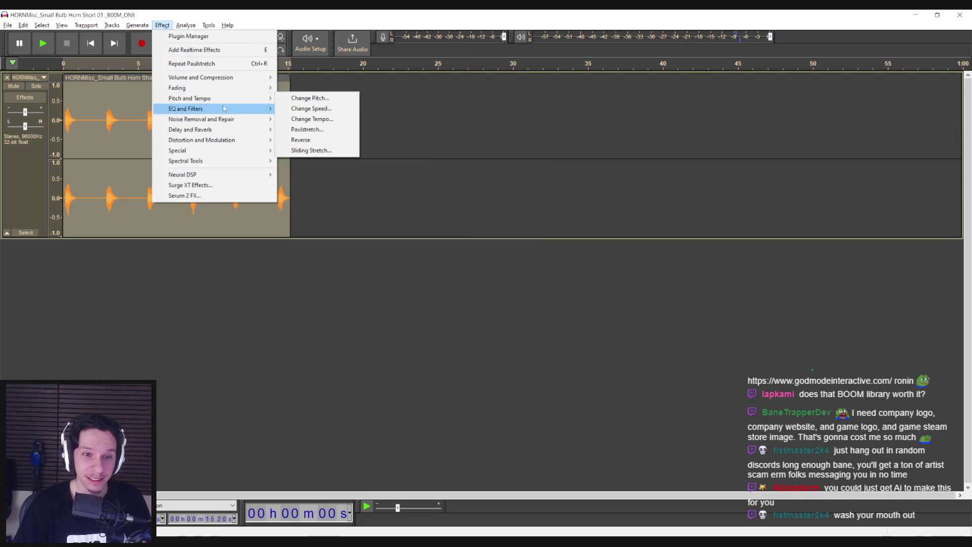
pyautogui.click(336, 129)
pyautogui.click(547, 240)
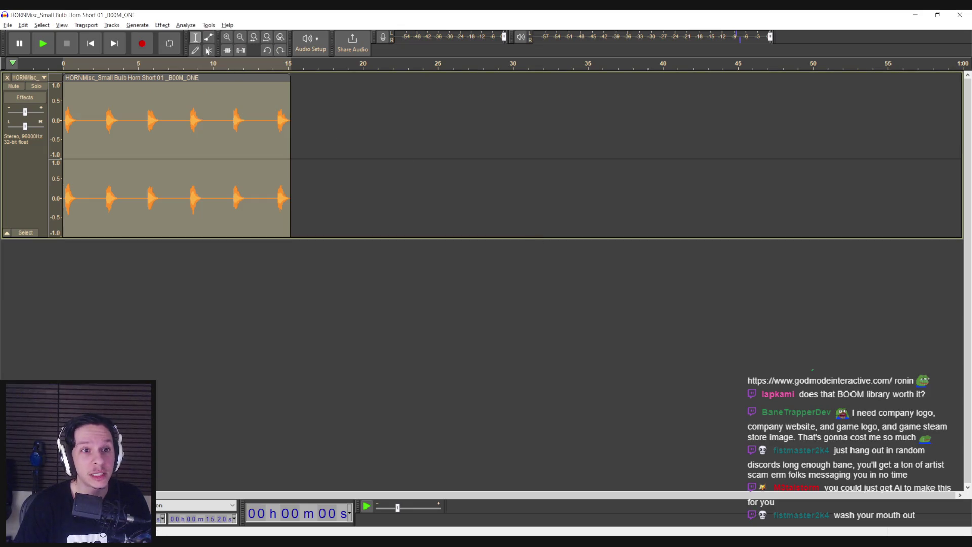
pyautogui.click(162, 25)
pyautogui.moveTo(176, 97)
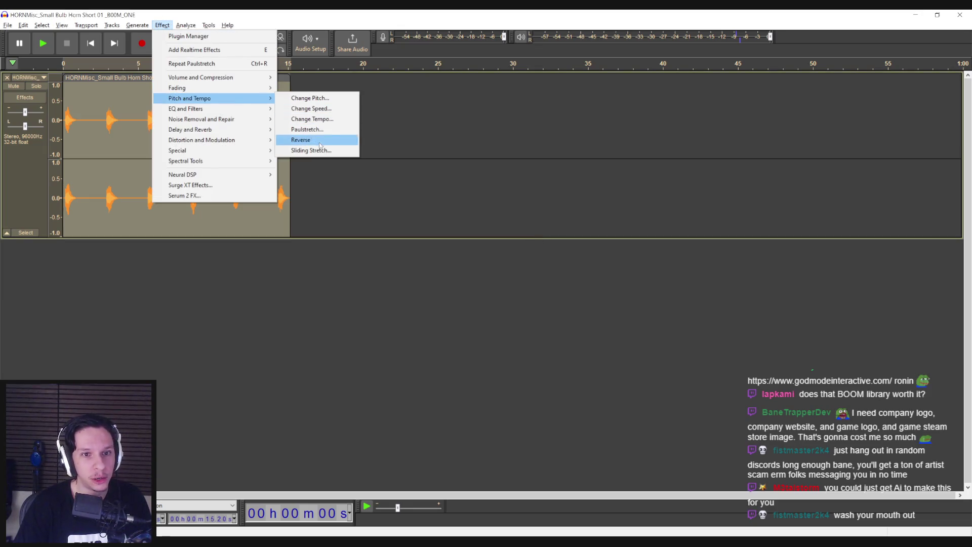
pyautogui.click(313, 151)
pyautogui.click(586, 232)
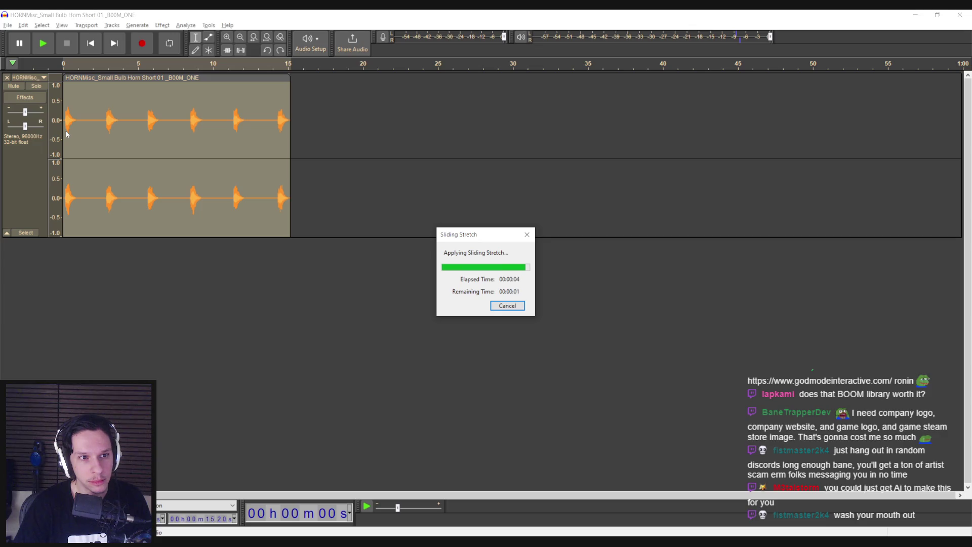
pyautogui.click(66, 133)
pyautogui.press('space')
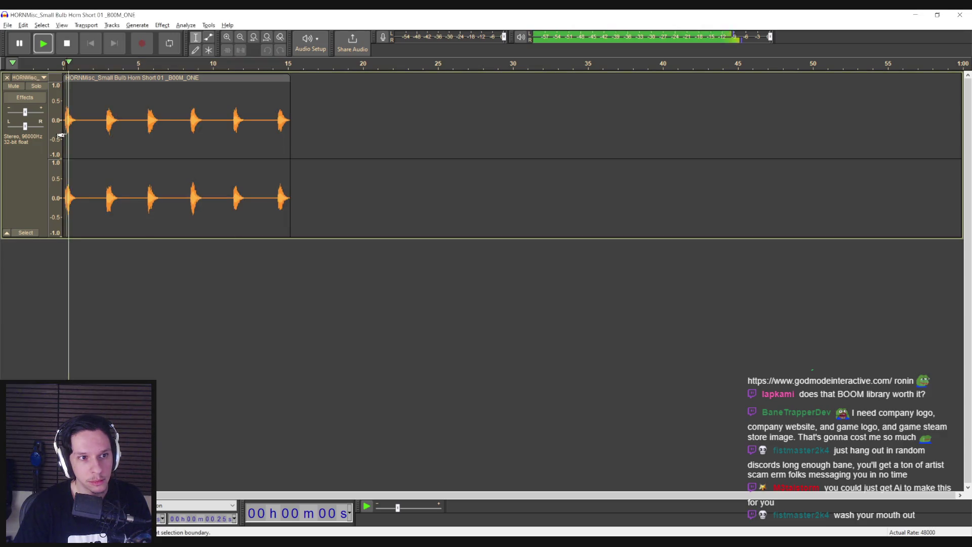
pyautogui.click(278, 133)
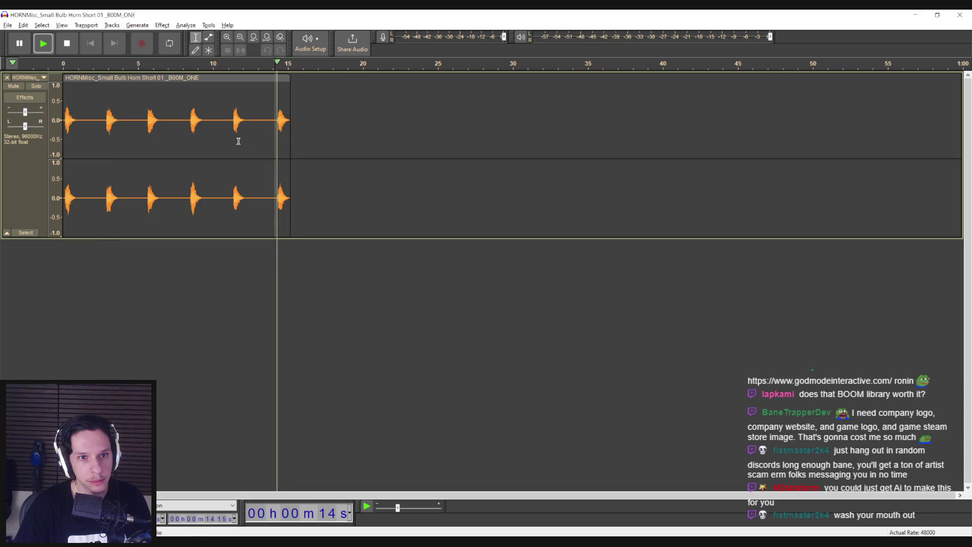
pyautogui.click(149, 131)
pyautogui.click(189, 129)
pyautogui.click(230, 130)
pyautogui.press('space')
pyautogui.hotkey('ctrl', 'z')
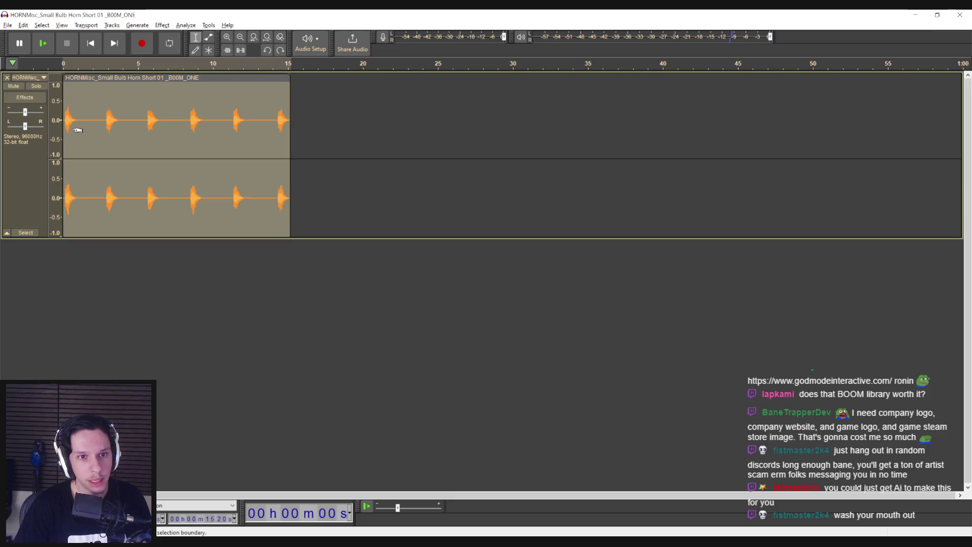
pyautogui.press('space')
pyautogui.press('space')
pyautogui.hotkey('ctrl', 'z')
pyautogui.click(66, 127)
pyautogui.press('space')
pyautogui.scroll(3, 61, 130)
pyautogui.hscroll(-2, 152, 203)
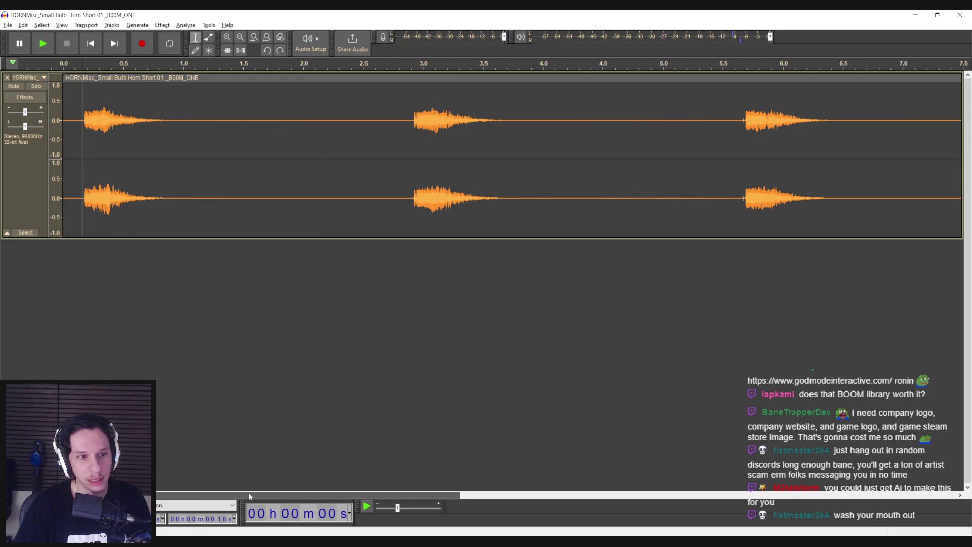
# Select the first blast's onset and apply Sliding Stretch to it
pyautogui.click(74, 131)
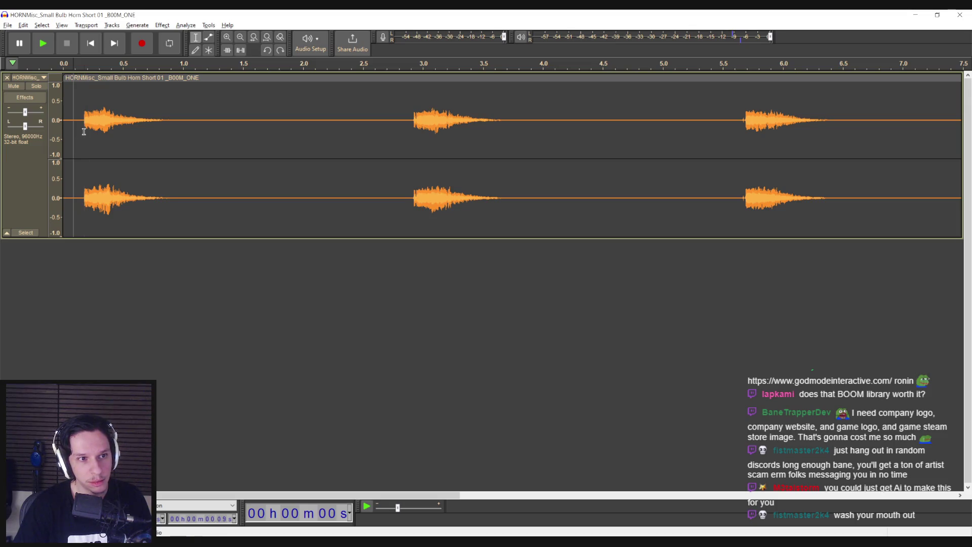
pyautogui.moveTo(88, 131); pyautogui.dragTo(102, 131)
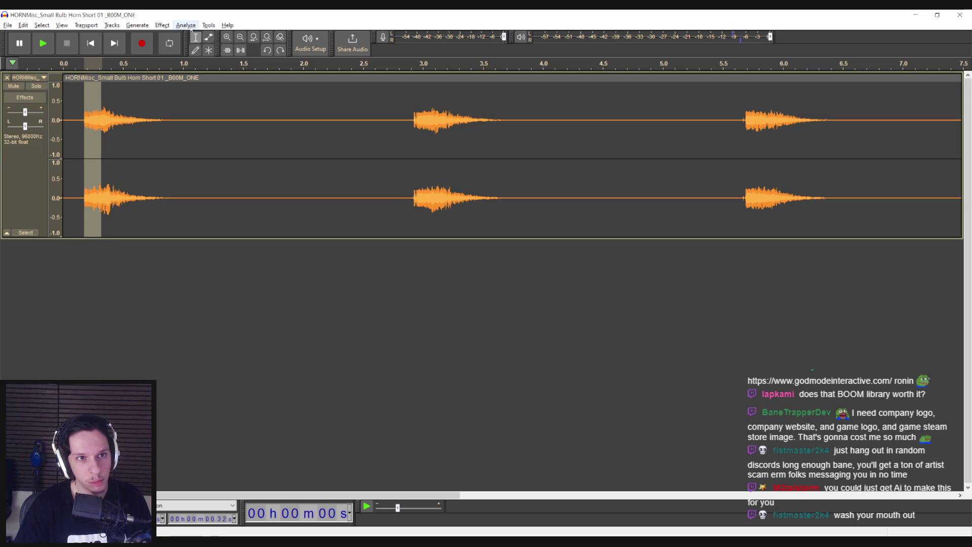
pyautogui.click(169, 25)
pyautogui.moveTo(182, 103)
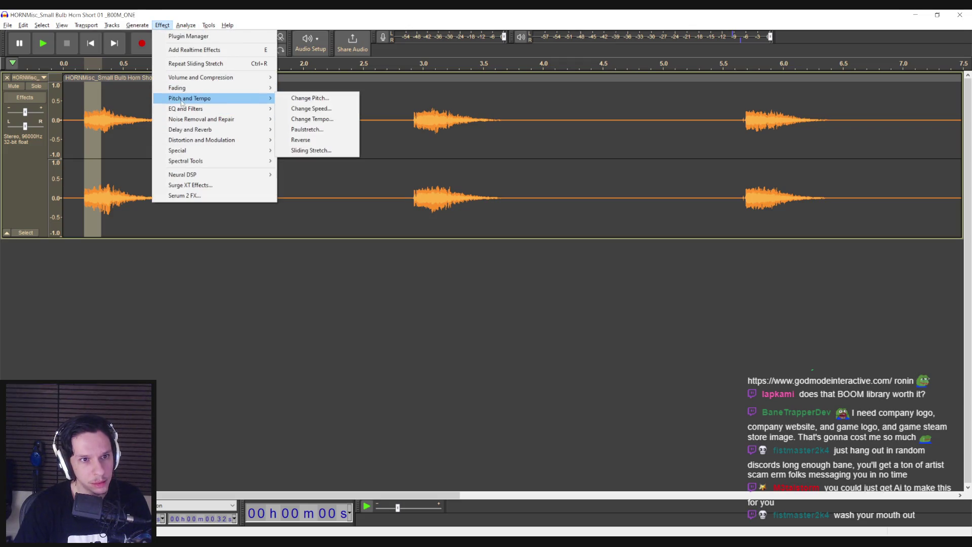
pyautogui.click(323, 151)
pyautogui.click(577, 233)
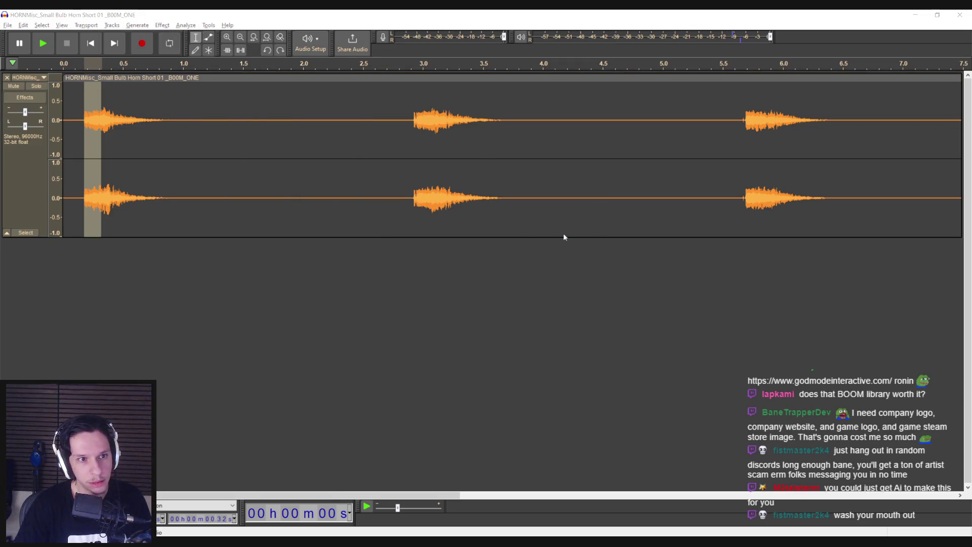
# Play the stretched horn several times from the first blast
pyautogui.click(75, 150)
pyautogui.press('space')
pyautogui.click(76, 146)
pyautogui.press('space')
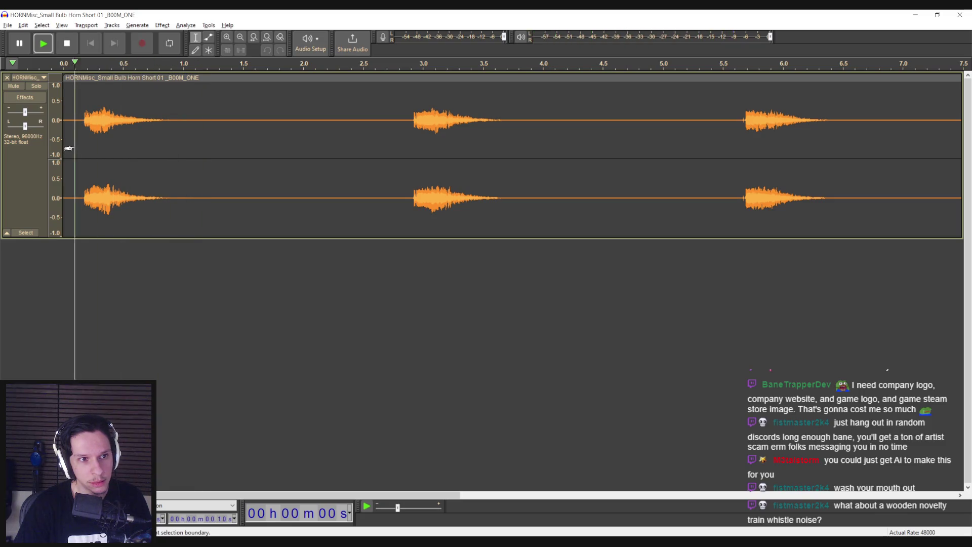
pyautogui.click(406, 168)
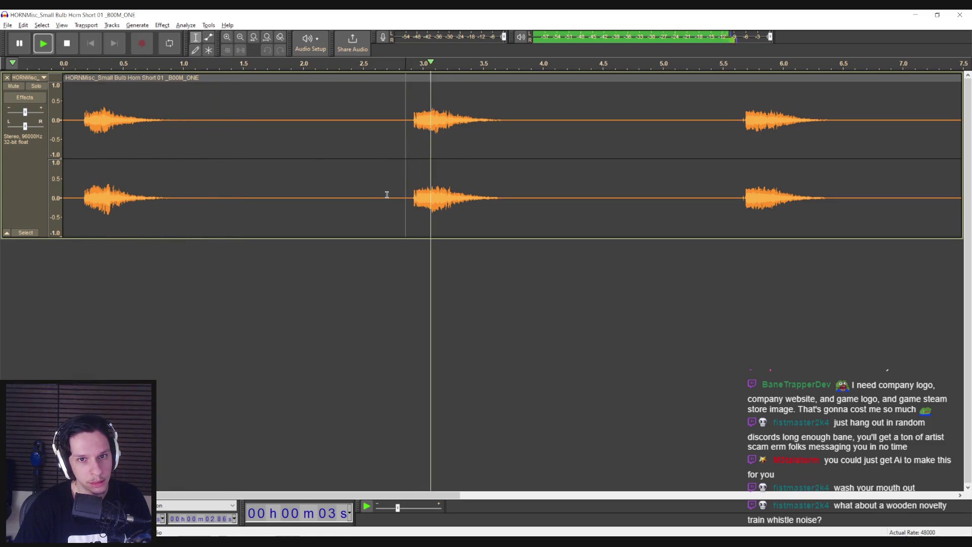
pyautogui.click(75, 152)
pyautogui.press('space')
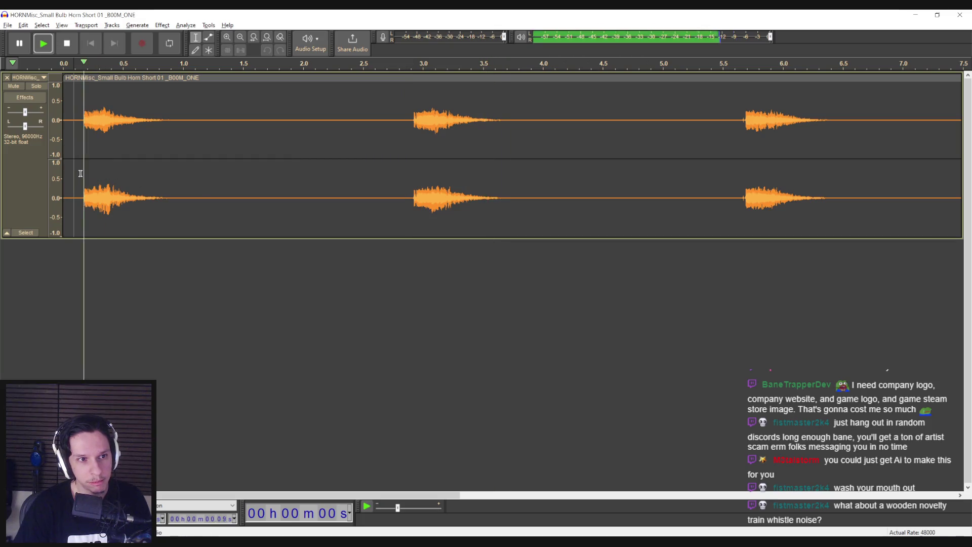
pyautogui.click(82, 151)
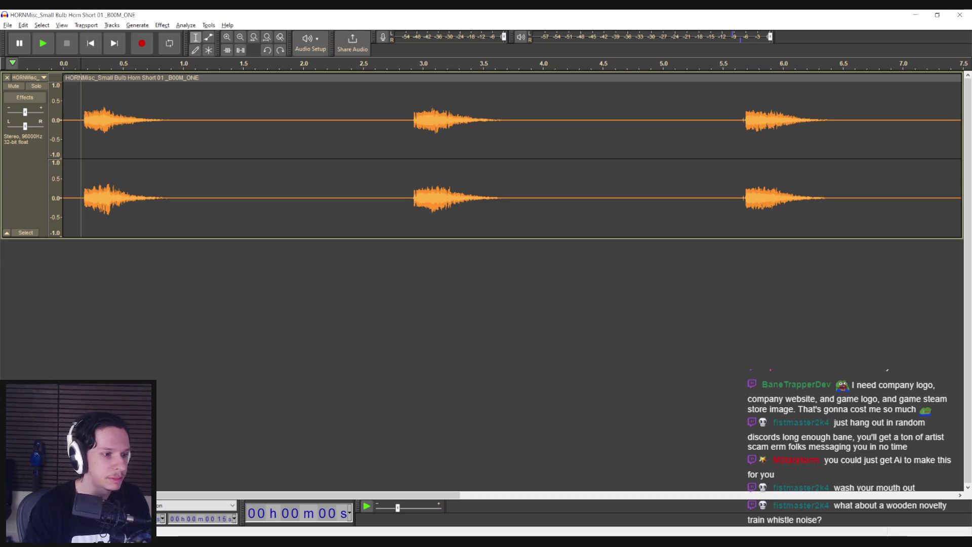
# Play the whole edited clip, then mark the first blast's onset again
pyautogui.click(72, 205)
pyautogui.press('space')
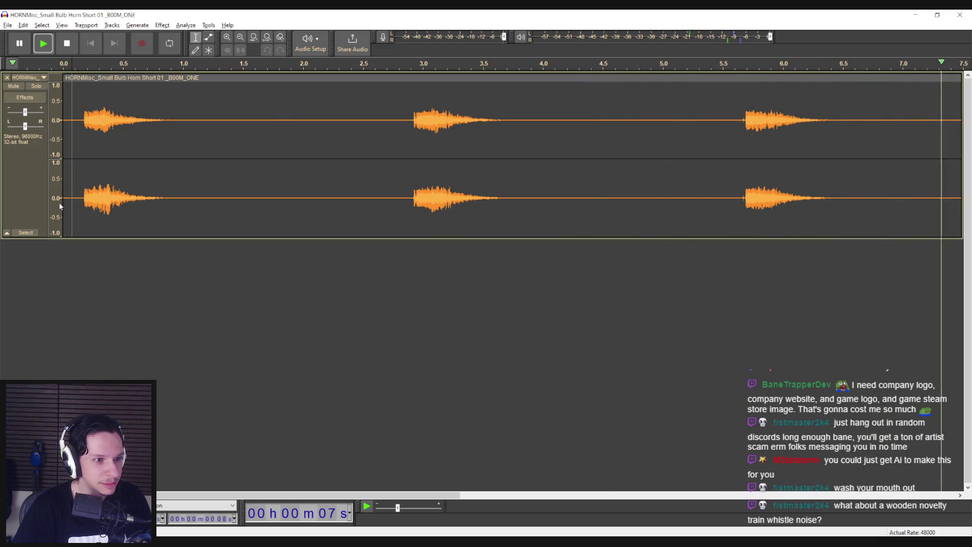
pyautogui.press('space')
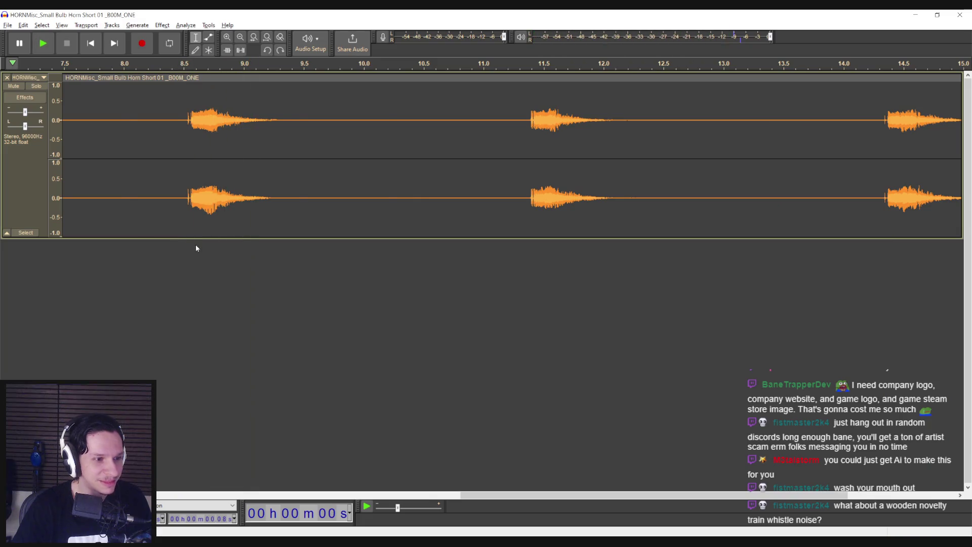
pyautogui.keyDown('ctrl'); pyautogui.scroll(-2, 198, 248); pyautogui.keyUp('ctrl')
pyautogui.keyDown('ctrl'); pyautogui.scroll(2, 101, 351); pyautogui.keyUp('ctrl')
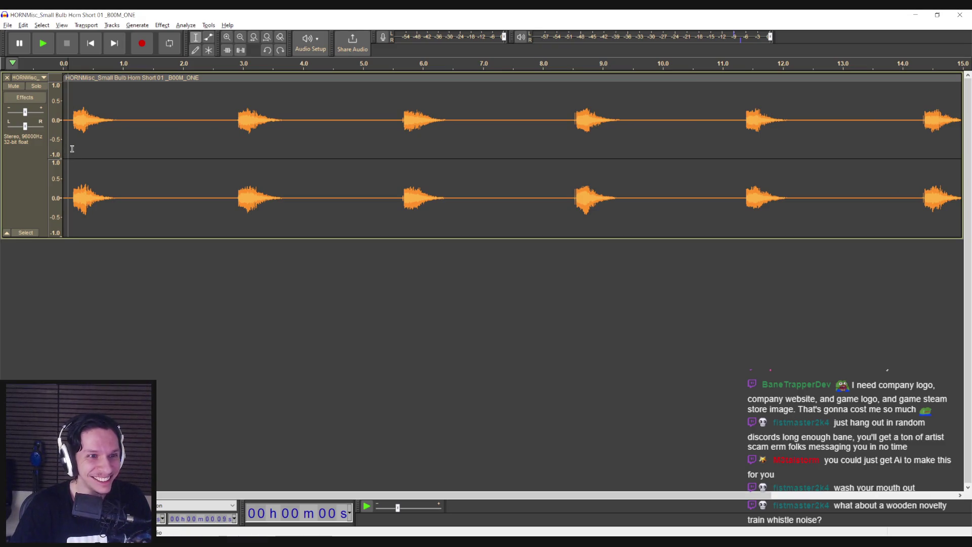
pyautogui.moveTo(73, 149)
pyautogui.mouseDown()
pyautogui.moveTo(115, 152)
pyautogui.moveTo(82, 156)
pyautogui.mouseUp()
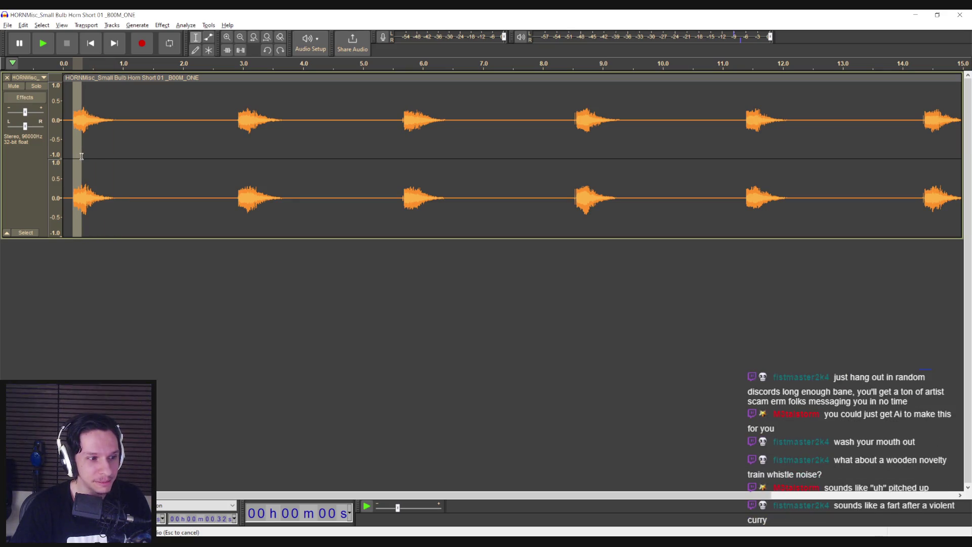
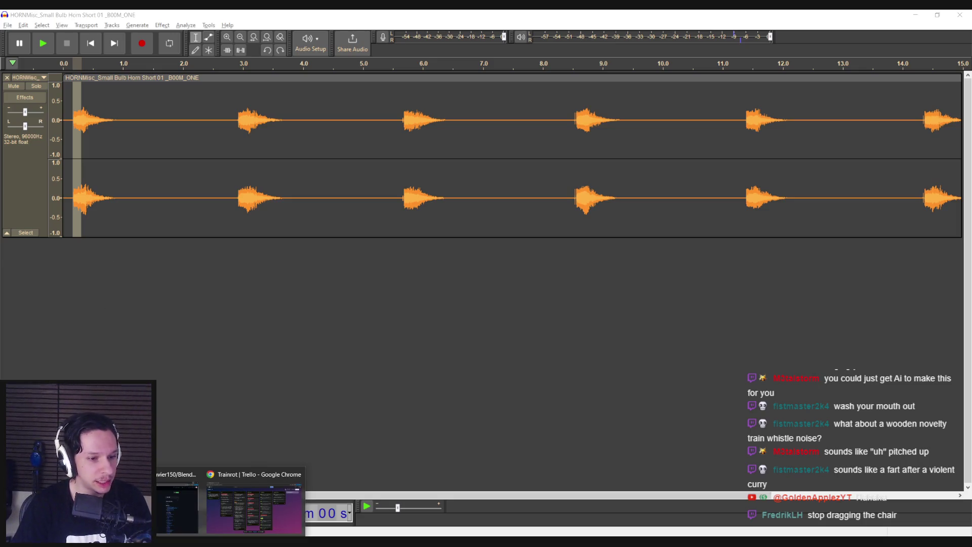
# Apply a Sliding Stretch to the first horn blast: 40% initial tempo change, −8 semitones pitch
pyautogui.click(76, 156)
pyautogui.moveTo(76, 156)
pyautogui.mouseDown()
pyautogui.moveTo(62, 154)
pyautogui.moveTo(82, 146)
pyautogui.mouseUp()
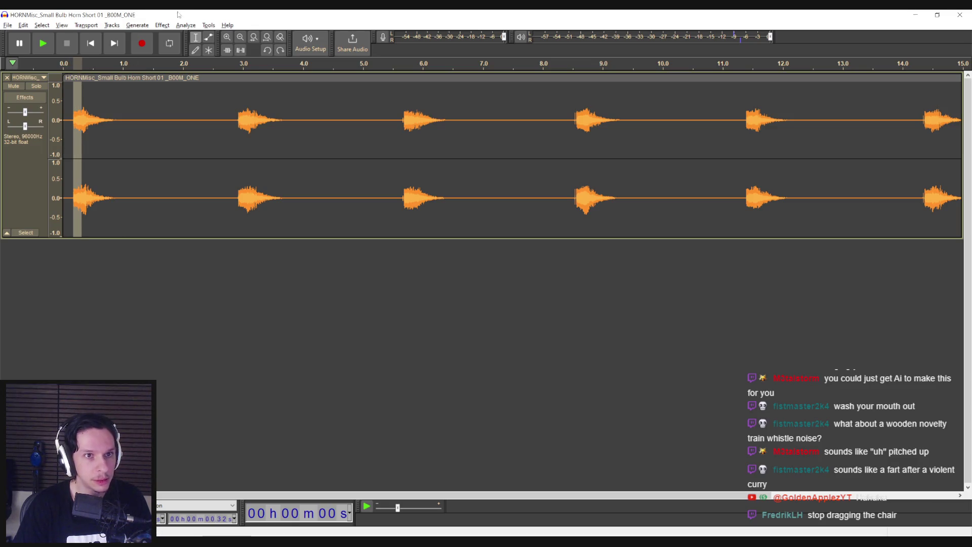
pyautogui.click(162, 25)
pyautogui.moveTo(210, 98)
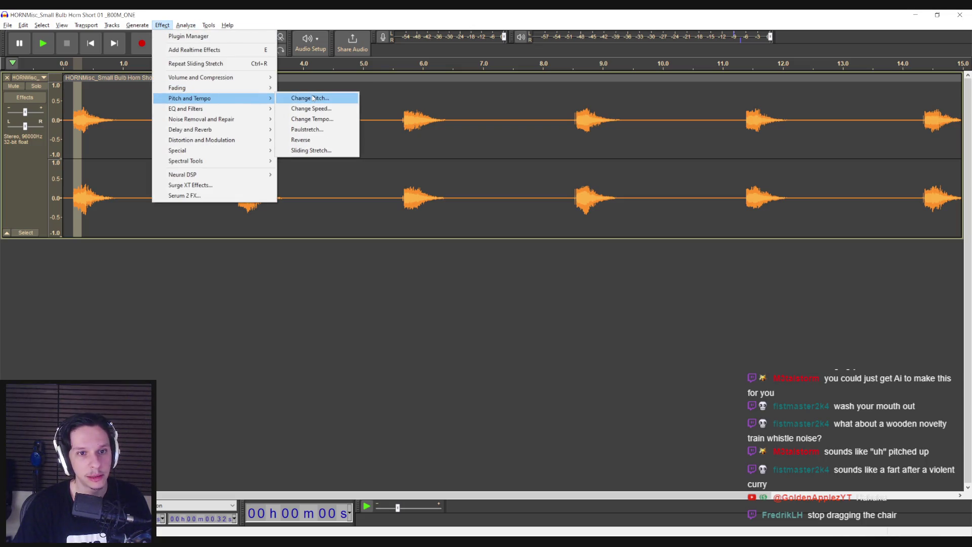
pyautogui.click(312, 150)
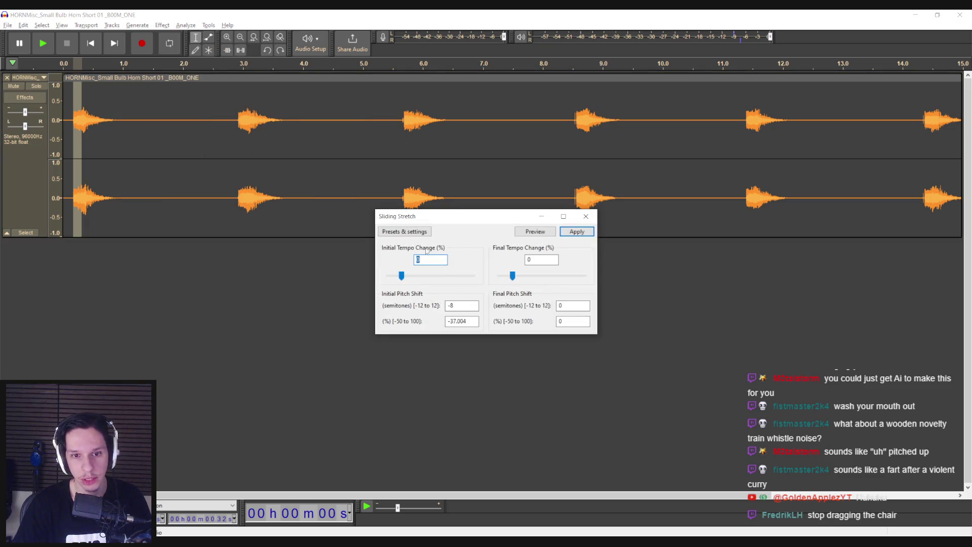
pyautogui.click(404, 231)
pyautogui.click(464, 222)
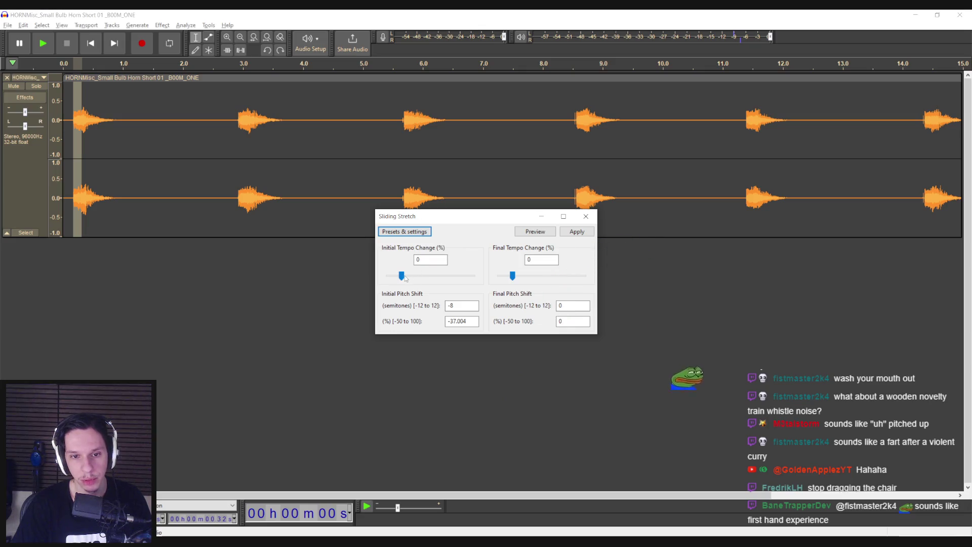
pyautogui.moveTo(403, 278); pyautogui.dragTo(405, 279)
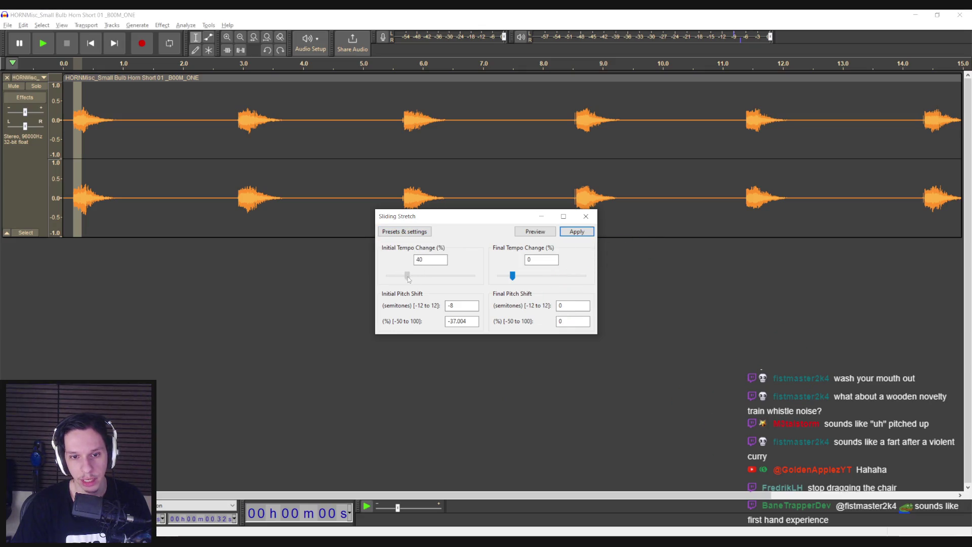
pyautogui.click(569, 234)
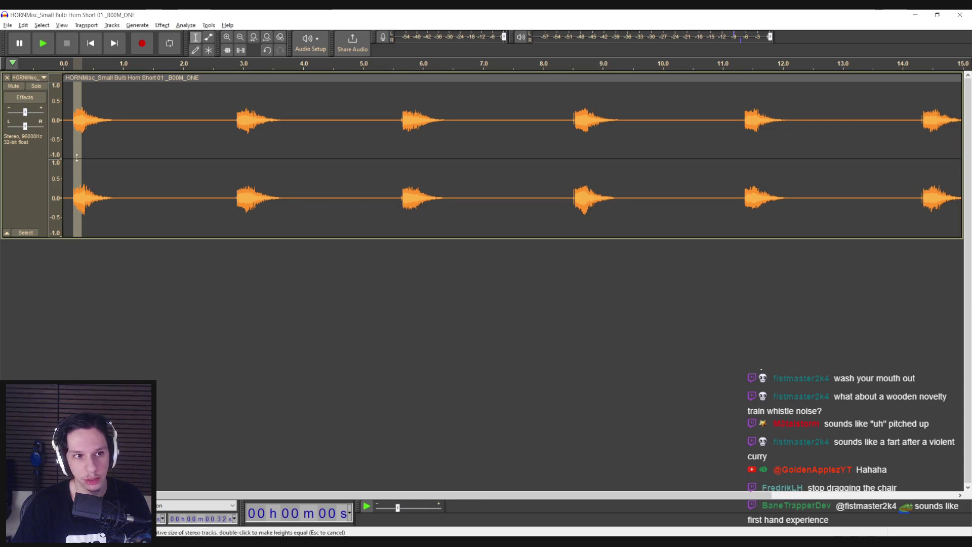
# Play back the stretched horn track a few times from the start
pyautogui.click(72, 146)
pyautogui.press('space')
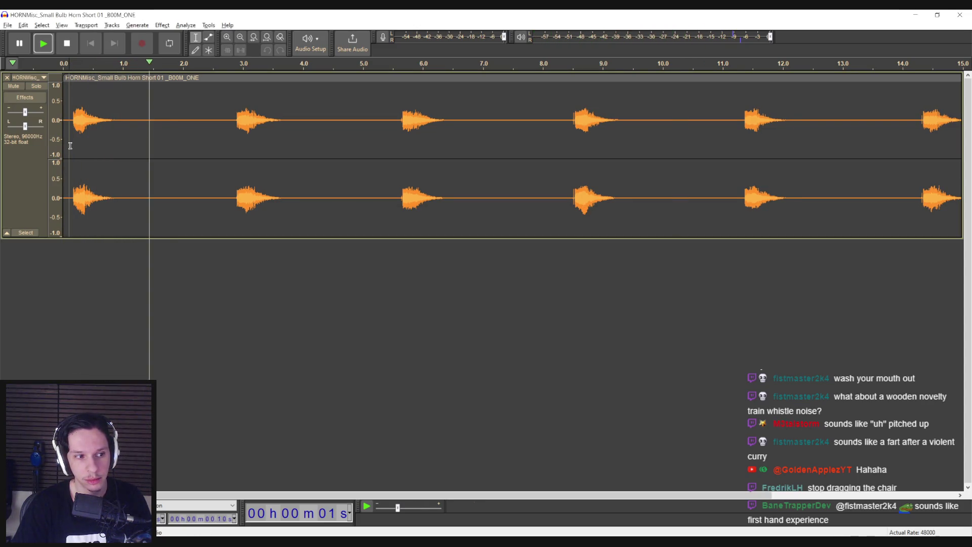
pyautogui.press('space')
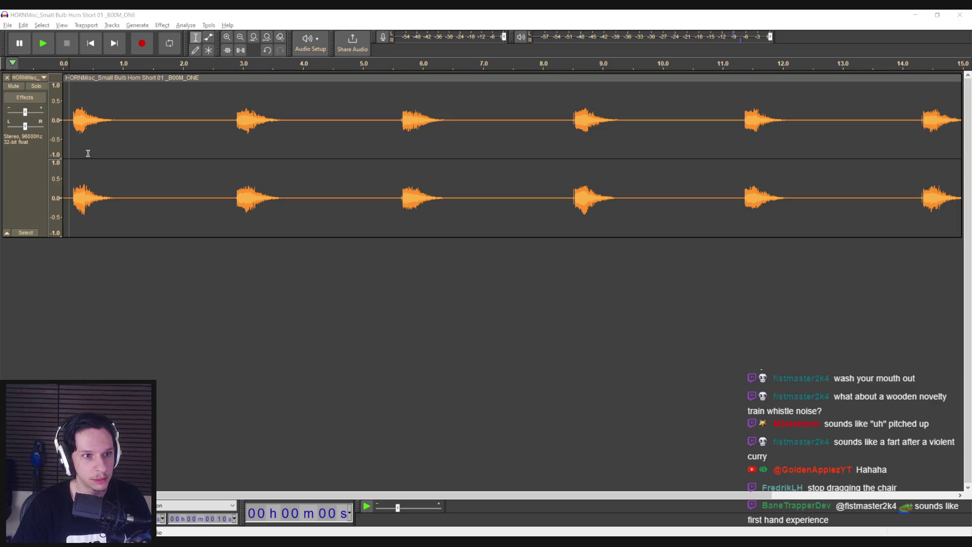
pyautogui.press('space')
pyautogui.press('space')
pyautogui.press('space')
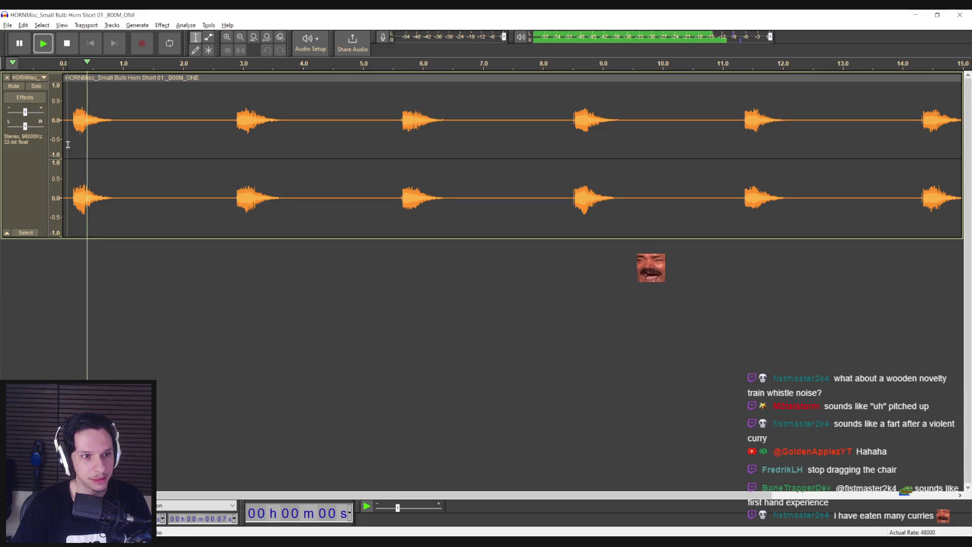
pyautogui.press('space')
pyautogui.moveTo(82, 141)
pyautogui.mouseDown()
pyautogui.moveTo(74, 142)
pyautogui.moveTo(84, 136)
pyautogui.mouseUp()
pyautogui.click(69, 135)
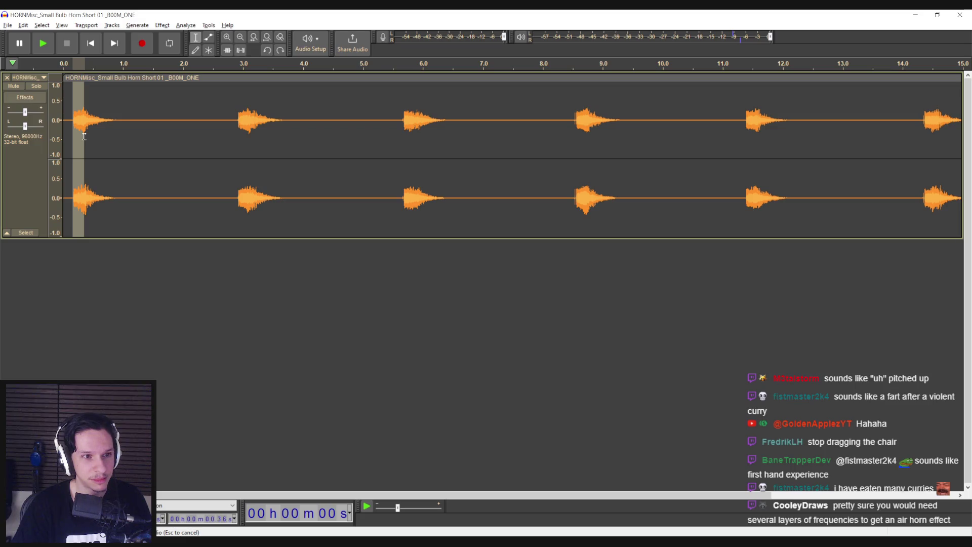
# Select the whole horn clip, mix it from stereo down to mono, and play it
pyautogui.doubleClick(102, 137)
pyautogui.click(137, 25)
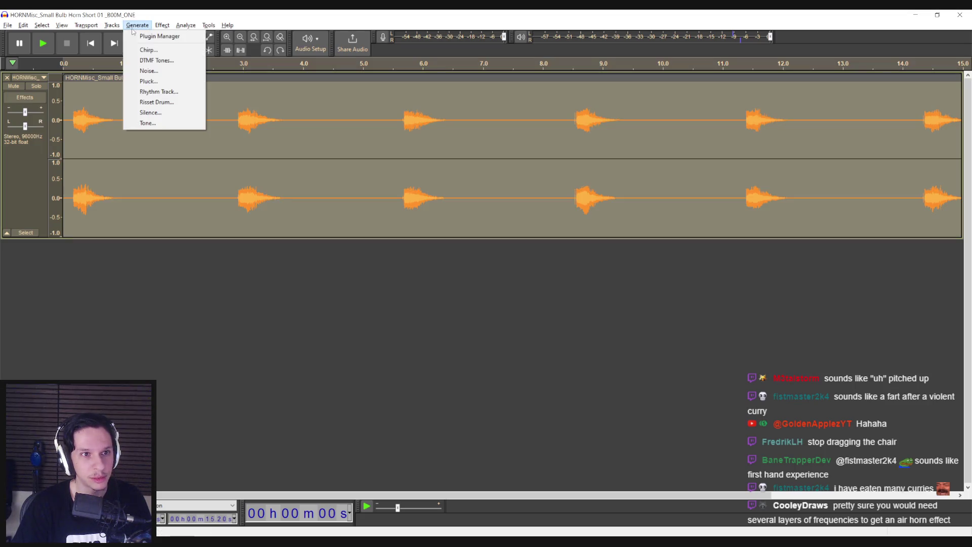
pyautogui.moveTo(152, 48)
pyautogui.click(243, 48)
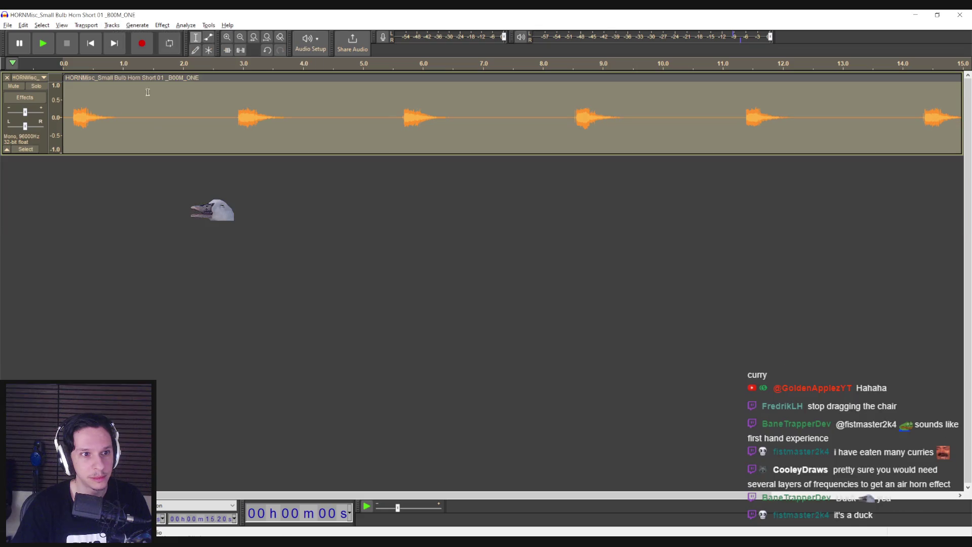
pyautogui.press('space')
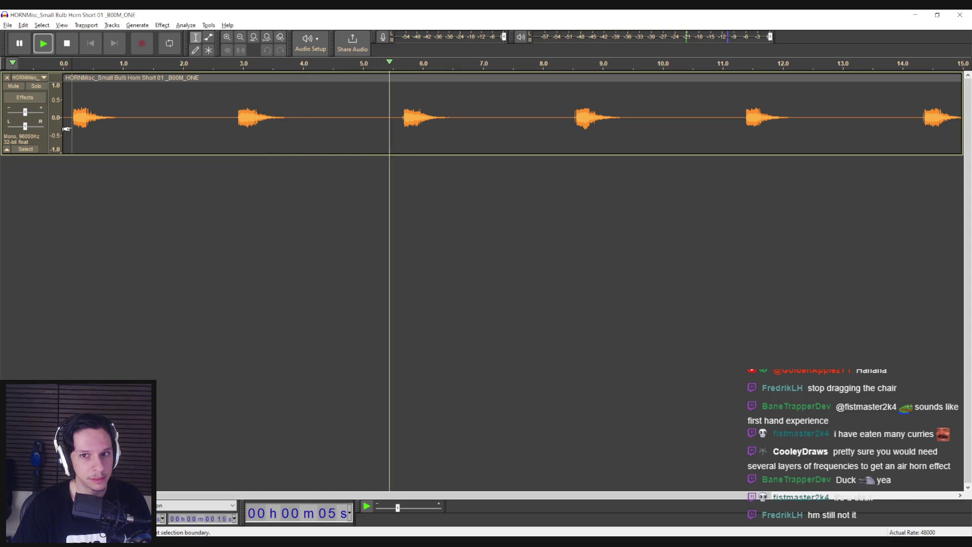
pyautogui.click(73, 128)
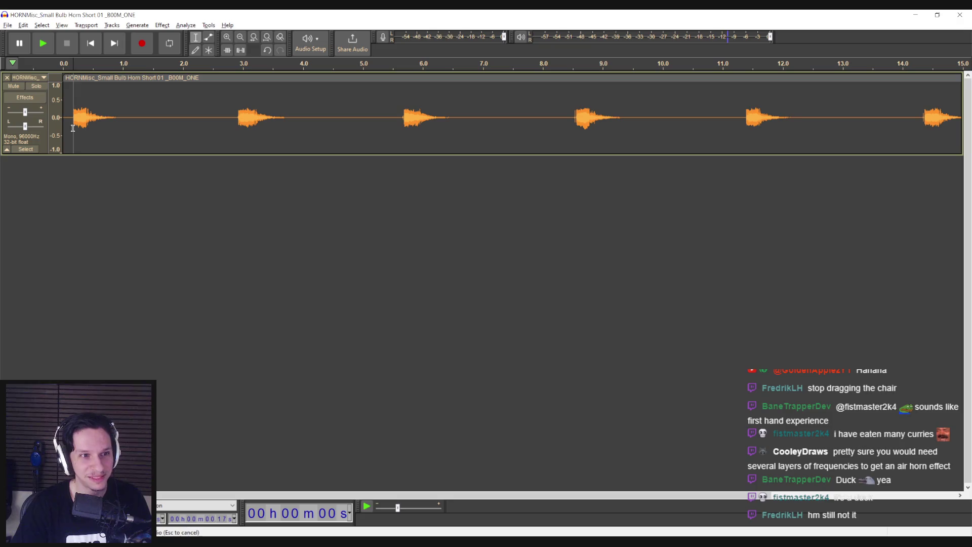
pyautogui.click(162, 25)
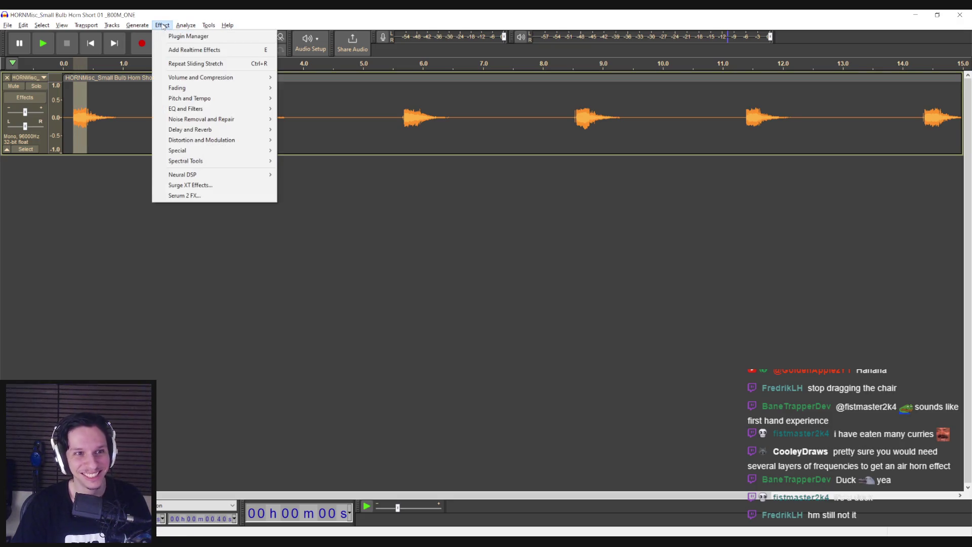
# Try applying Paulstretch to the first horn twice, dismissing the time resolution warning each time
pyautogui.moveTo(218, 98)
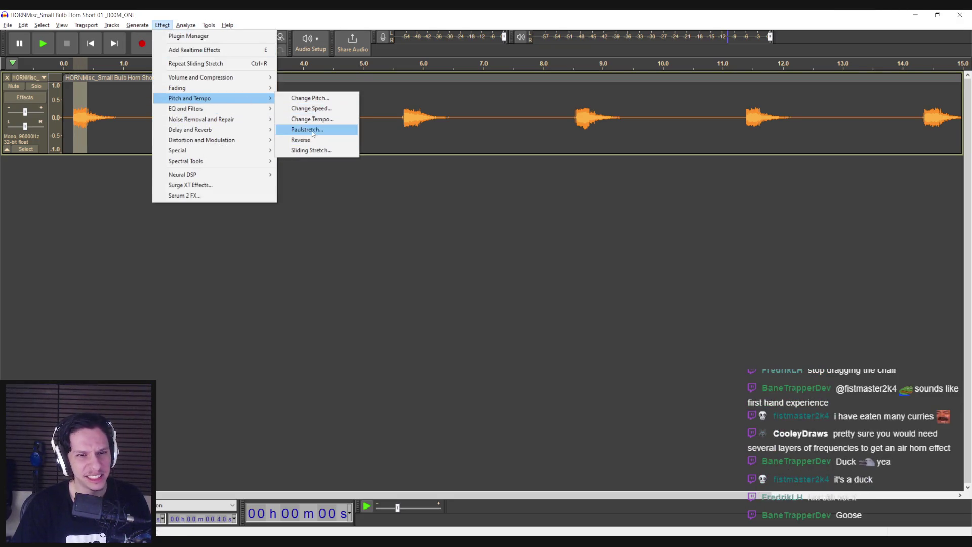
pyautogui.click(307, 129)
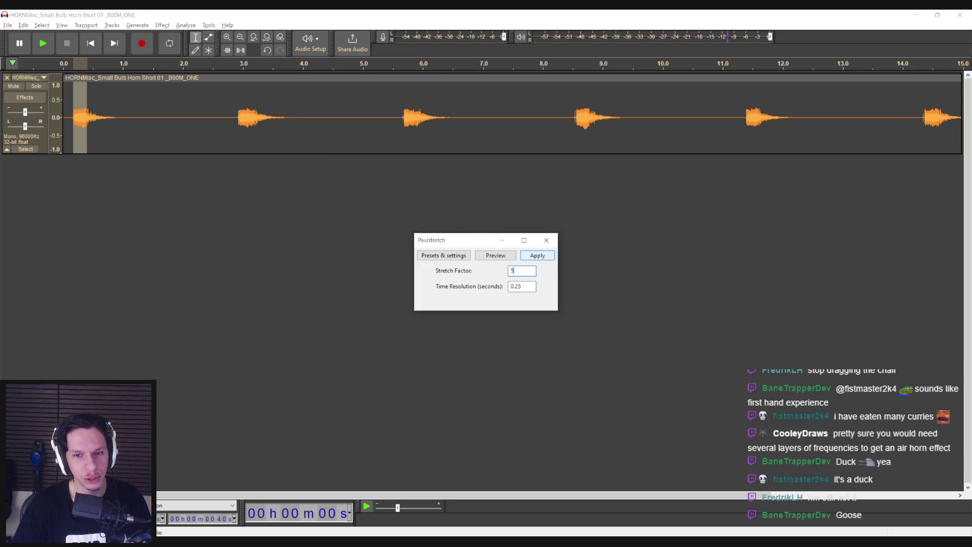
pyautogui.click(533, 256)
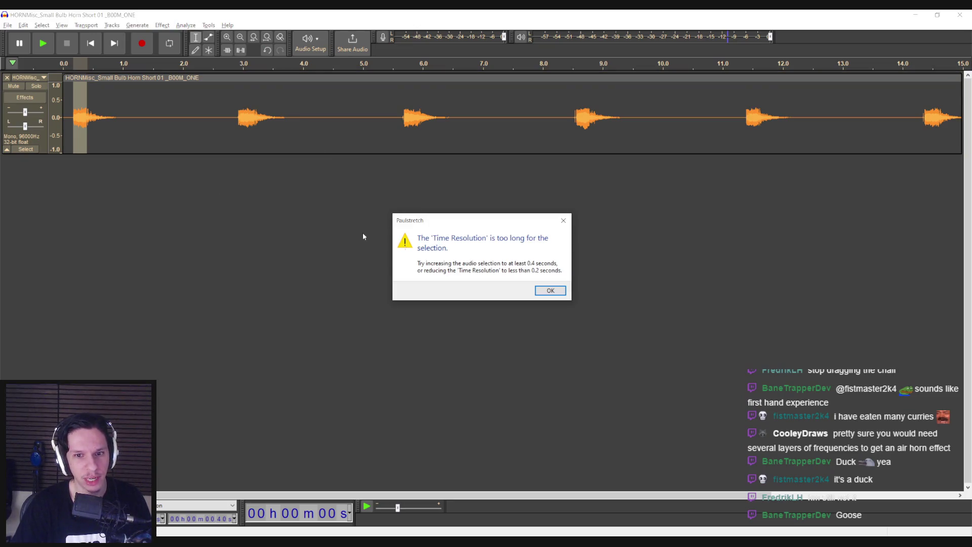
pyautogui.click(550, 291)
pyautogui.click(185, 25)
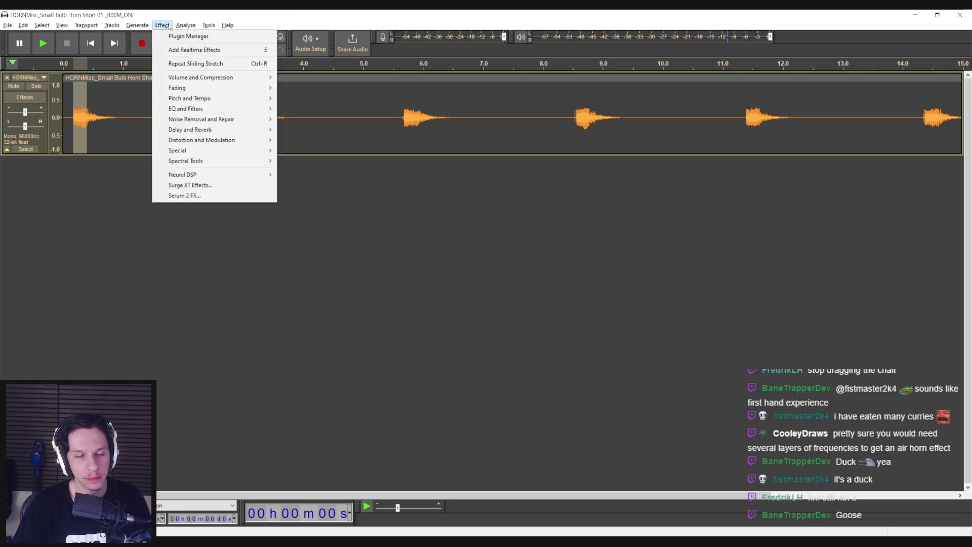
pyautogui.moveTo(172, 90)
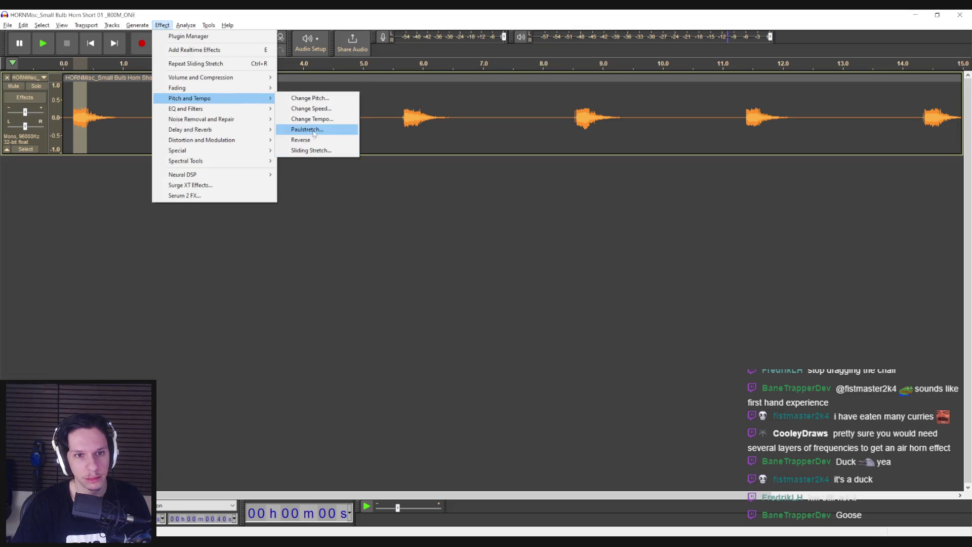
pyautogui.click(304, 130)
pyautogui.write('10')
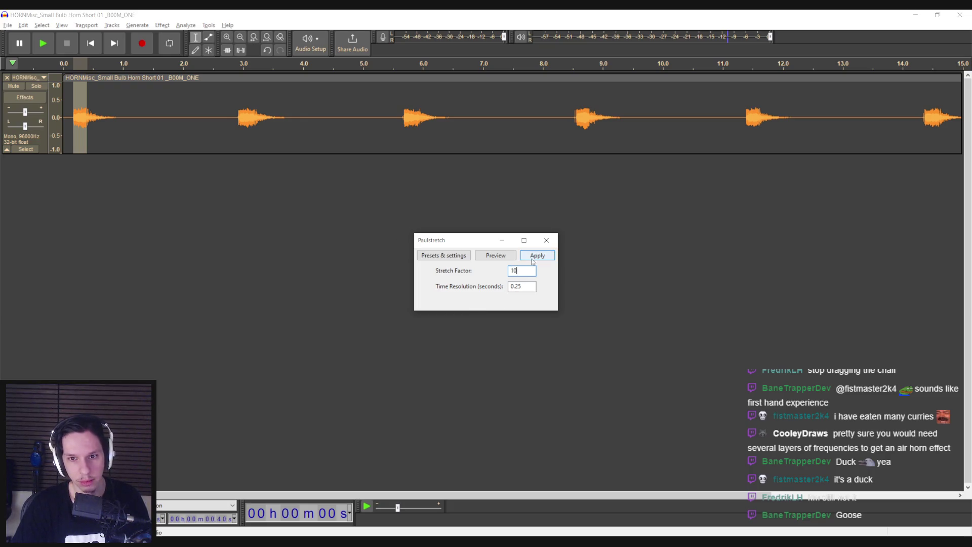
pyautogui.click(533, 257)
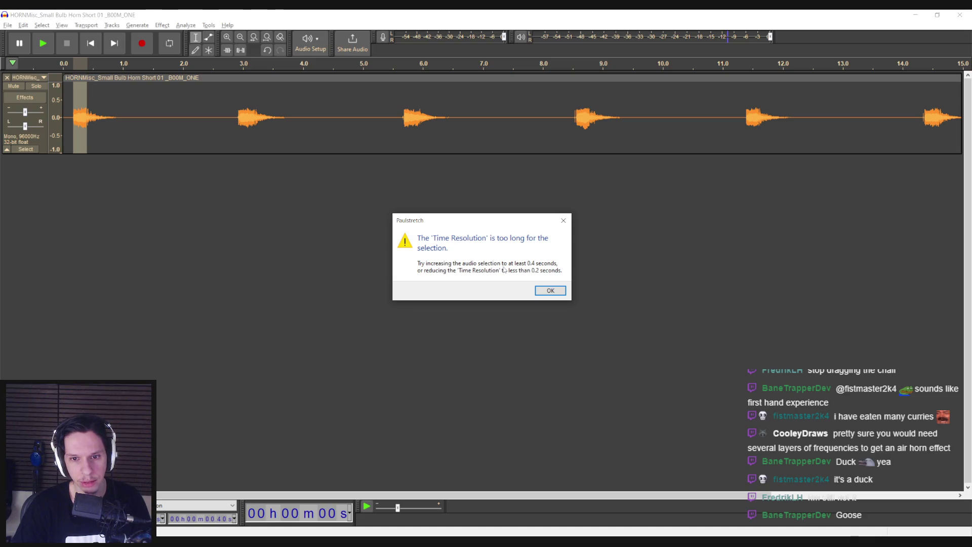
pyautogui.click(550, 287)
# Apply Paulstretch with stretch factor 10 to the first horn blast
pyautogui.click(169, 26)
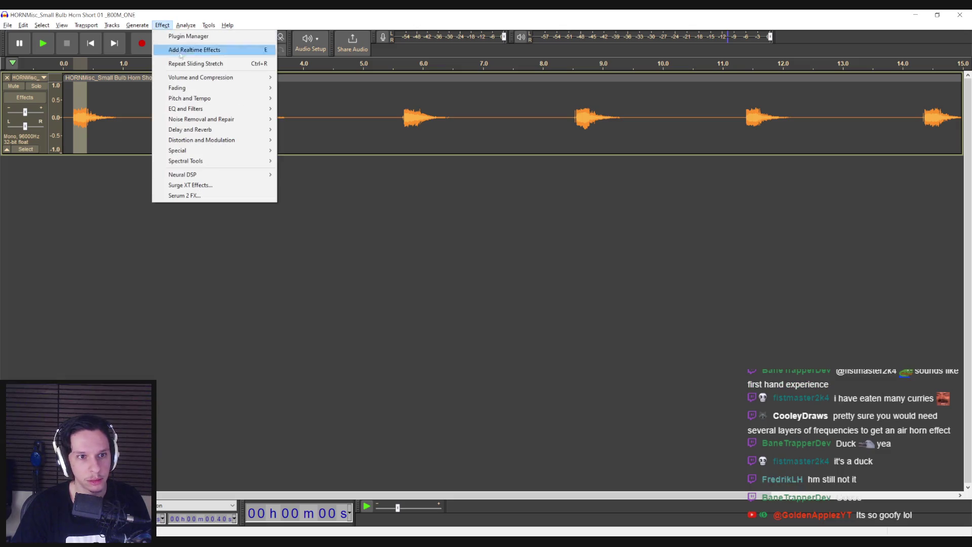
pyautogui.moveTo(218, 99)
pyautogui.click(304, 125)
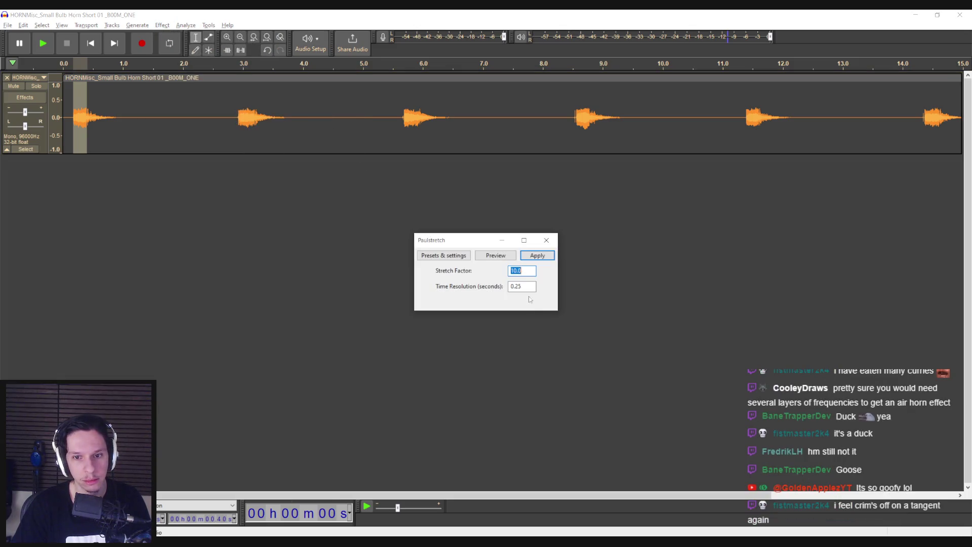
pyautogui.write('0.05')
pyautogui.click(526, 272)
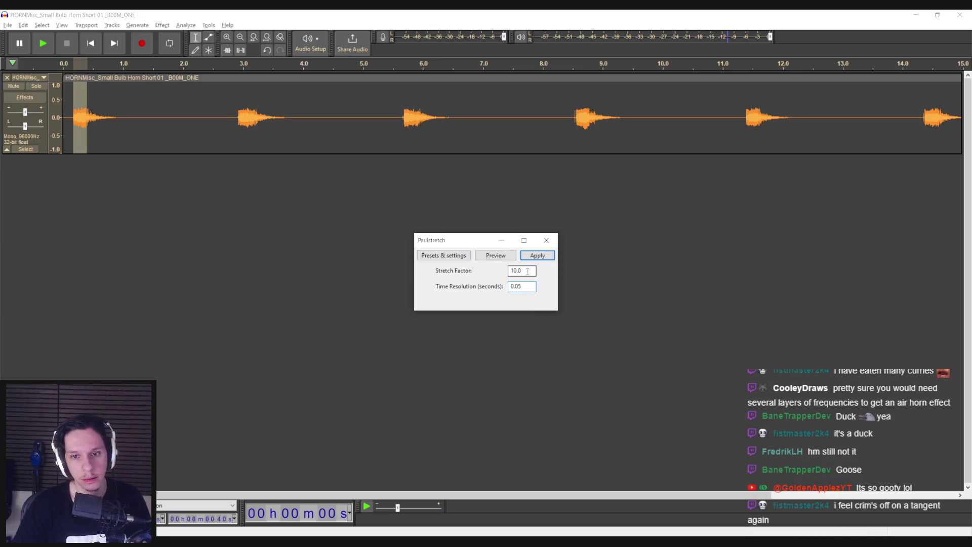
pyautogui.click(532, 257)
# Listen to the 10× stretched horn, undo it, and switch to File Explorer's horn results
pyautogui.click(71, 129)
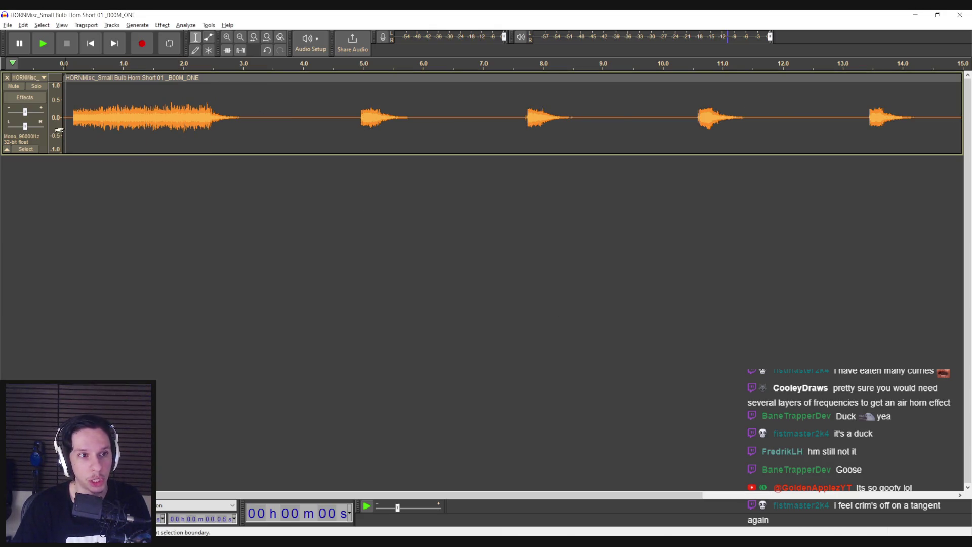
pyautogui.press('space')
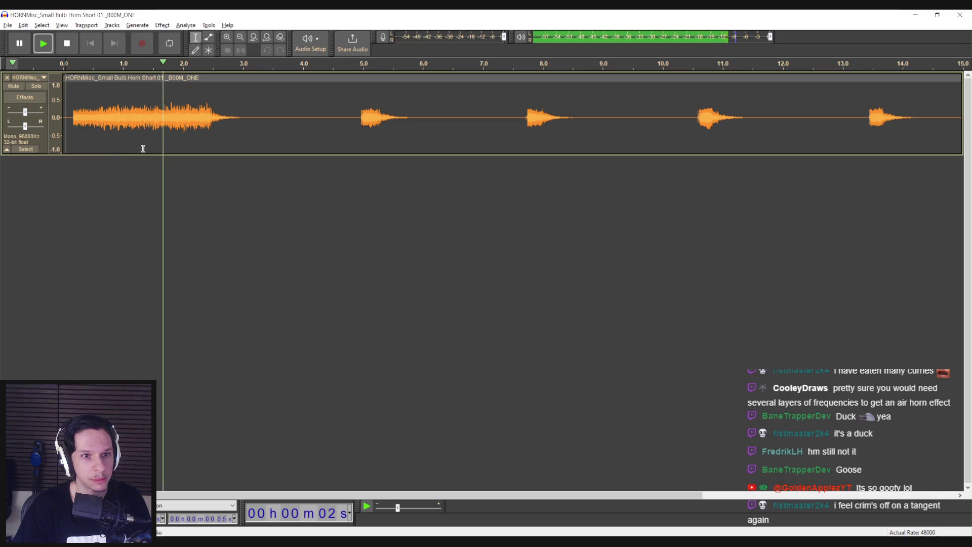
pyautogui.press('space')
pyautogui.hotkey('ctrl', 'z')
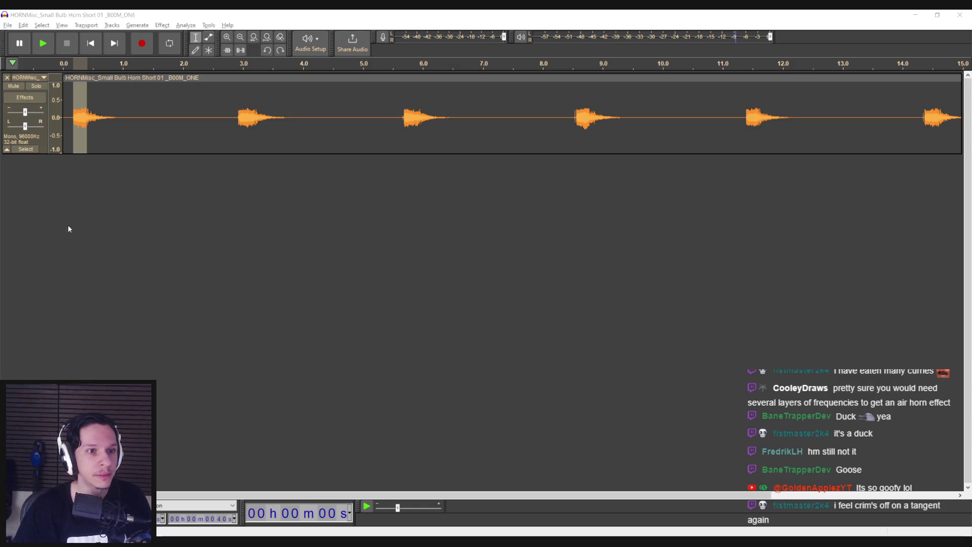
pyautogui.click(140, 133)
pyautogui.hotkey('alt', 'Tab')
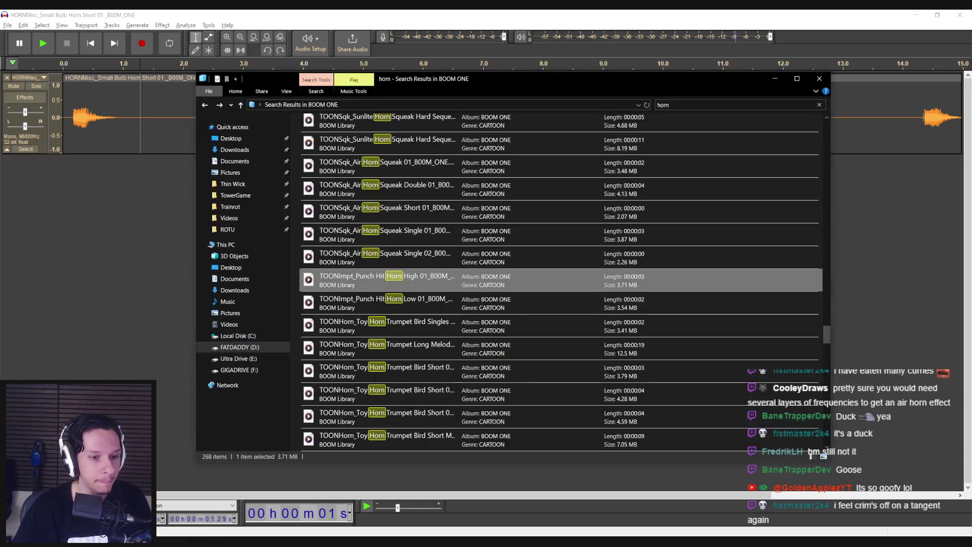
# Preview the toy trumpet bird horn and Screaming Party Horn clips
pyautogui.doubleClick(410, 326)
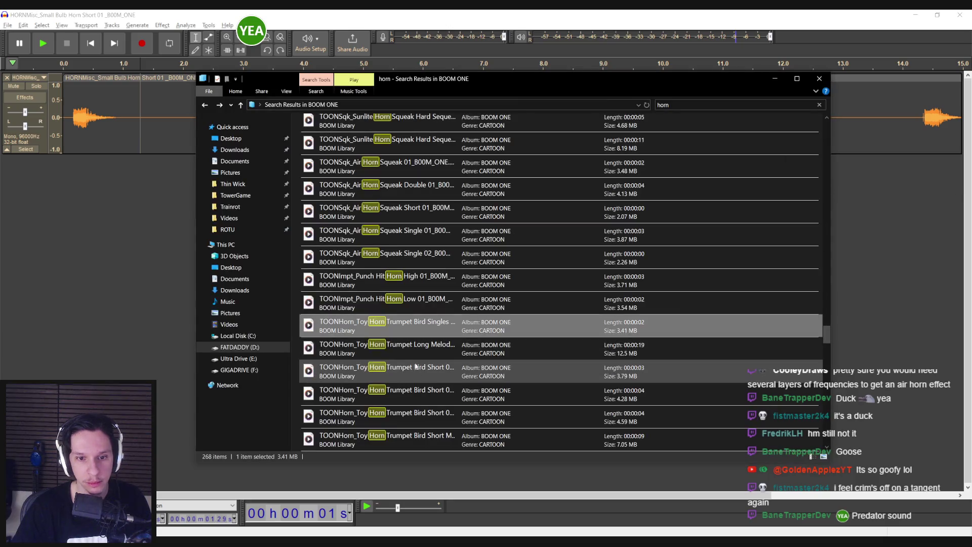
pyautogui.doubleClick(548, 303)
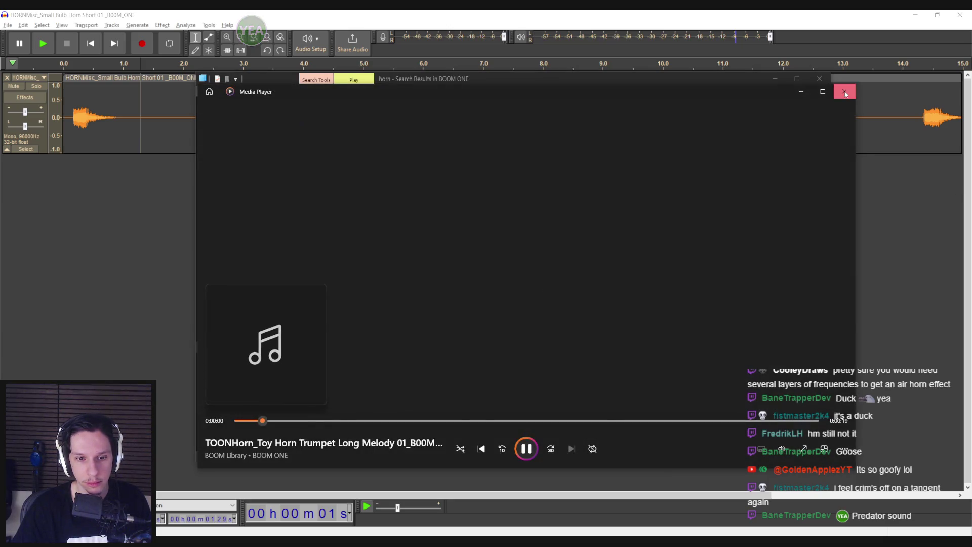
pyautogui.click(845, 92)
pyautogui.scroll(-3, 406, 313)
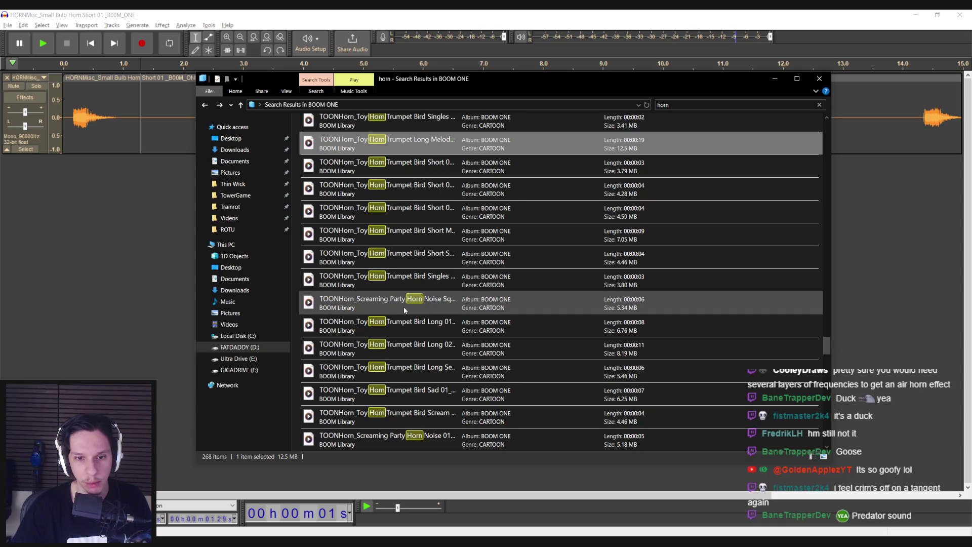
pyautogui.doubleClick(404, 307)
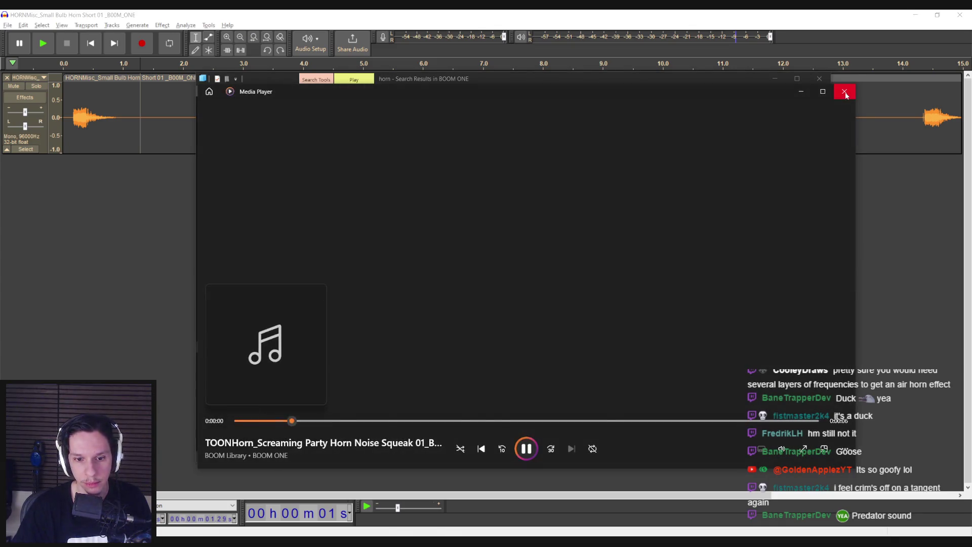
pyautogui.click(845, 92)
pyautogui.scroll(-2, 454, 332)
pyautogui.doubleClick(414, 306)
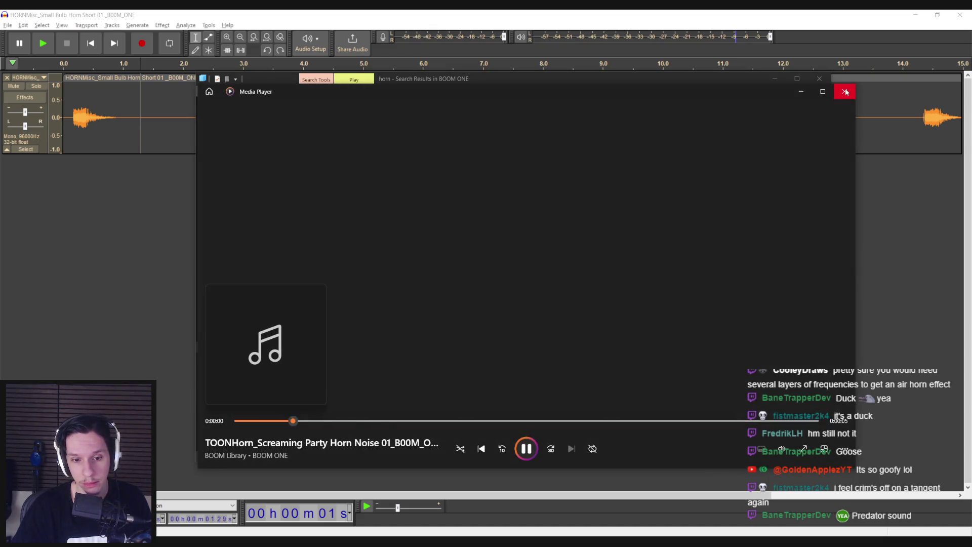
pyautogui.click(845, 92)
pyautogui.scroll(-1, 394, 326)
# Audition the small bulb horn clips: Steam Locomotive 02, Single Slow, Single Damped, Double Fast 01
pyautogui.doubleClick(393, 326)
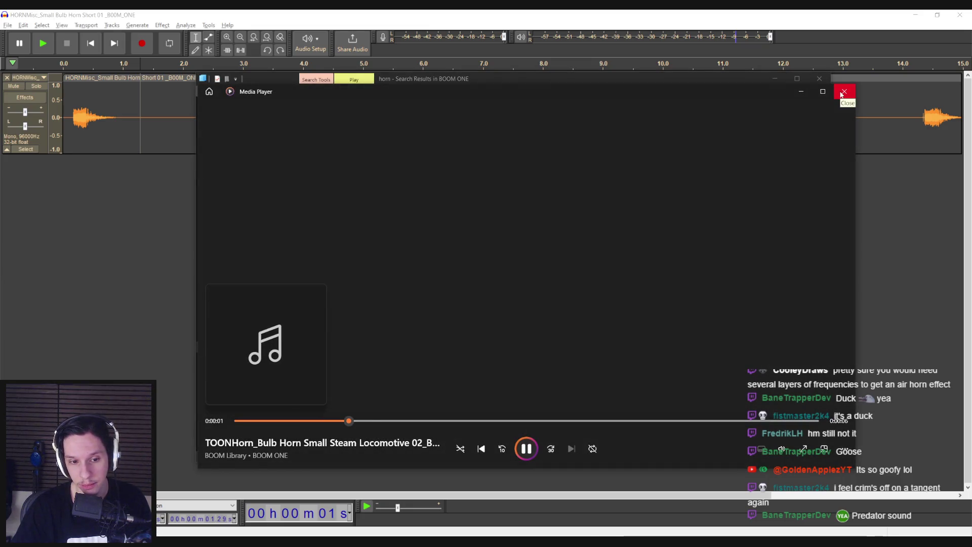
pyautogui.click(844, 92)
pyautogui.scroll(-3, 461, 278)
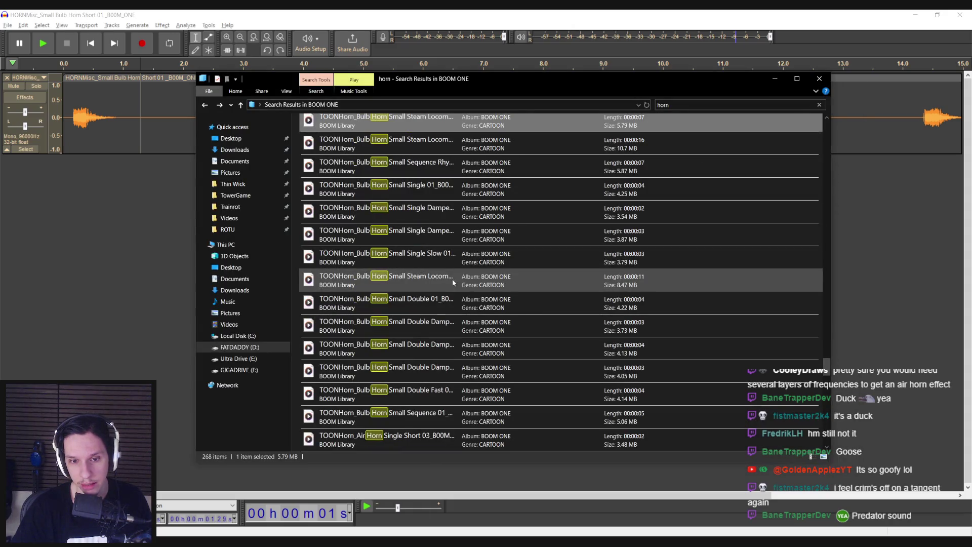
pyautogui.doubleClick(427, 256)
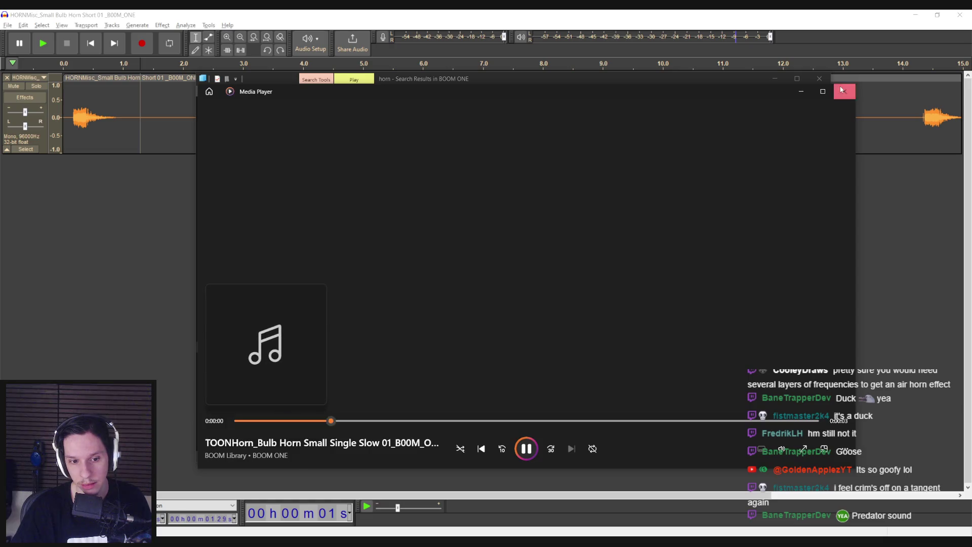
pyautogui.click(842, 90)
pyautogui.doubleClick(426, 235)
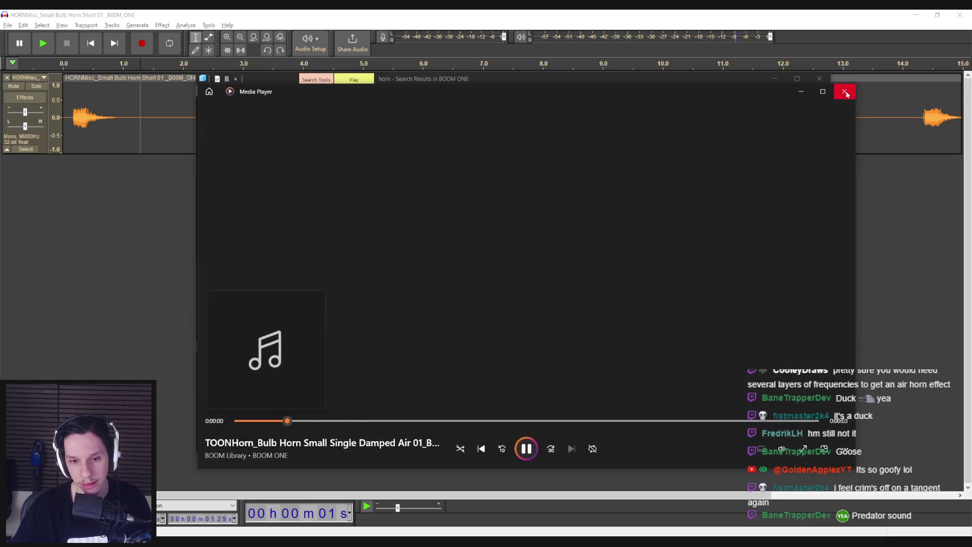
pyautogui.click(847, 94)
pyautogui.doubleClick(426, 189)
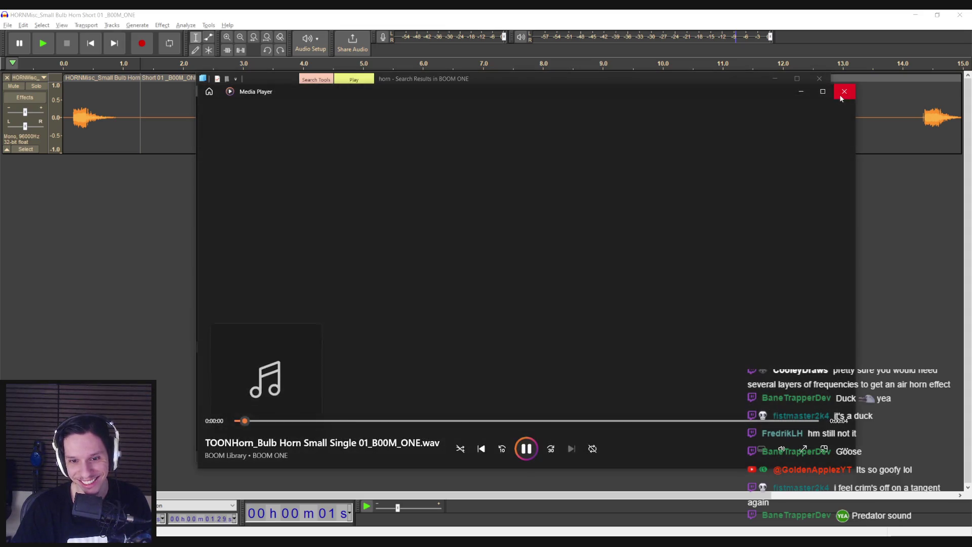
pyautogui.click(845, 91)
pyautogui.press('Up')
pyautogui.press('Up')
pyautogui.press('Up')
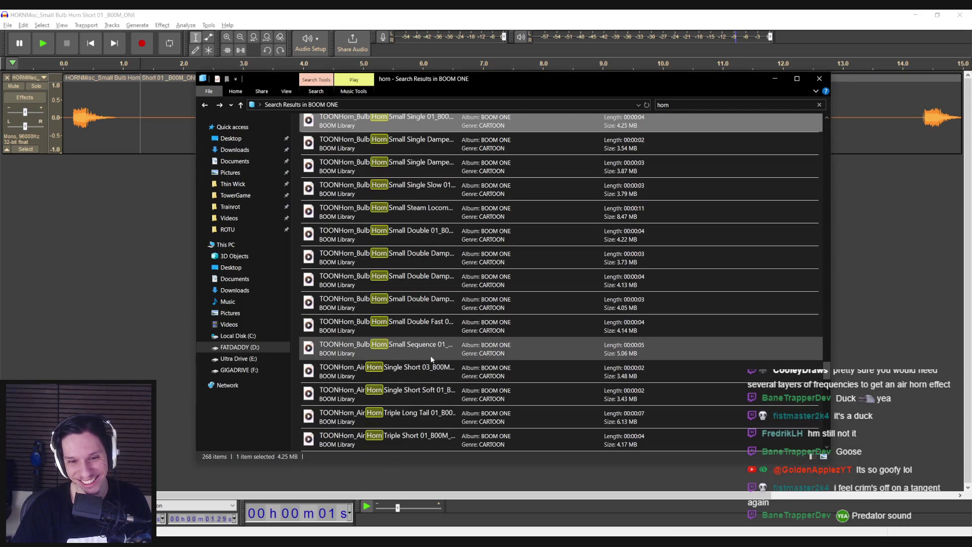
pyautogui.doubleClick(427, 329)
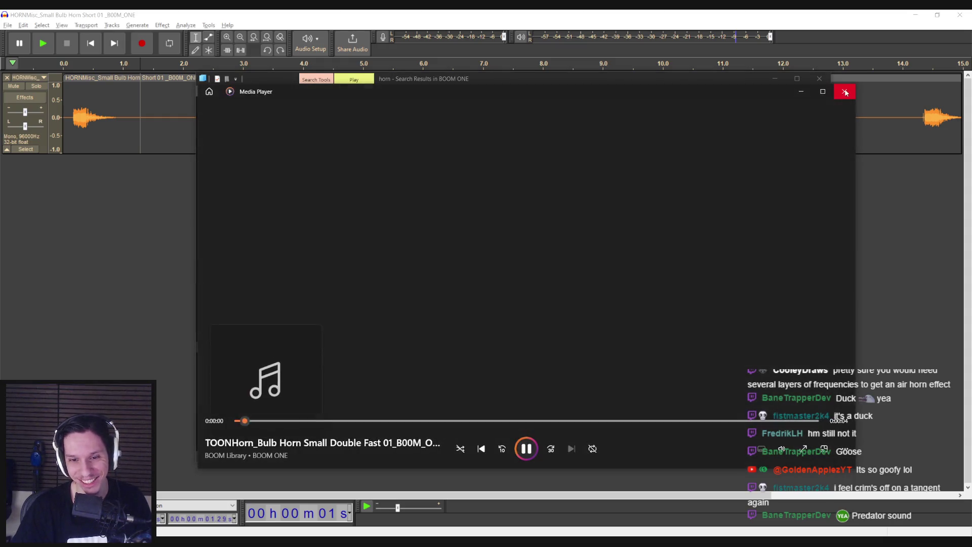
pyautogui.click(845, 93)
pyautogui.press('Down')
pyautogui.press('Return')
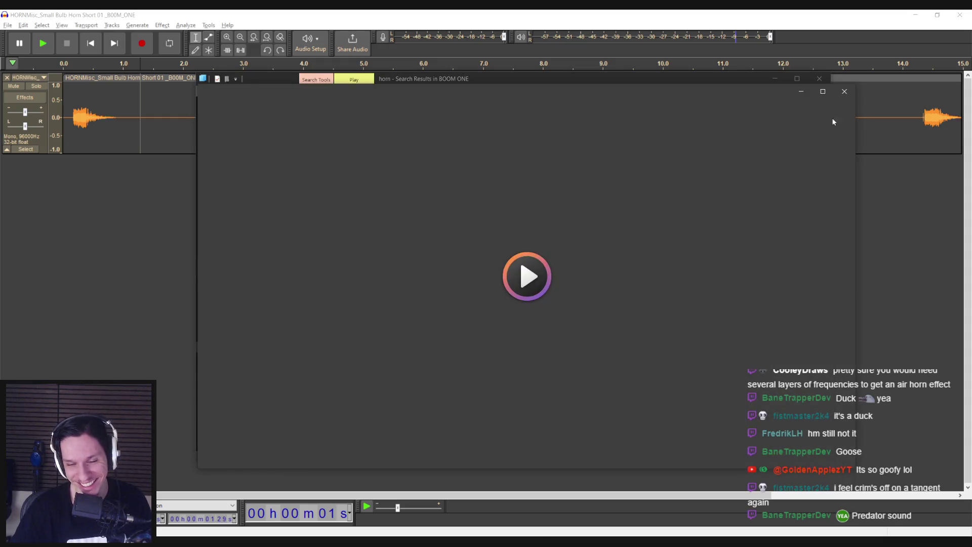
pyautogui.click(845, 91)
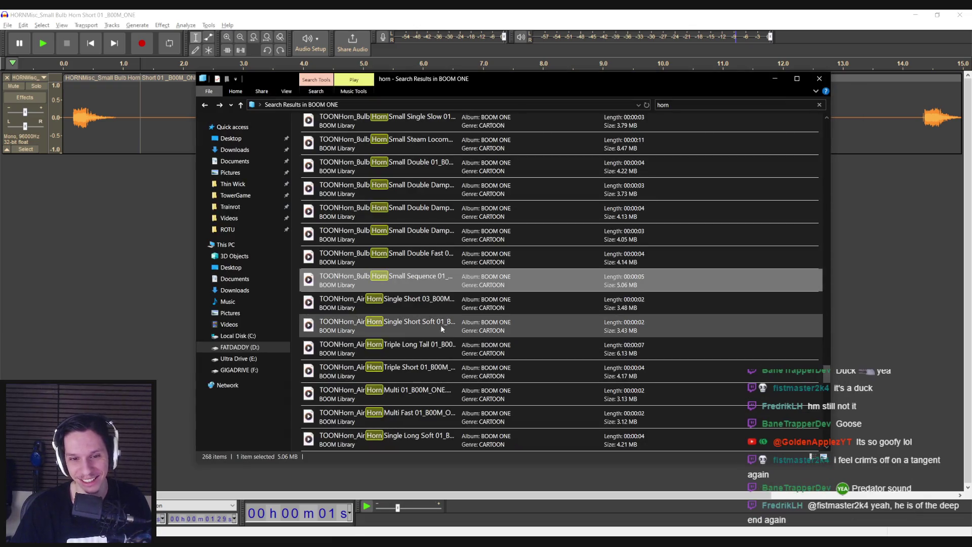
pyautogui.press('Up')
pyautogui.press('Up')
pyautogui.press('Up')
# Audition air horns: Single Short Soft, Multi Fast, Single Long Soft, Single Short 01/02, Double Long Legato
pyautogui.doubleClick(432, 326)
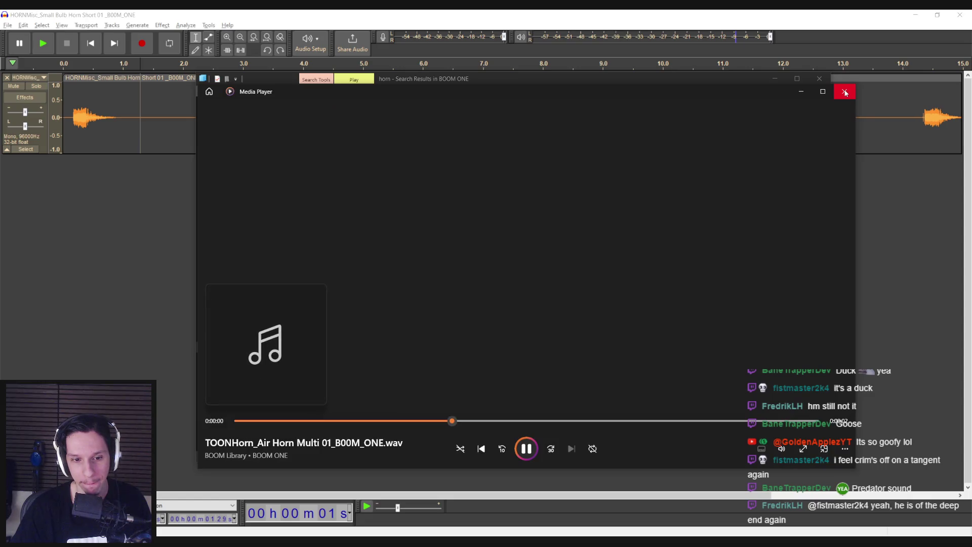
pyautogui.click(845, 92)
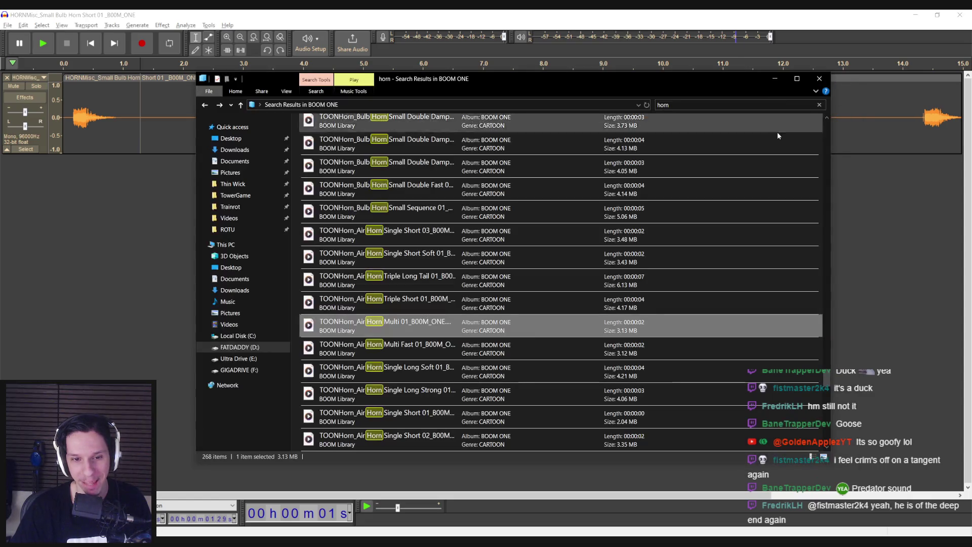
pyautogui.doubleClick(405, 348)
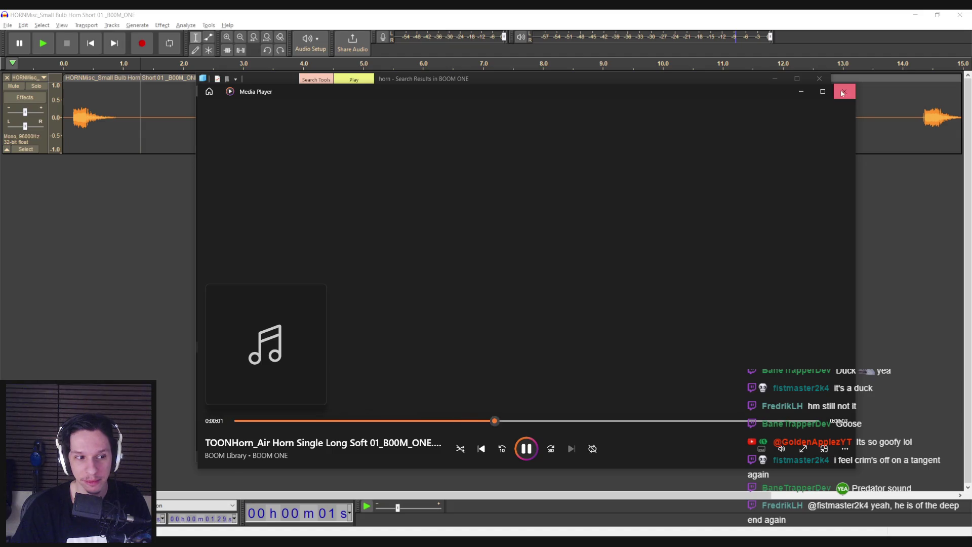
pyautogui.click(843, 93)
pyautogui.doubleClick(405, 314)
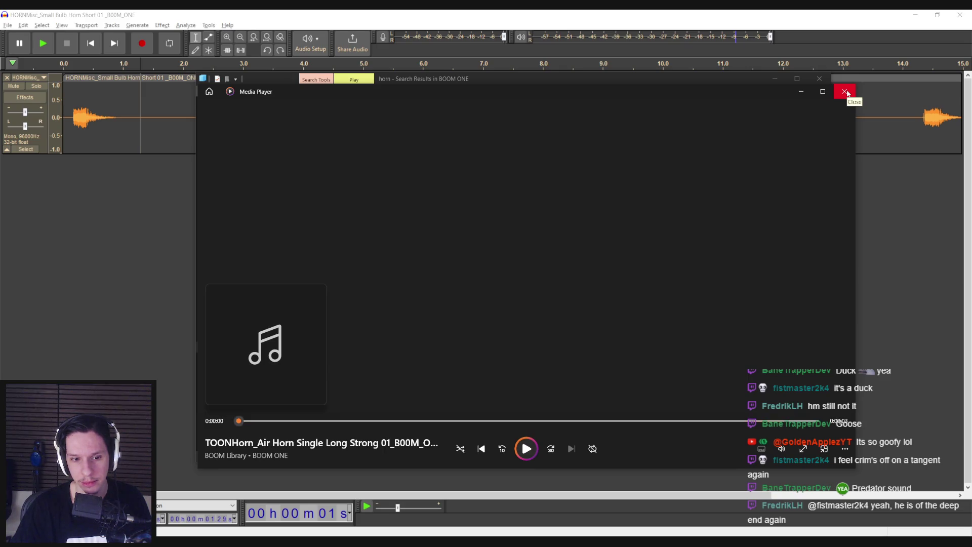
pyautogui.click(845, 92)
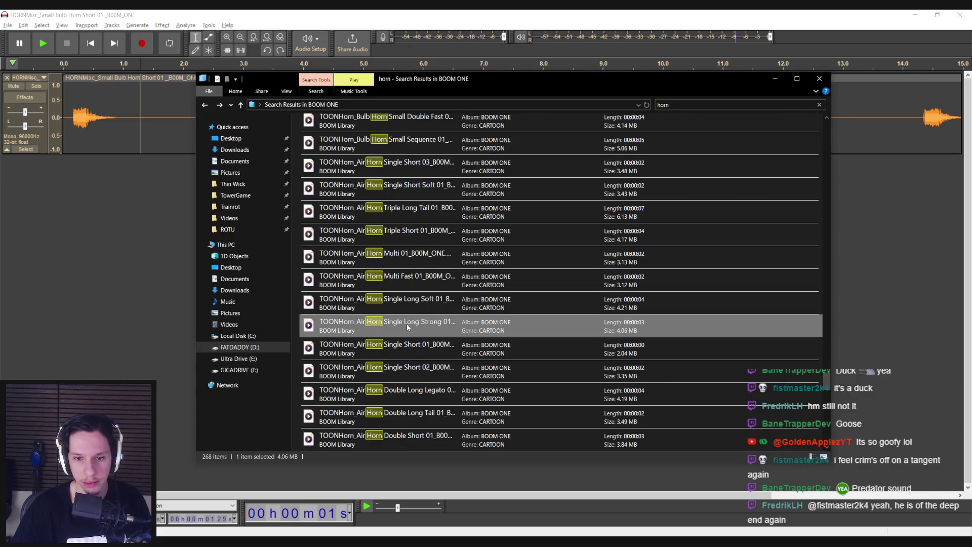
pyautogui.doubleClick(412, 348)
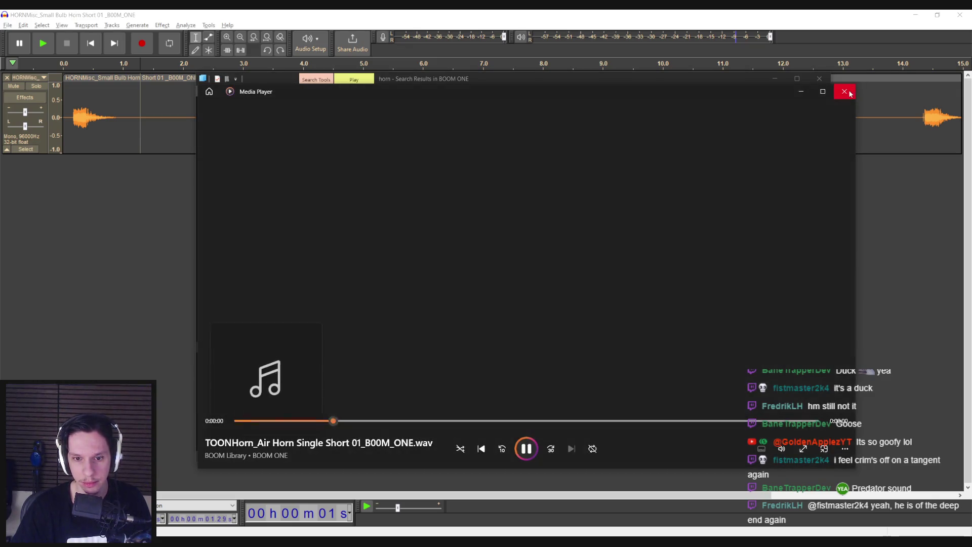
pyautogui.click(845, 92)
pyautogui.doubleClick(430, 374)
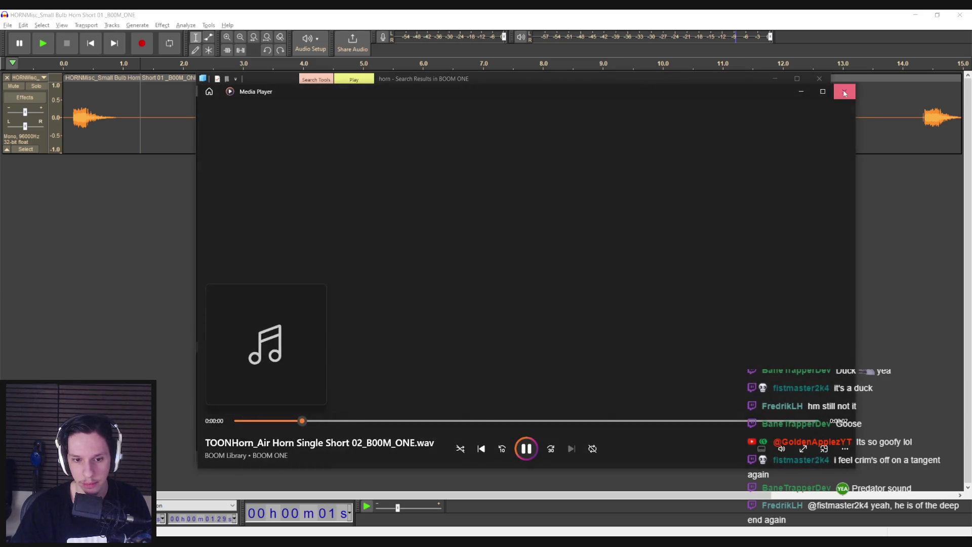
pyautogui.click(845, 91)
pyautogui.doubleClick(431, 392)
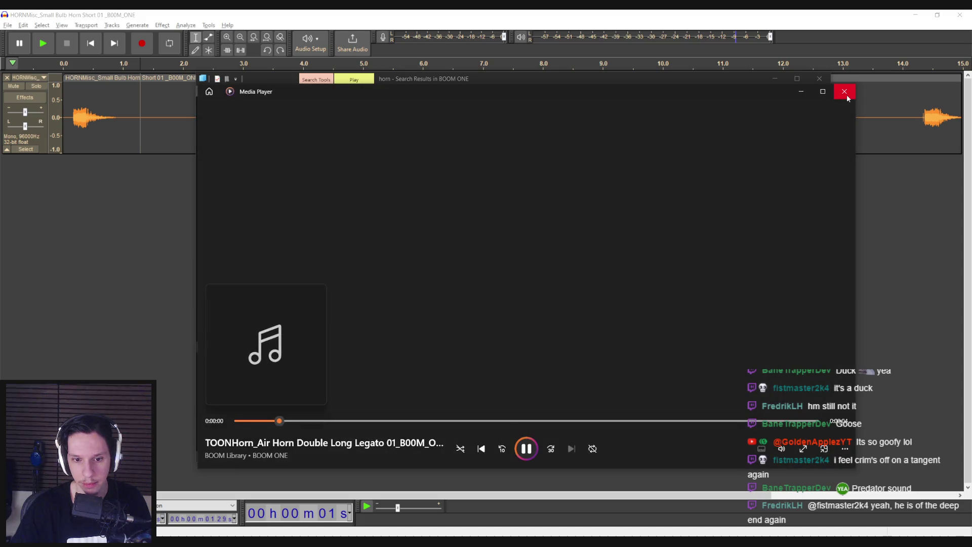
pyautogui.click(846, 94)
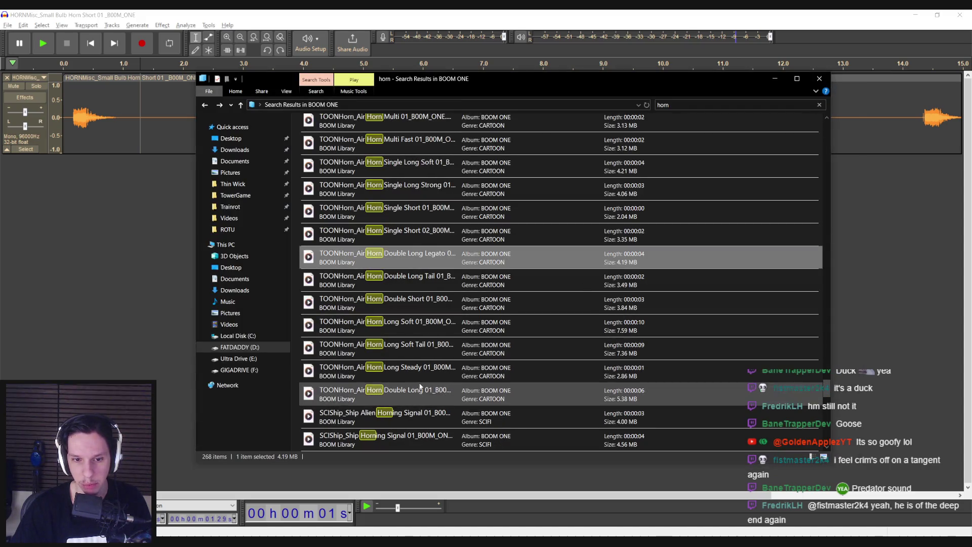
# Preview Ship Alien Horning Signal 01, HORNCele Airhorn DJ 01 and DSGNStngr Horning Ringing clips
pyautogui.doubleClick(421, 397)
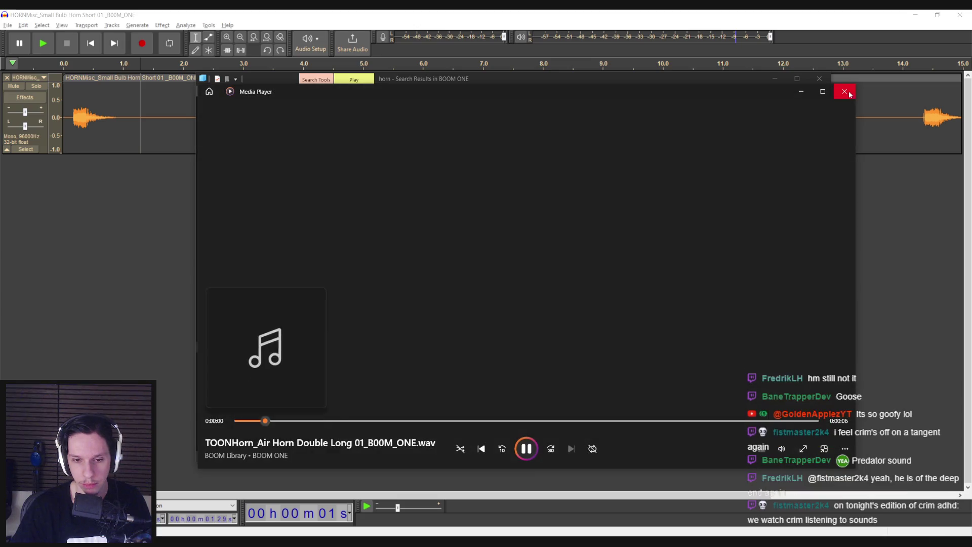
pyautogui.click(844, 92)
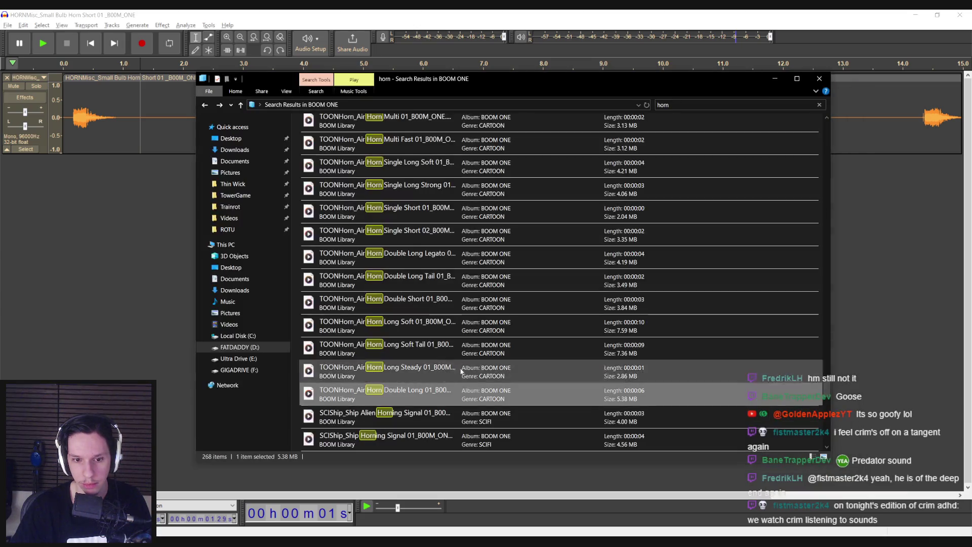
pyautogui.doubleClick(421, 409)
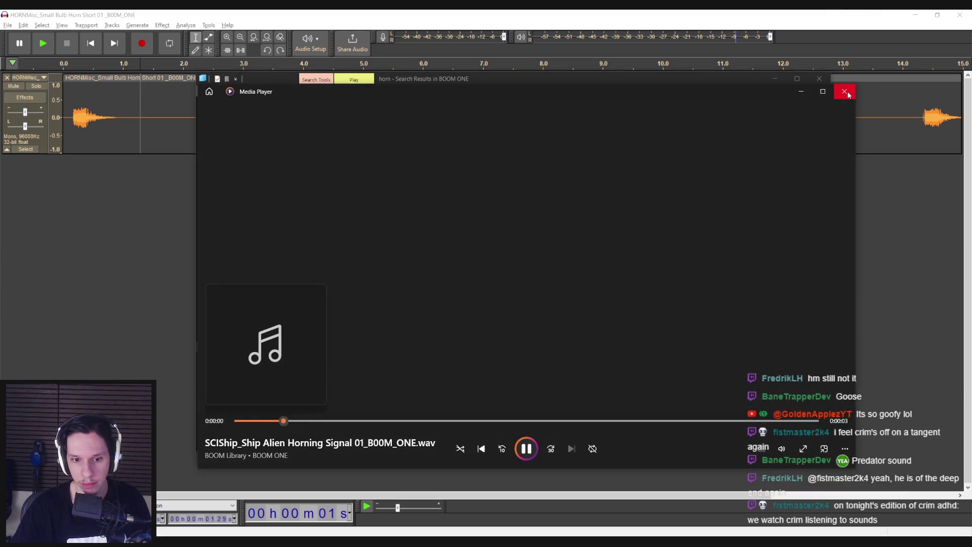
pyautogui.click(845, 91)
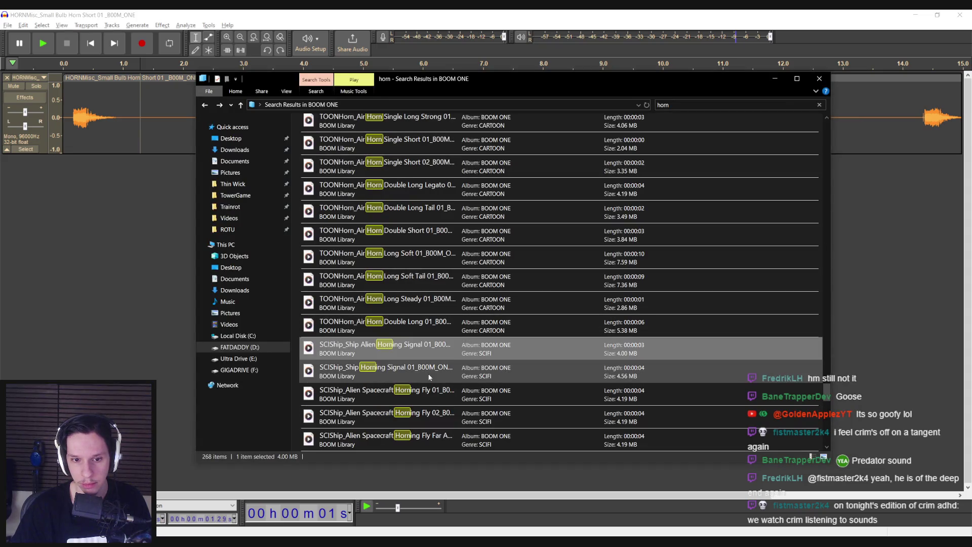
pyautogui.scroll(-1, 429, 377)
pyautogui.scroll(-1, 428, 377)
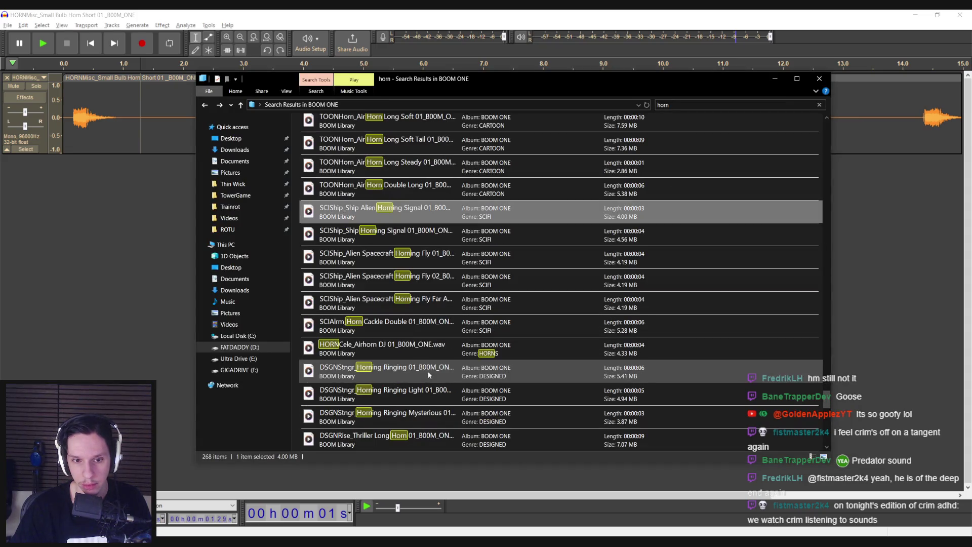
pyautogui.doubleClick(428, 354)
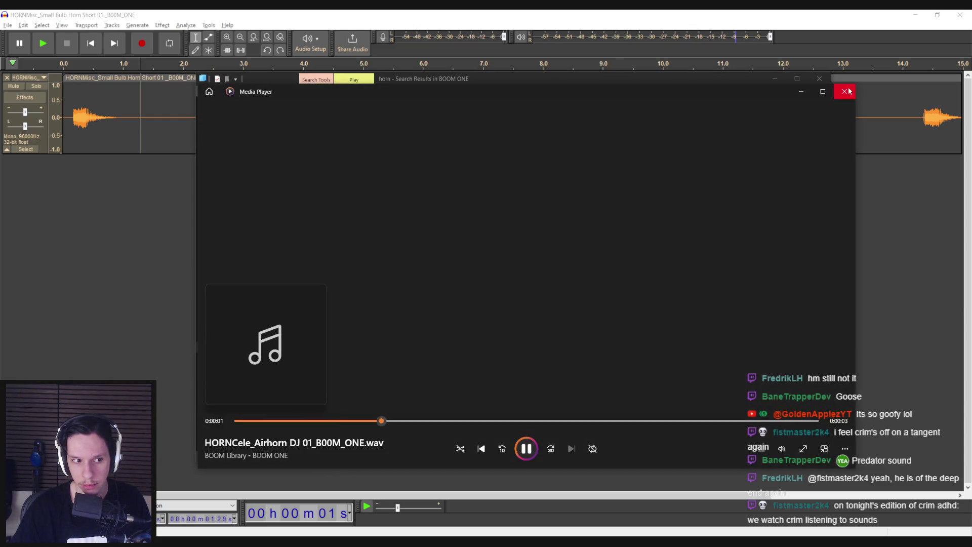
pyautogui.click(849, 91)
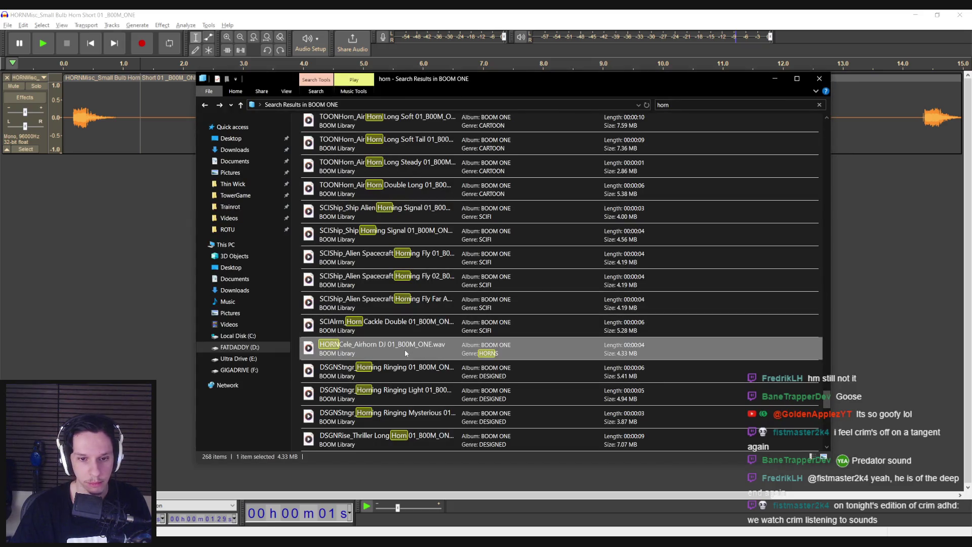
pyautogui.doubleClick(405, 378)
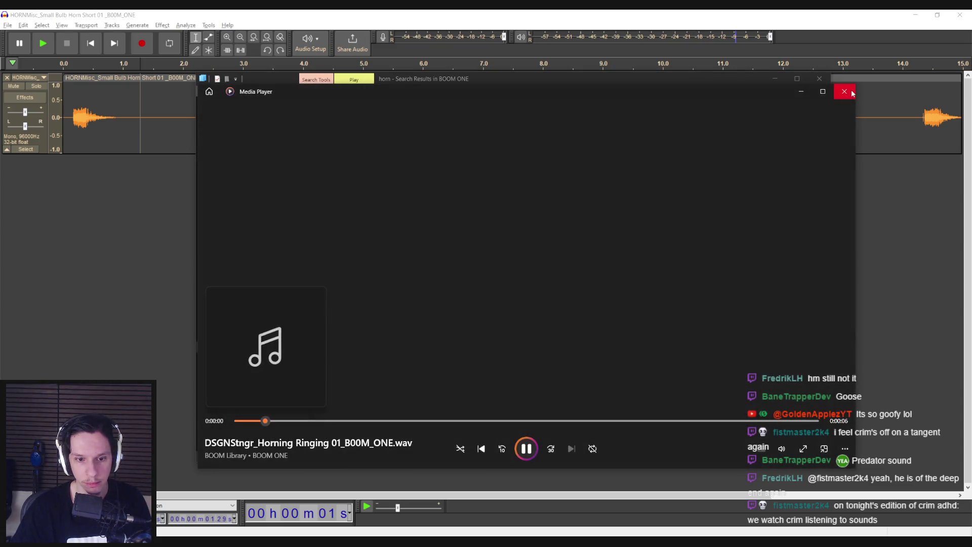
pyautogui.click(851, 93)
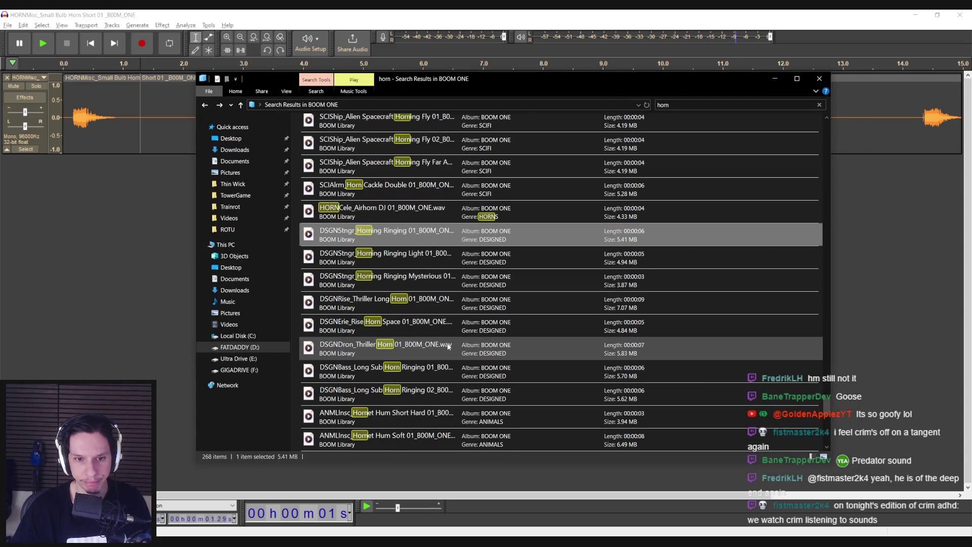
pyautogui.scroll(-3, 430, 322)
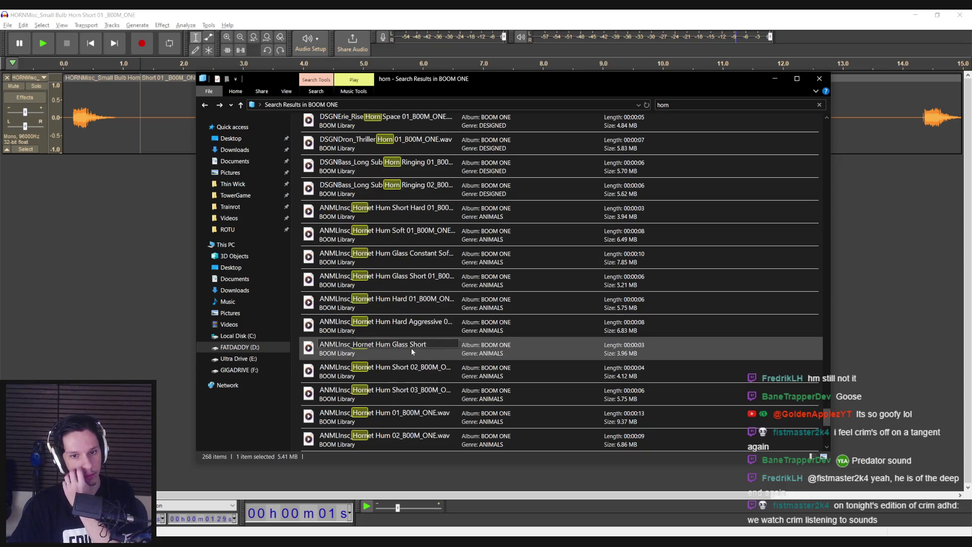
pyautogui.scroll(2, 433, 392)
pyautogui.scroll(8, 432, 393)
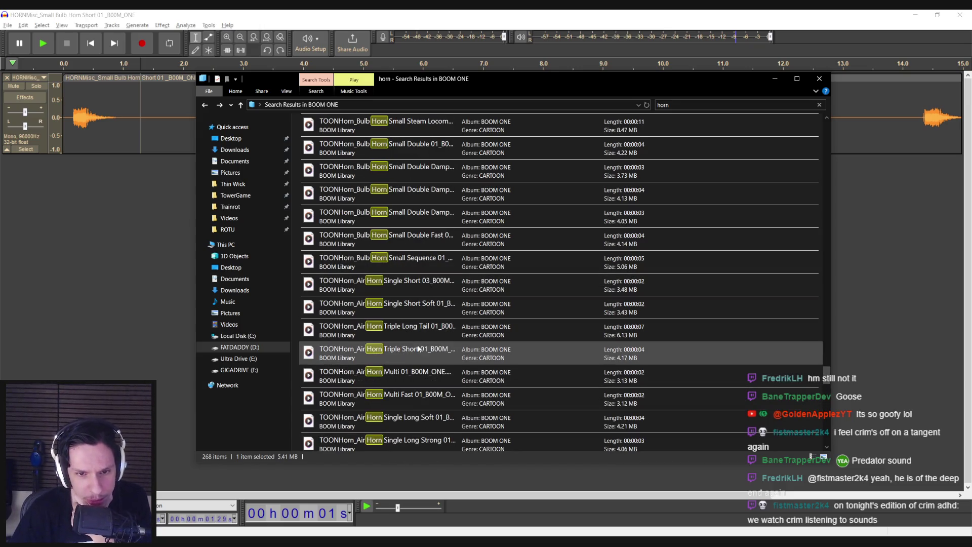
# Re-check Air Horn Multi 01, Single Long Soft 01, Double Long Legato, Long Steady, ending on Single Short 03
pyautogui.doubleClick(417, 381)
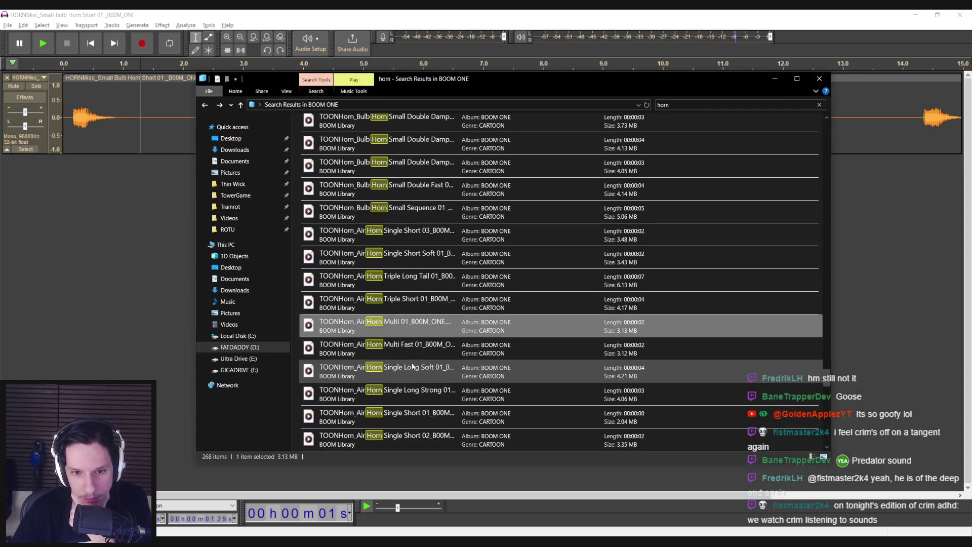
pyautogui.doubleClick(406, 371)
pyautogui.click(843, 92)
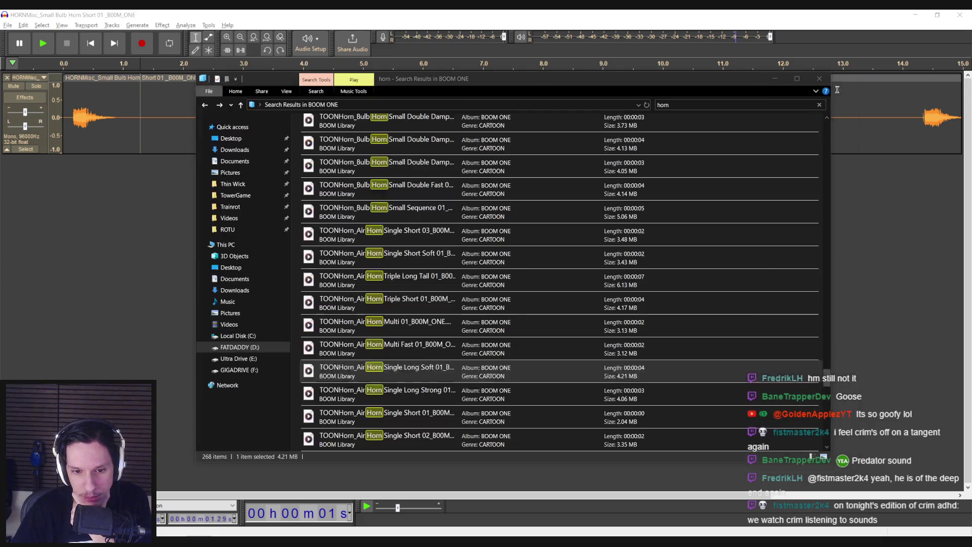
pyautogui.doubleClick(433, 398)
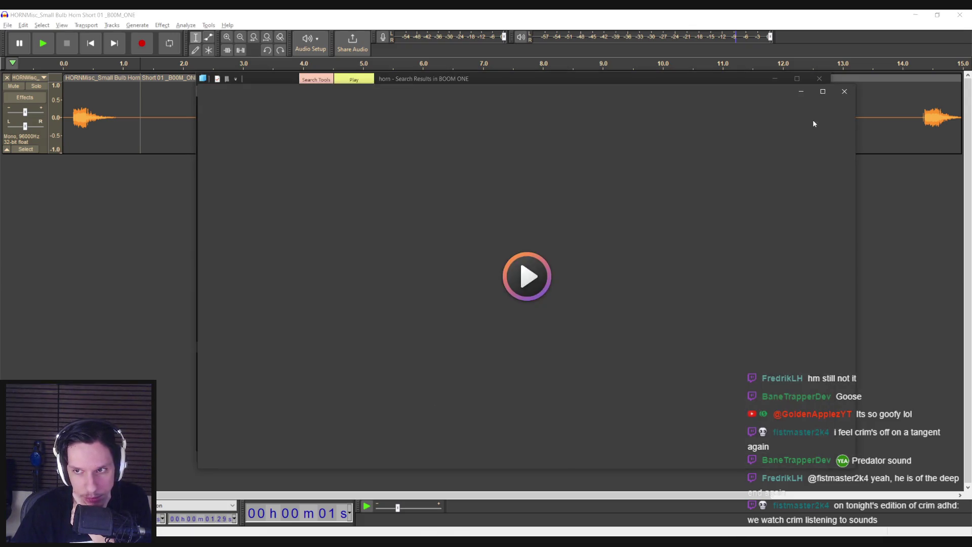
pyautogui.click(845, 92)
pyautogui.scroll(-1, 429, 369)
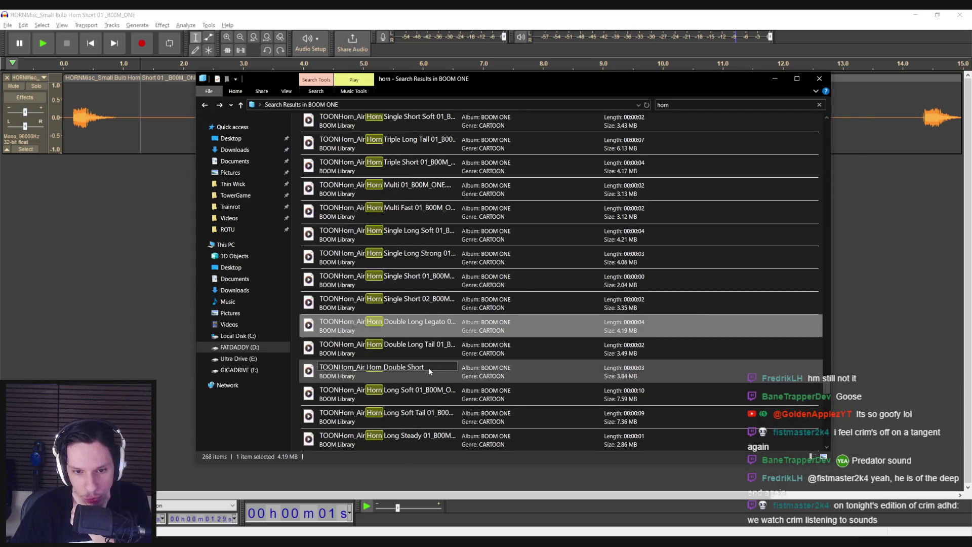
pyautogui.scroll(-1, 427, 371)
pyautogui.doubleClick(428, 381)
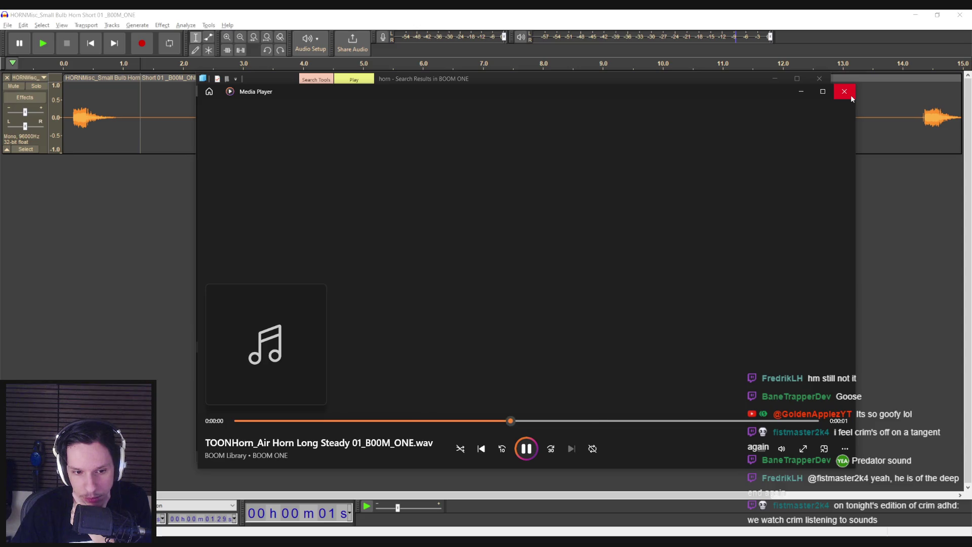
pyautogui.click(844, 92)
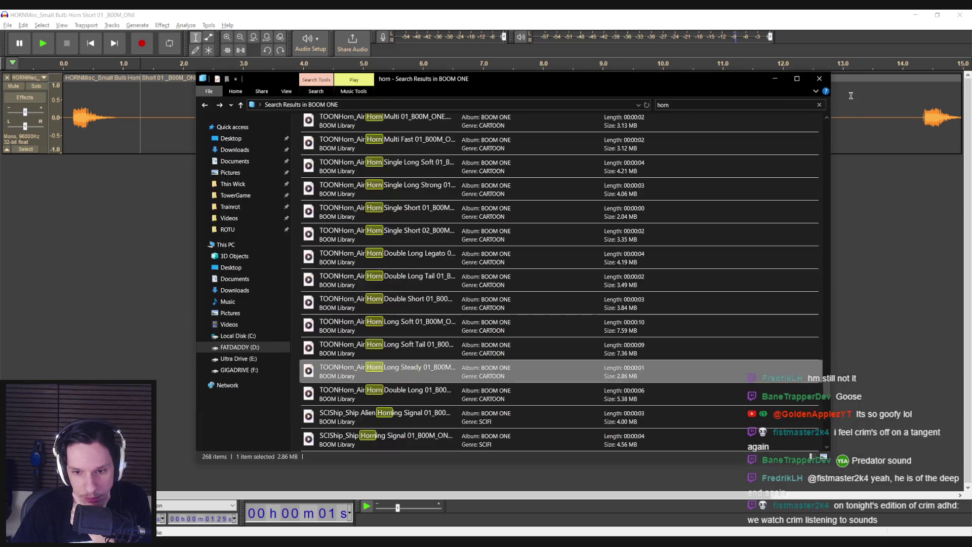
pyautogui.scroll(-1, 422, 373)
pyautogui.scroll(4, 423, 376)
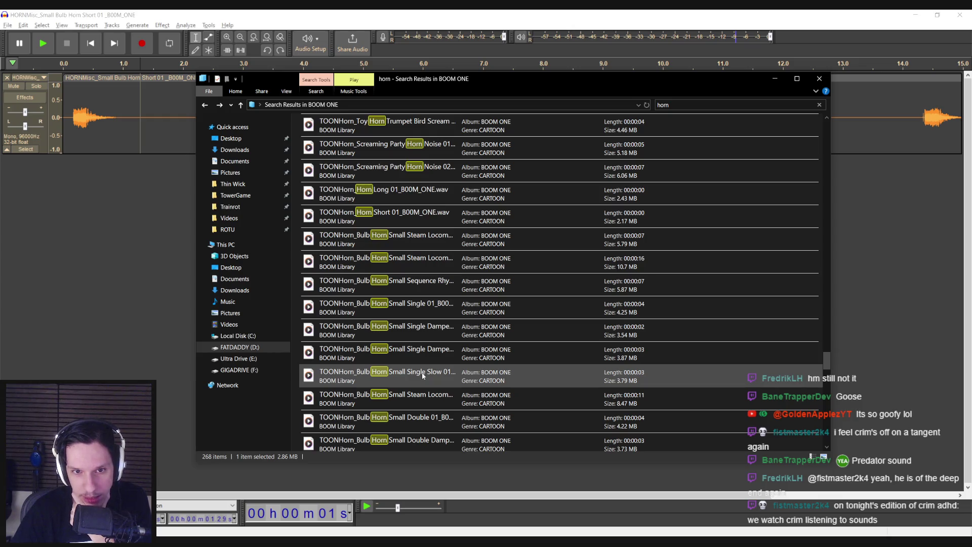
pyautogui.scroll(-3, 423, 375)
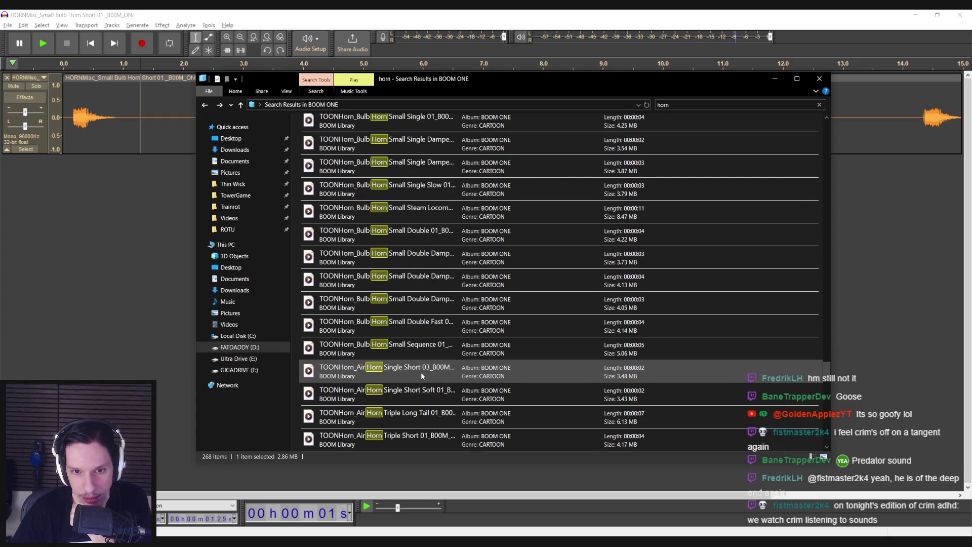
pyautogui.doubleClick(421, 371)
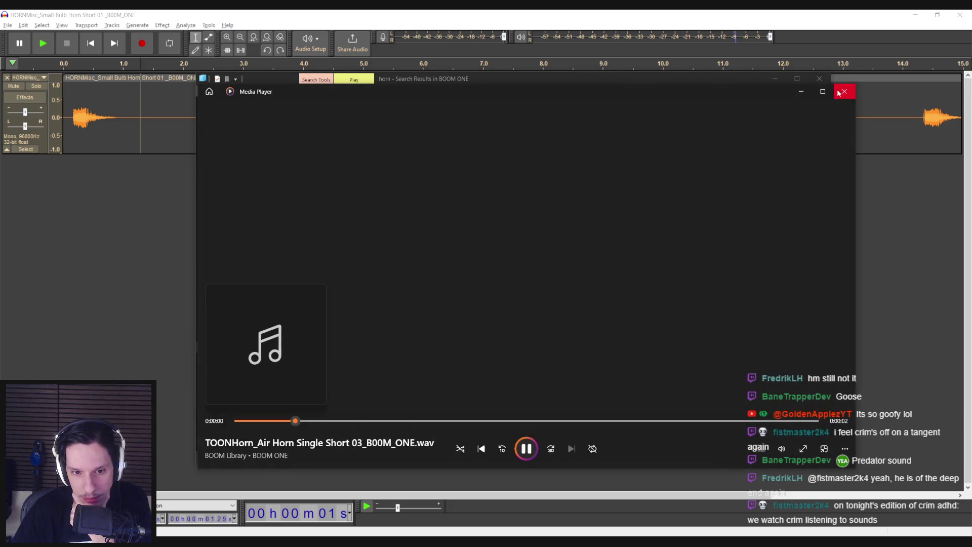
pyautogui.click(843, 90)
# Import Air Horn Single Short 03 as a new Audacity track and play both horn tracks
pyautogui.moveTo(351, 365)
pyautogui.mouseDown()
pyautogui.moveTo(76, 172)
pyautogui.moveTo(83, 187)
pyautogui.mouseUp()
pyautogui.click(90, 197)
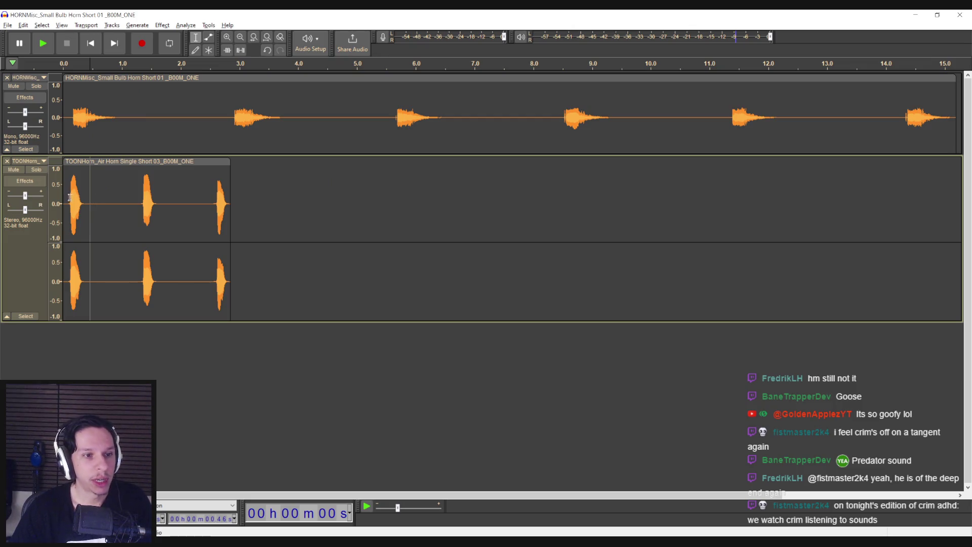
pyautogui.moveTo(85, 161); pyautogui.dragTo(90, 161)
pyautogui.click(67, 134)
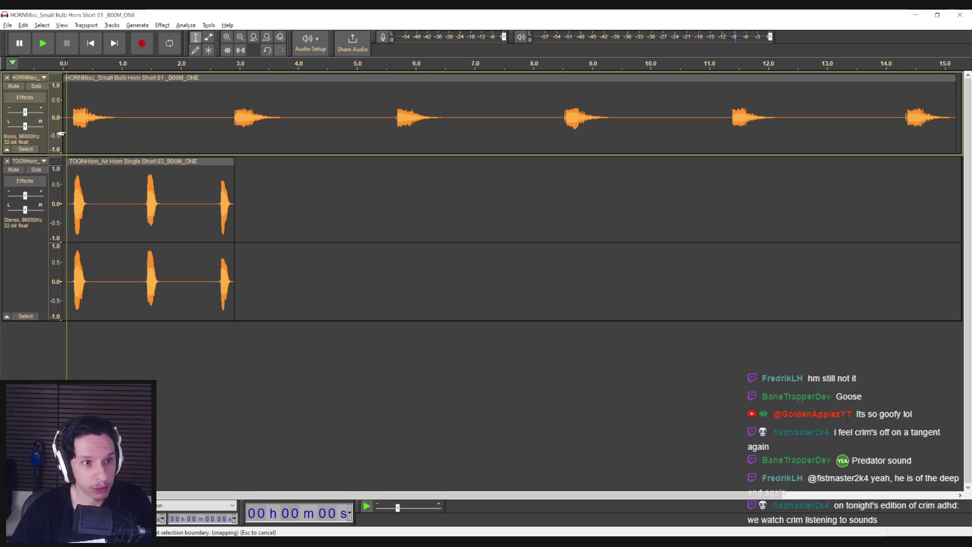
pyautogui.press('space')
pyautogui.press('space')
pyautogui.press('space')
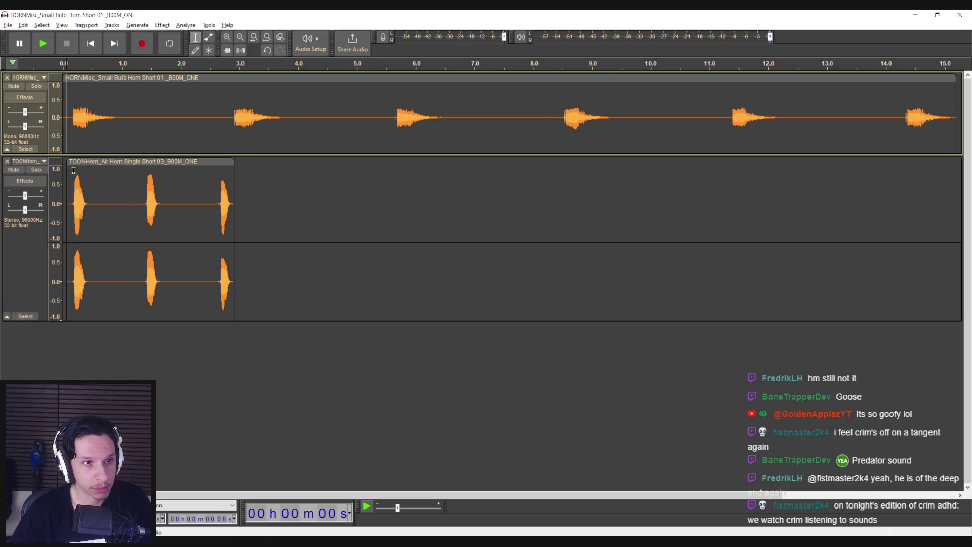
pyautogui.press('space')
pyautogui.hotkey('ctrl', '1')
# Replay from the start, solo the air horn track, and move its clip to 0 s
pyautogui.scroll(3, 73, 172)
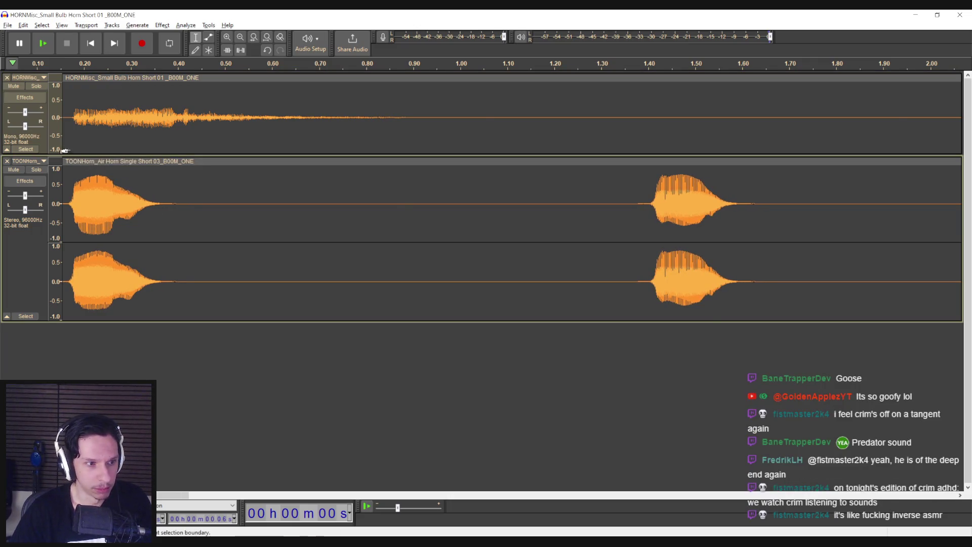
pyautogui.scroll(-2, 116, 190)
pyautogui.press('Home')
pyautogui.press('space')
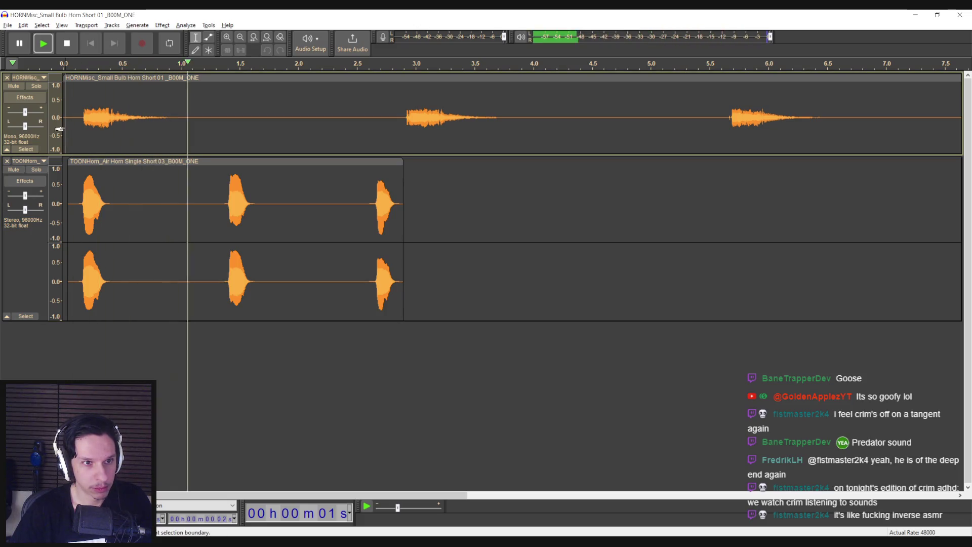
pyautogui.click(70, 130)
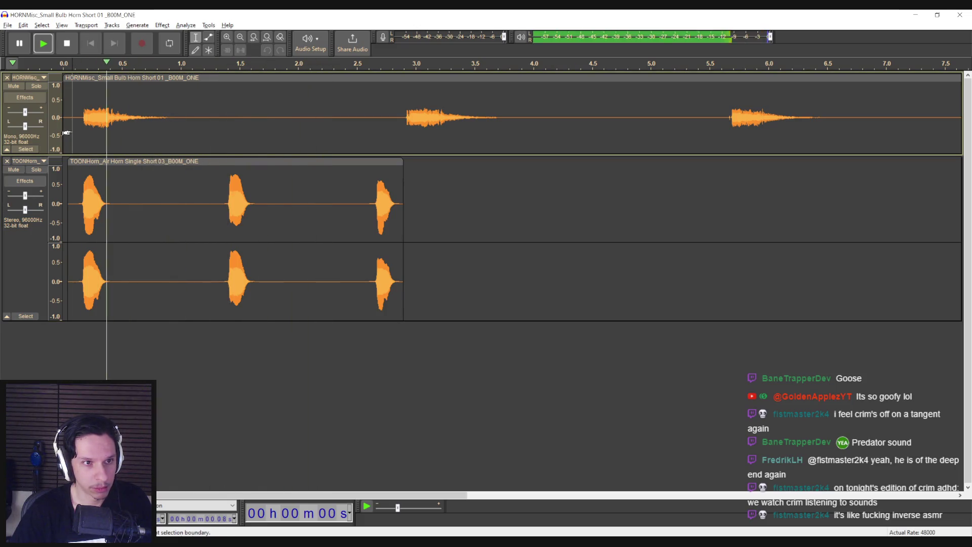
pyautogui.press('space')
pyautogui.click(36, 169)
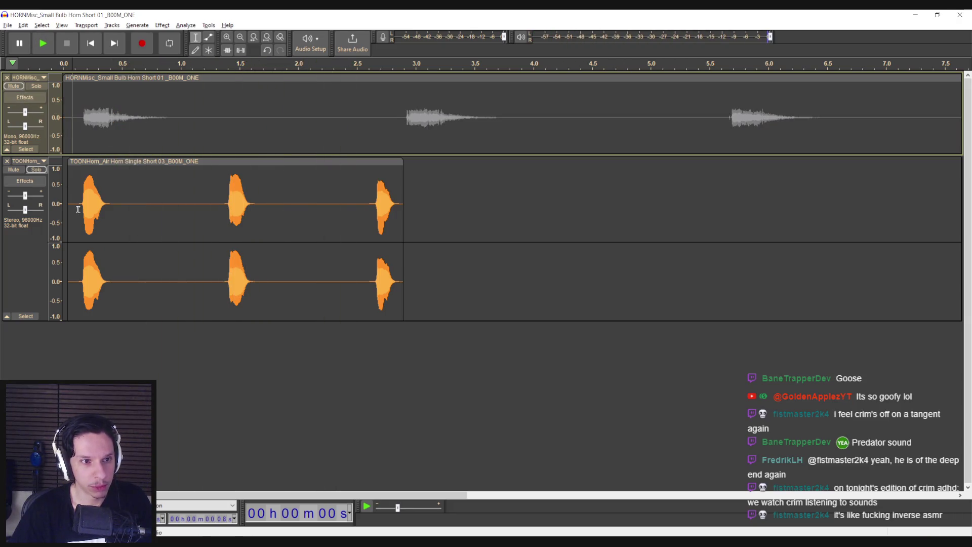
pyautogui.moveTo(90, 162); pyautogui.dragTo(85, 161)
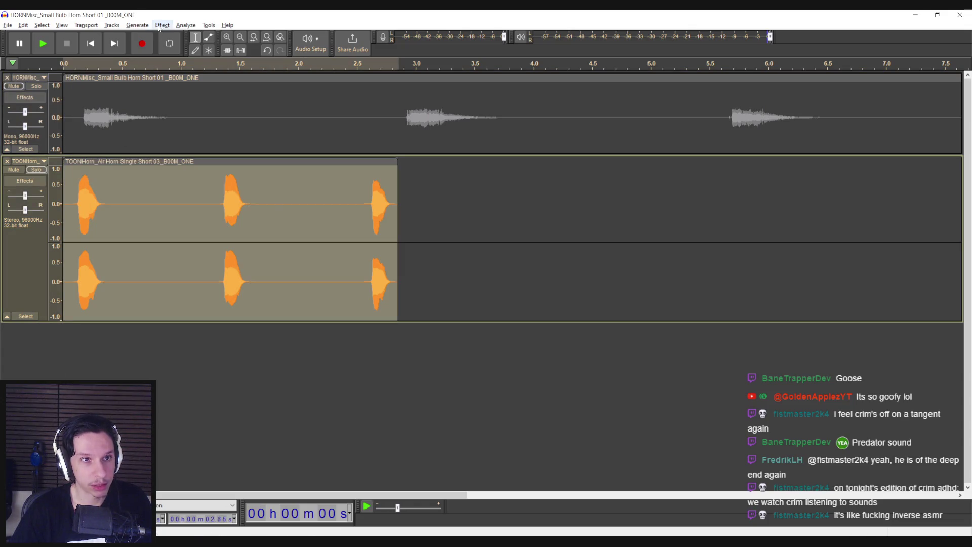
# Stretch the air horn clip to about 5.8 s with a tempo change and play it
pyautogui.click(162, 24)
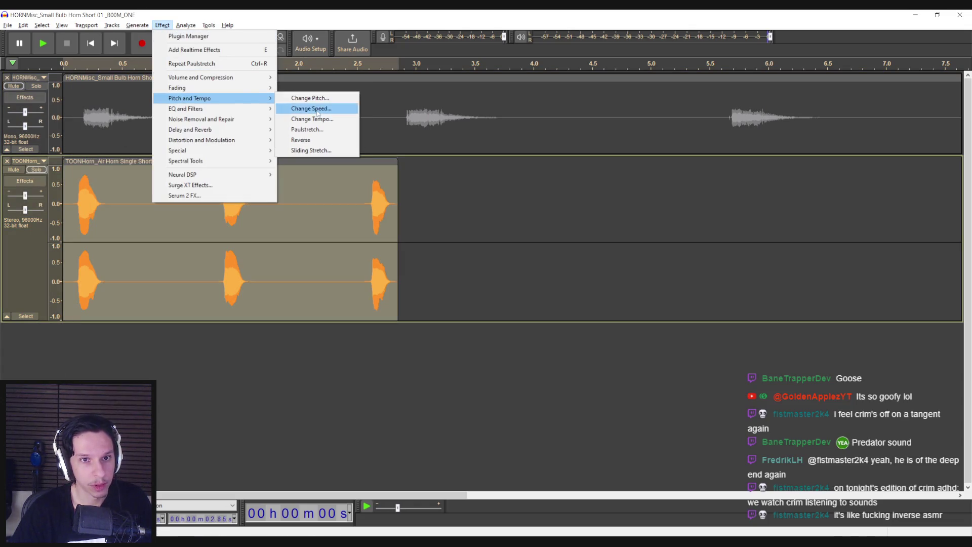
pyautogui.click(316, 111)
pyautogui.click(557, 223)
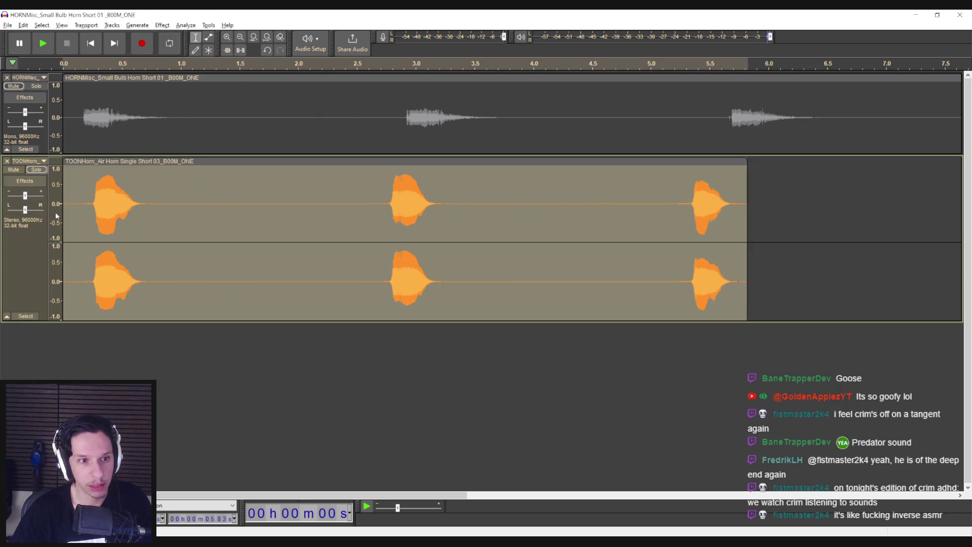
pyautogui.click(68, 214)
pyautogui.press('space')
# Raise the pitch of the whole air horn clip and audition each of its three blasts
pyautogui.doubleClick(193, 204)
pyautogui.press('space')
pyautogui.click(162, 25)
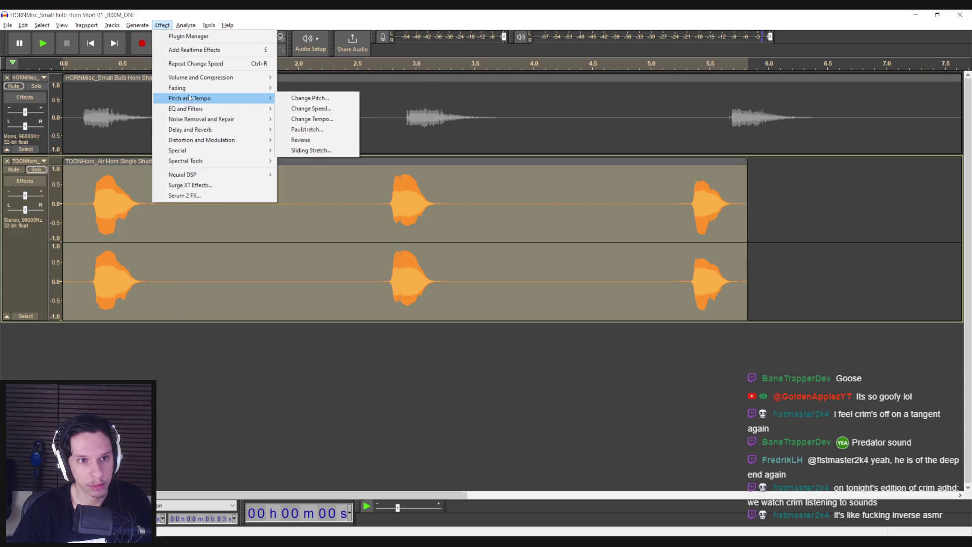
pyautogui.click(304, 98)
pyautogui.click(541, 209)
pyautogui.click(95, 205)
pyautogui.press('space')
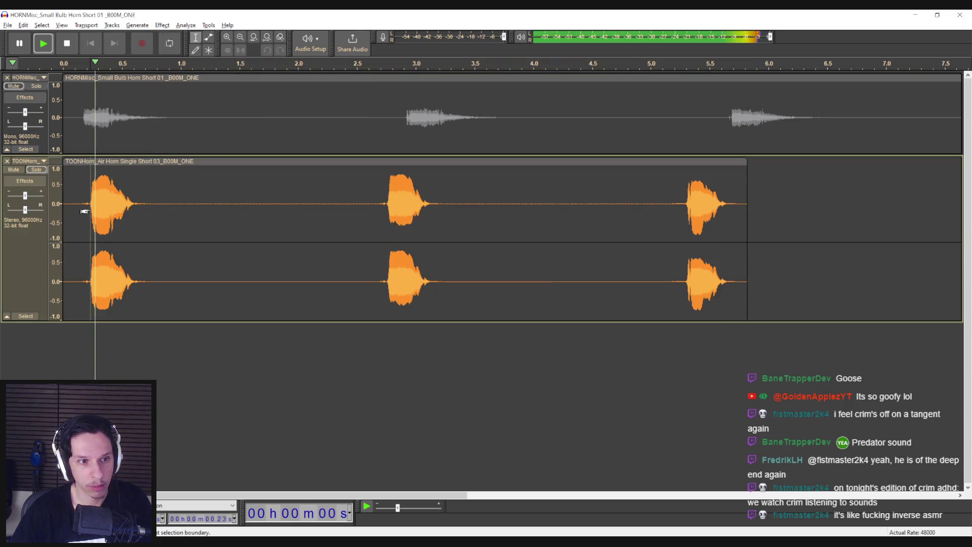
pyautogui.click(391, 203)
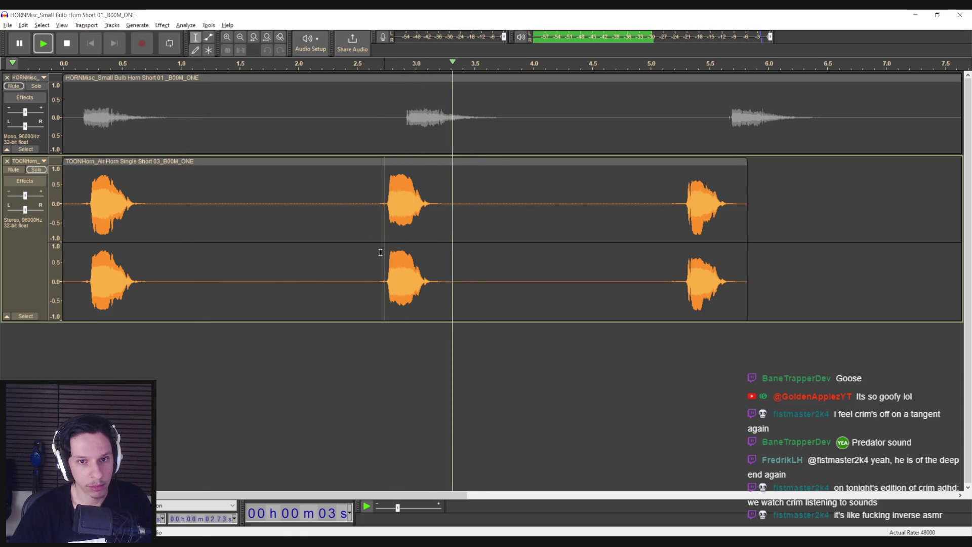
pyautogui.click(663, 212)
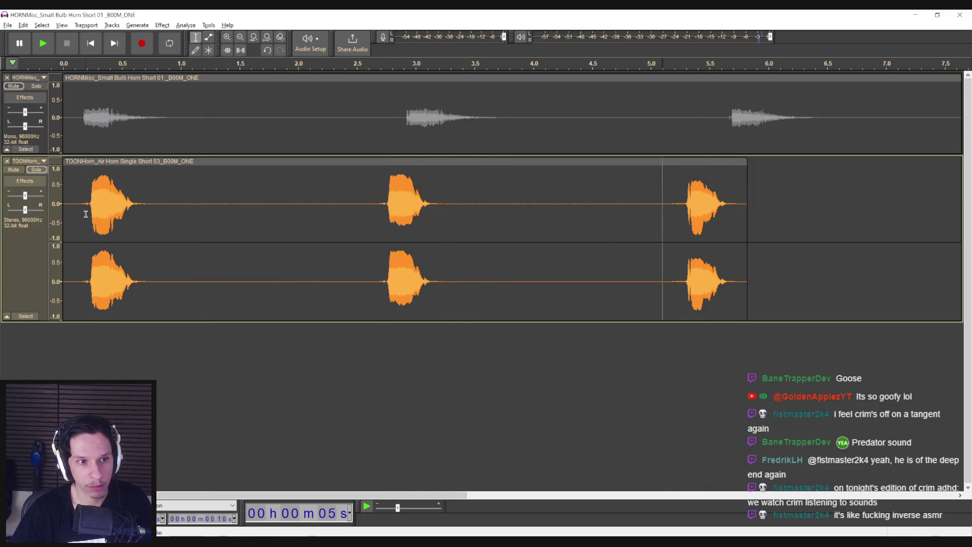
# Apply a speed change to the whole air horn clip
pyautogui.doubleClick(86, 213)
pyautogui.click(162, 26)
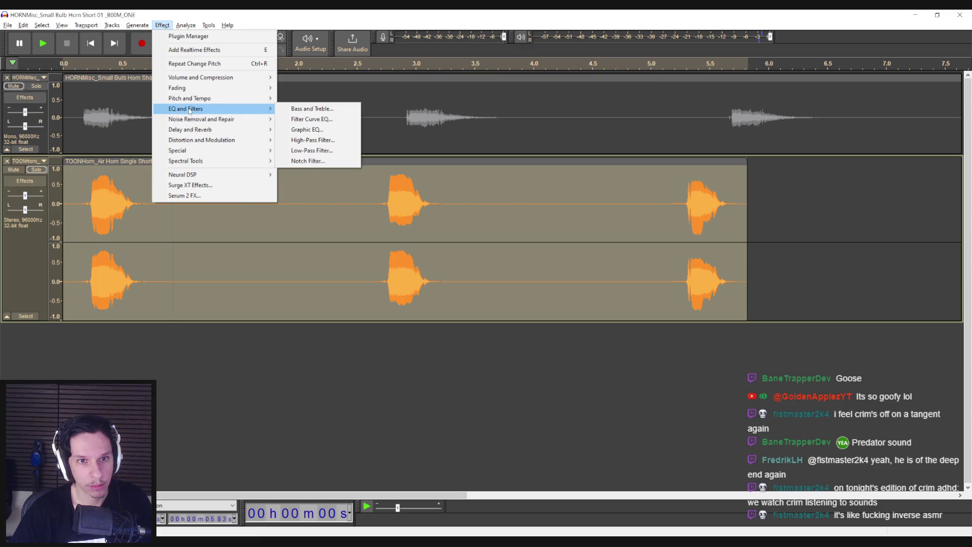
pyautogui.moveTo(212, 98)
pyautogui.click(351, 111)
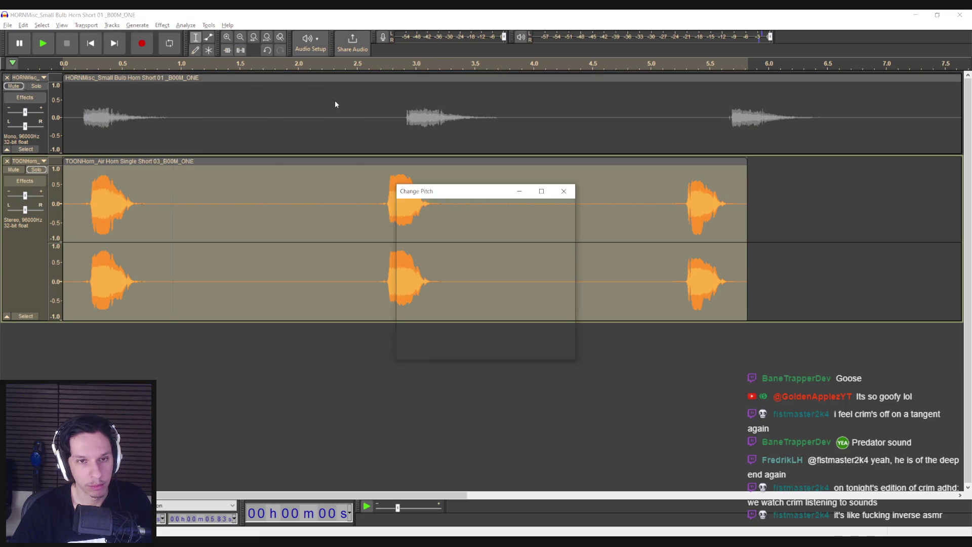
pyautogui.click(554, 208)
pyautogui.click(77, 209)
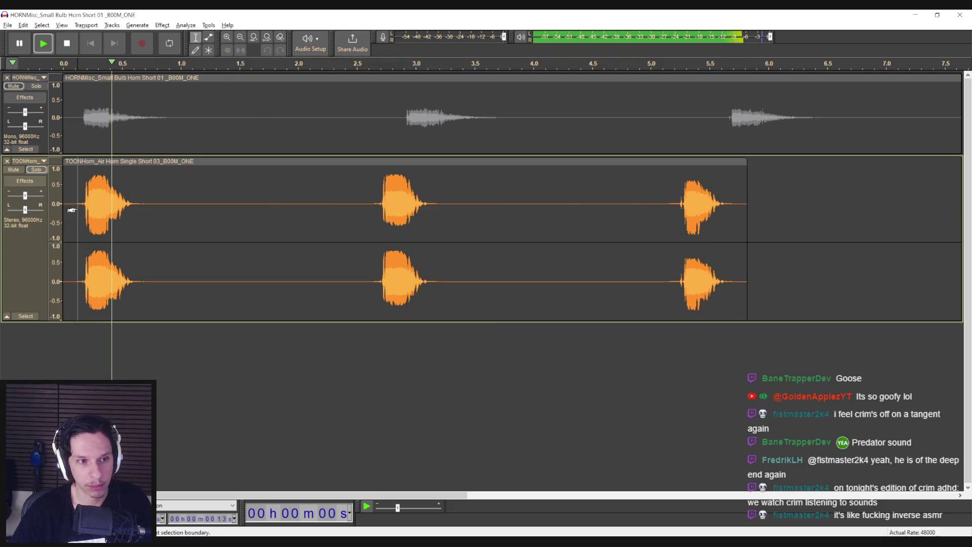
# Add reverb to the whole TOONHorn clip and listen to the result
pyautogui.doubleClick(83, 208)
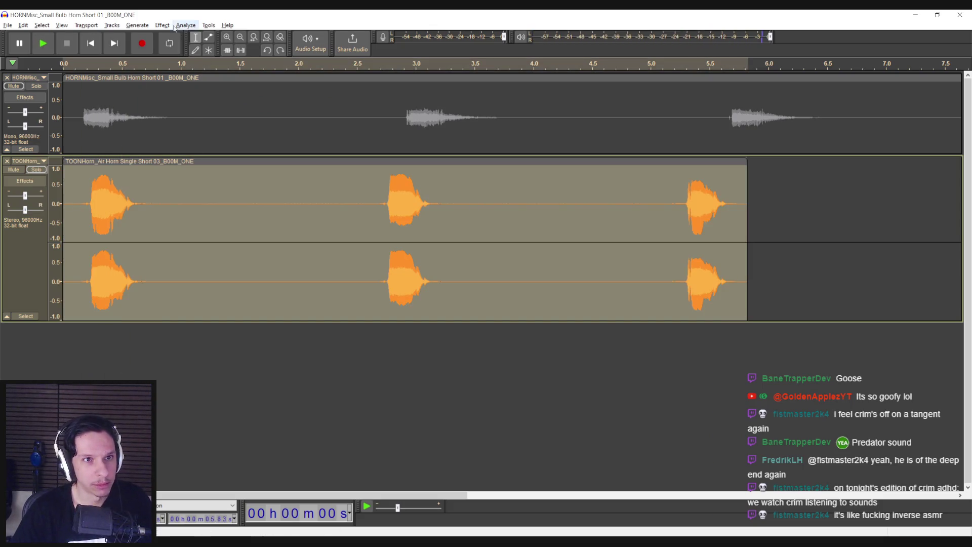
pyautogui.click(163, 25)
pyautogui.moveTo(187, 100)
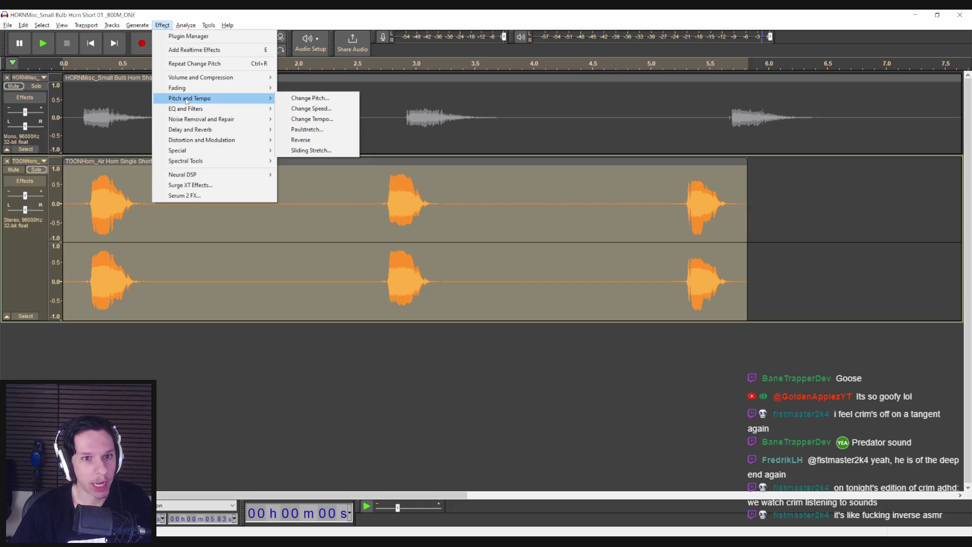
pyautogui.moveTo(237, 129)
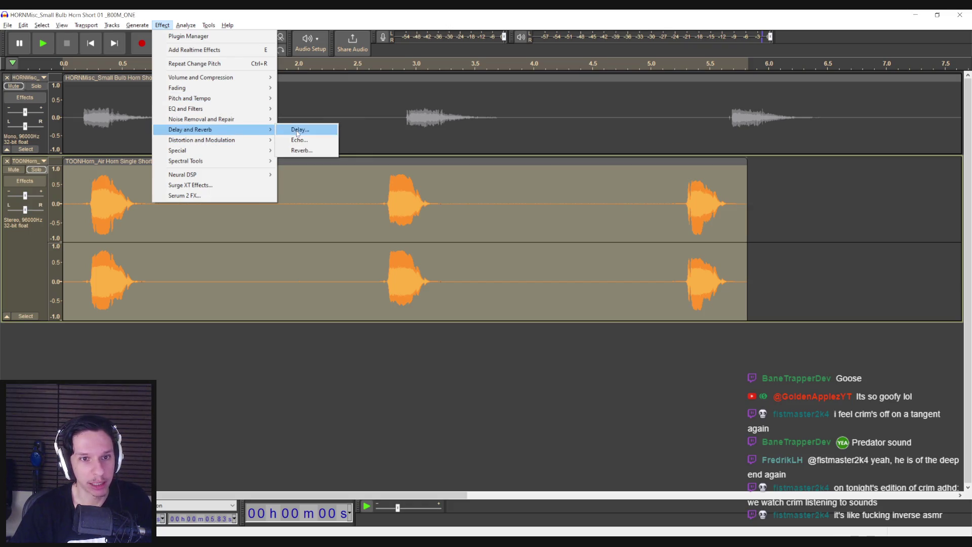
pyautogui.click(301, 152)
pyautogui.click(536, 201)
pyautogui.click(80, 205)
pyautogui.press('space')
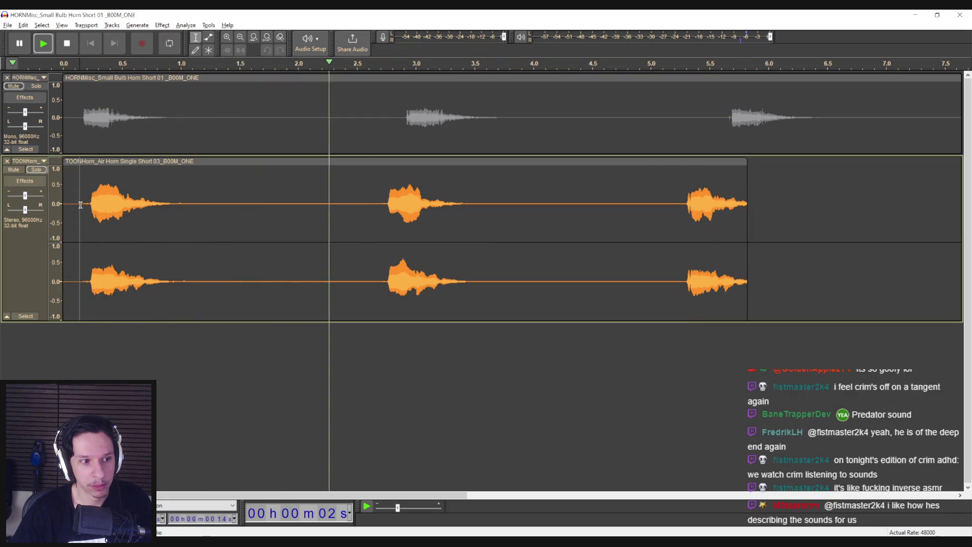
pyautogui.press('space')
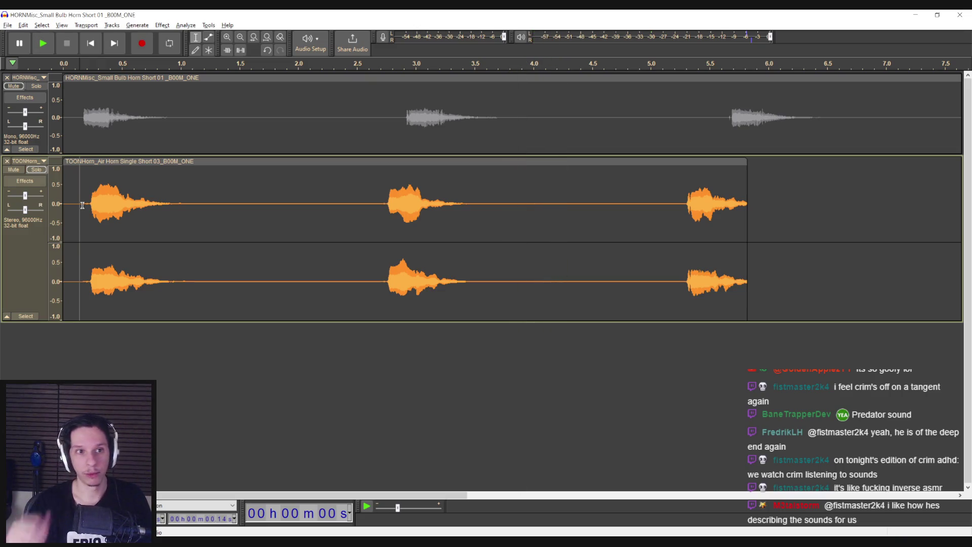
# Undo that reverb and reapply it with 85% room size and -6 dB dry gain
pyautogui.hotkey('ctrl', 'z')
pyautogui.click(163, 26)
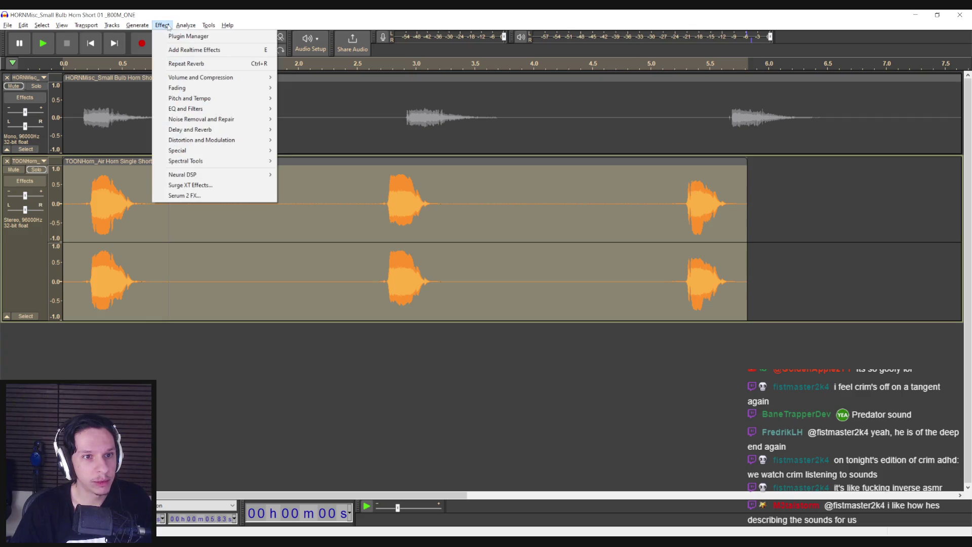
pyautogui.moveTo(212, 129)
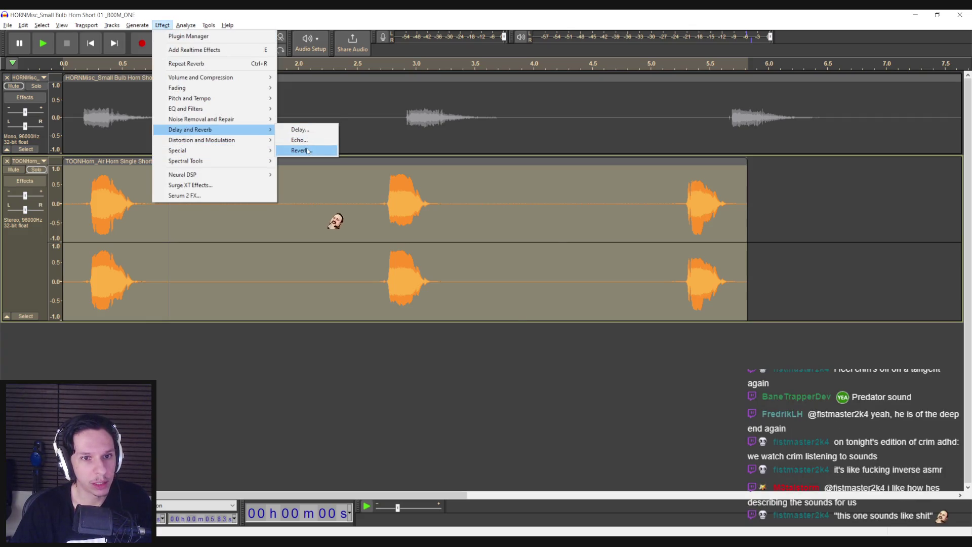
pyautogui.click(306, 150)
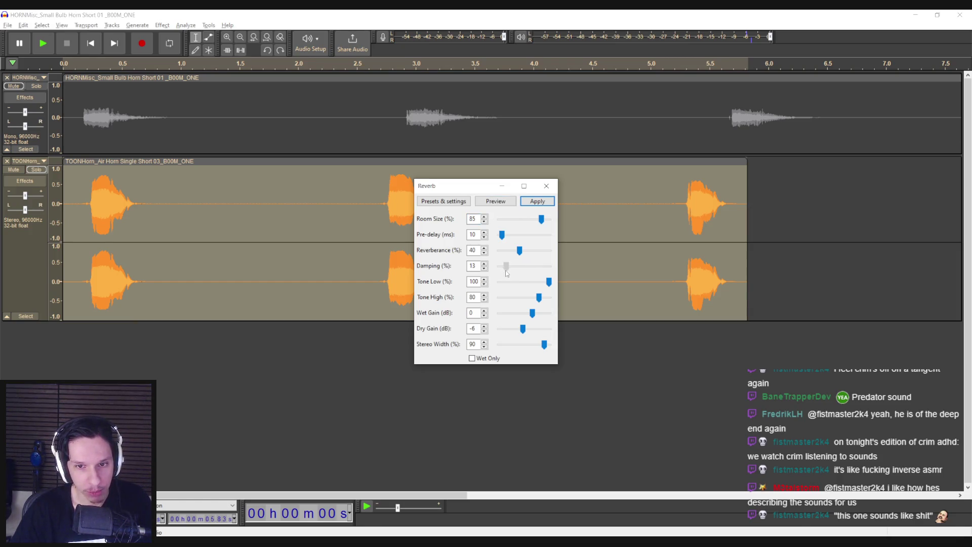
pyautogui.click(538, 201)
pyautogui.press('space')
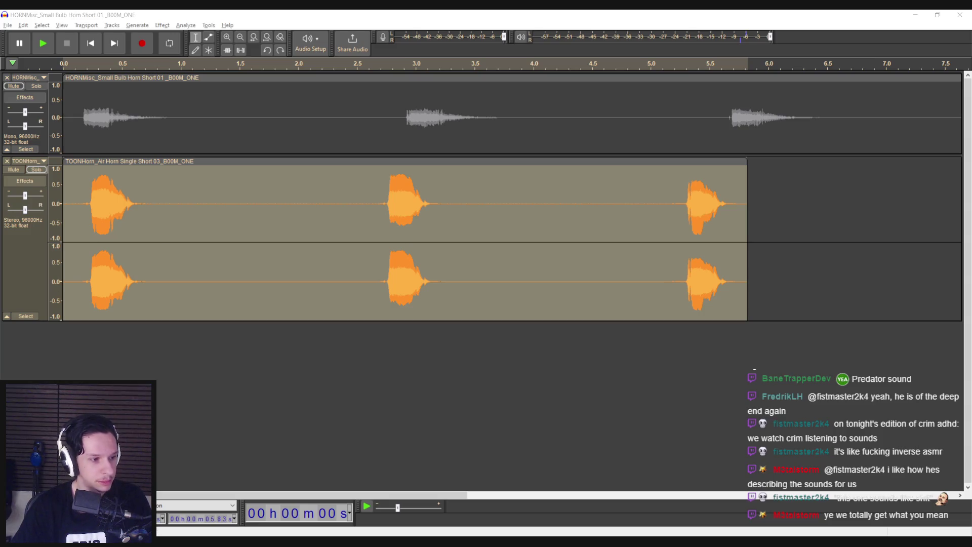
# Audition the air horn clip, then duplicate it into a new track with Ctrl+D
pyautogui.click(82, 221)
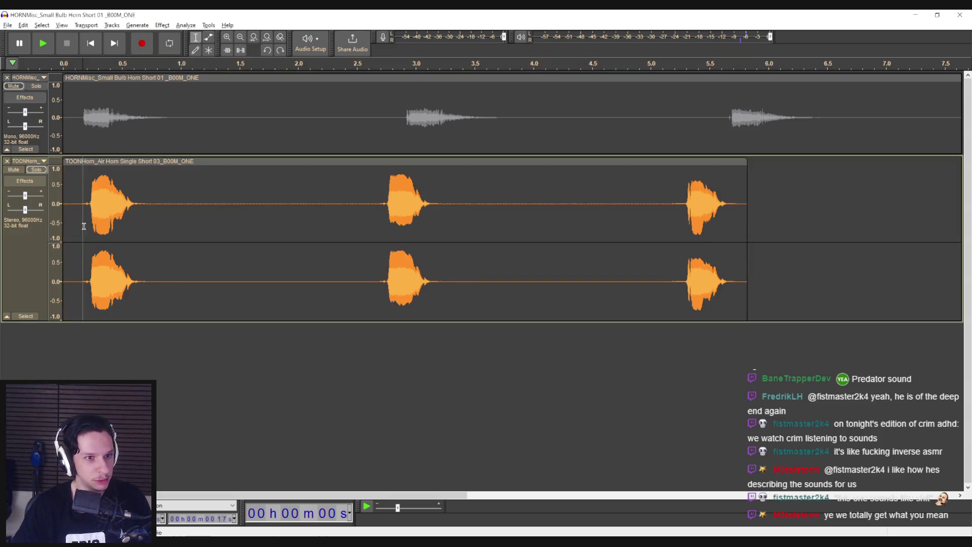
pyautogui.press('space')
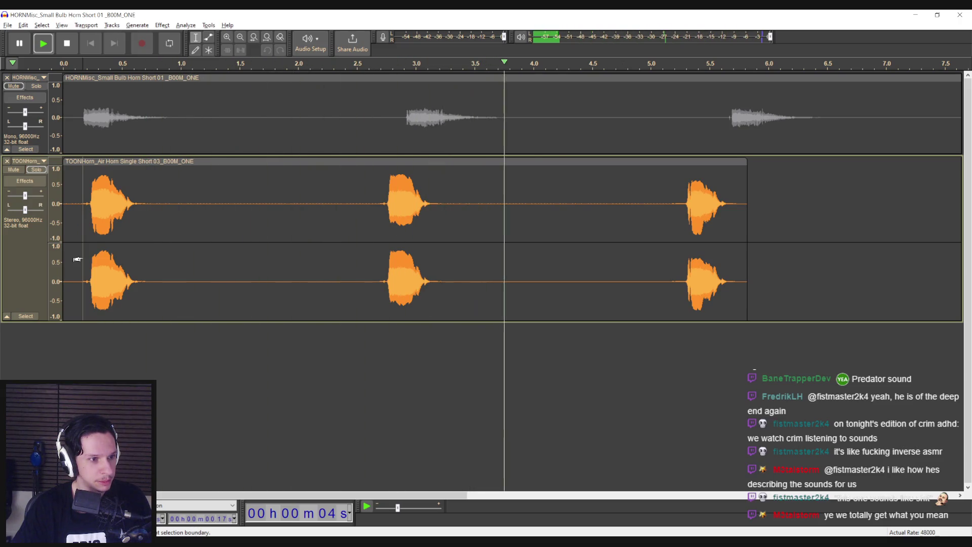
pyautogui.press('space')
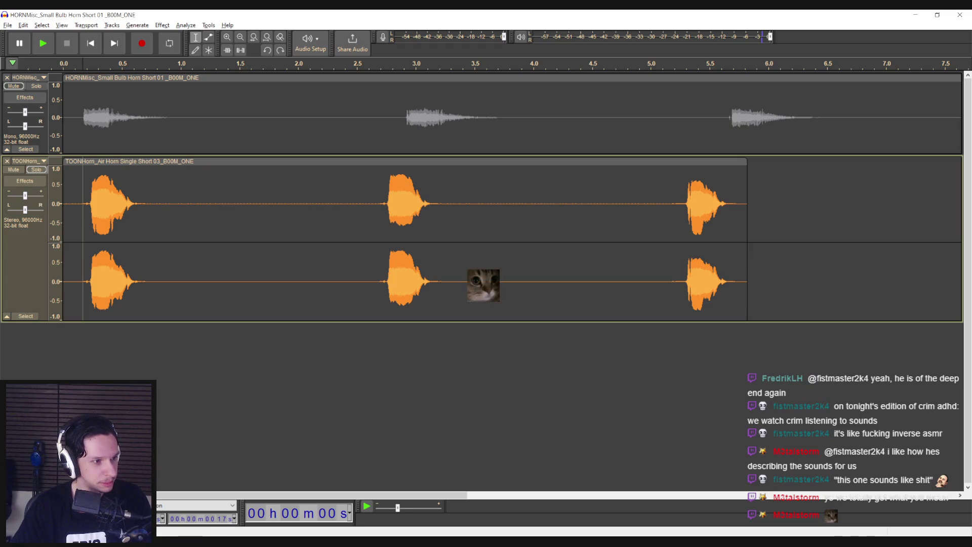
pyautogui.doubleClick(145, 225)
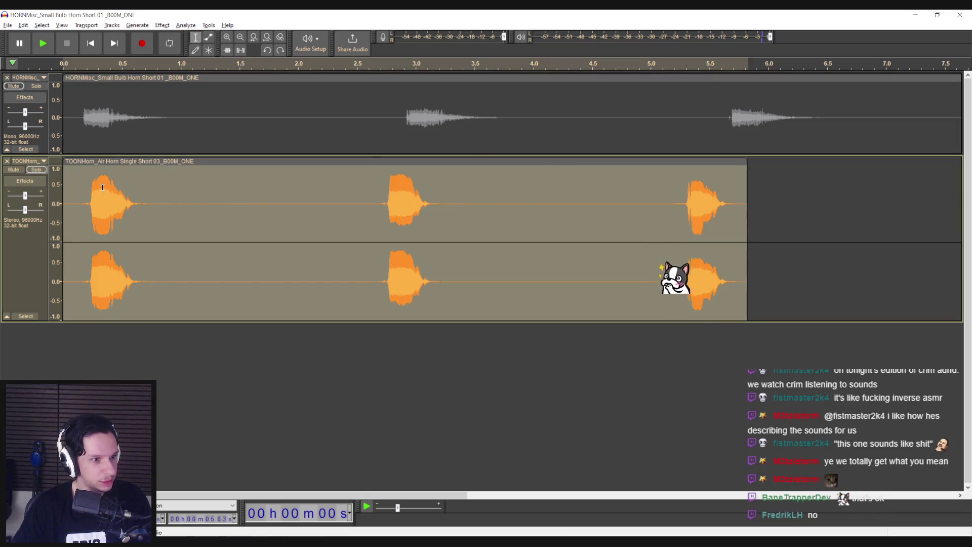
pyautogui.hotkey('ctrl', 'd')
# Mix both the original and the duplicate air horn tracks down to mono
pyautogui.doubleClick(105, 228)
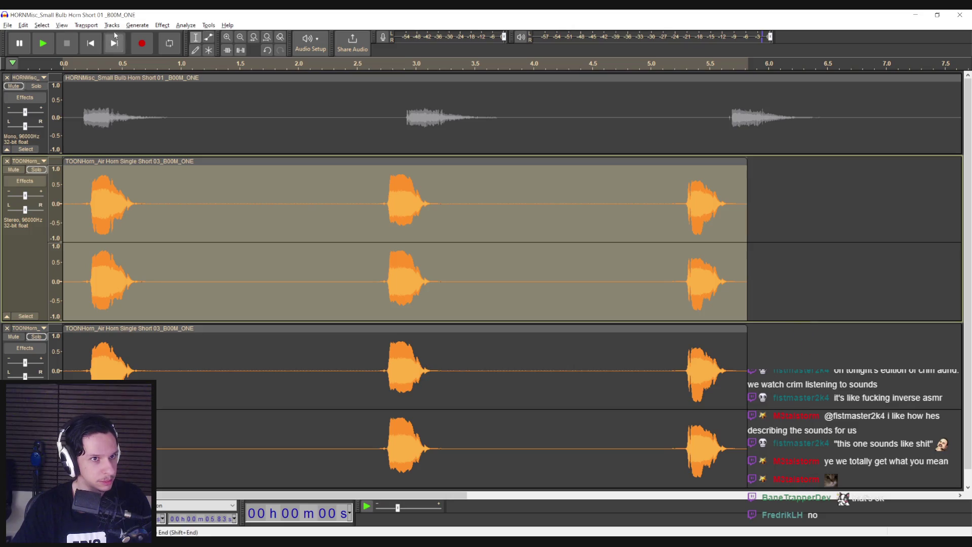
pyautogui.click(112, 24)
pyautogui.moveTo(115, 49)
pyautogui.click(255, 50)
pyautogui.doubleClick(101, 344)
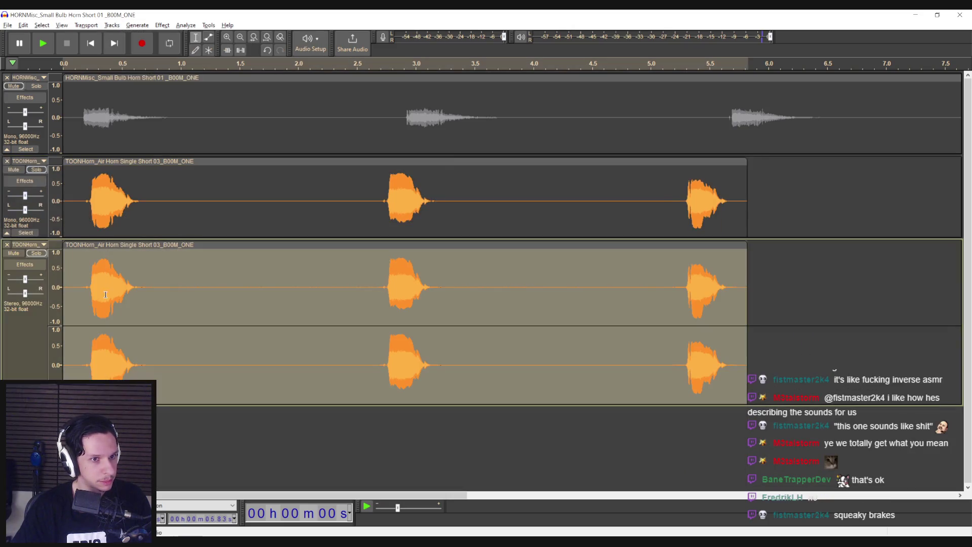
pyautogui.click(111, 25)
pyautogui.click(255, 49)
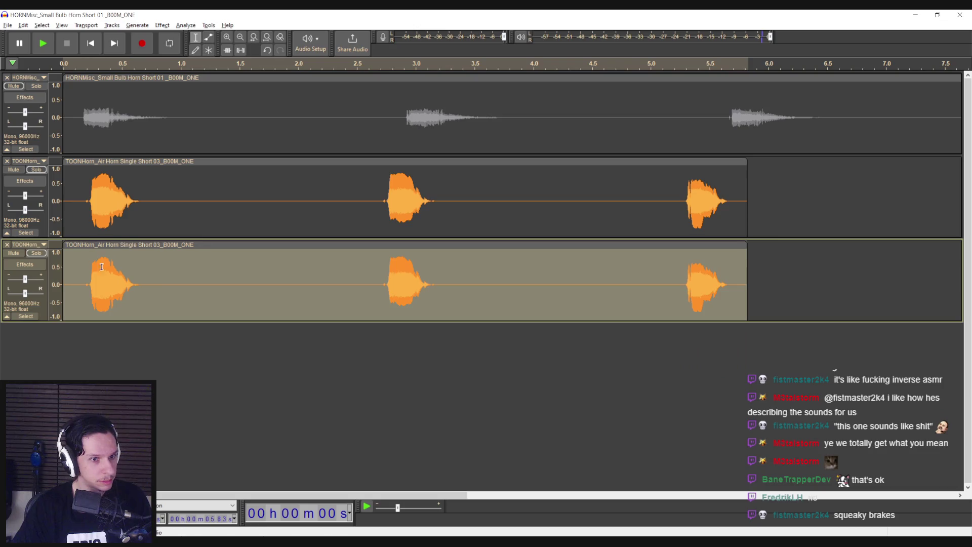
# Add reverb to the duplicate air horn clip and audition it
pyautogui.doubleClick(102, 271)
pyautogui.click(136, 29)
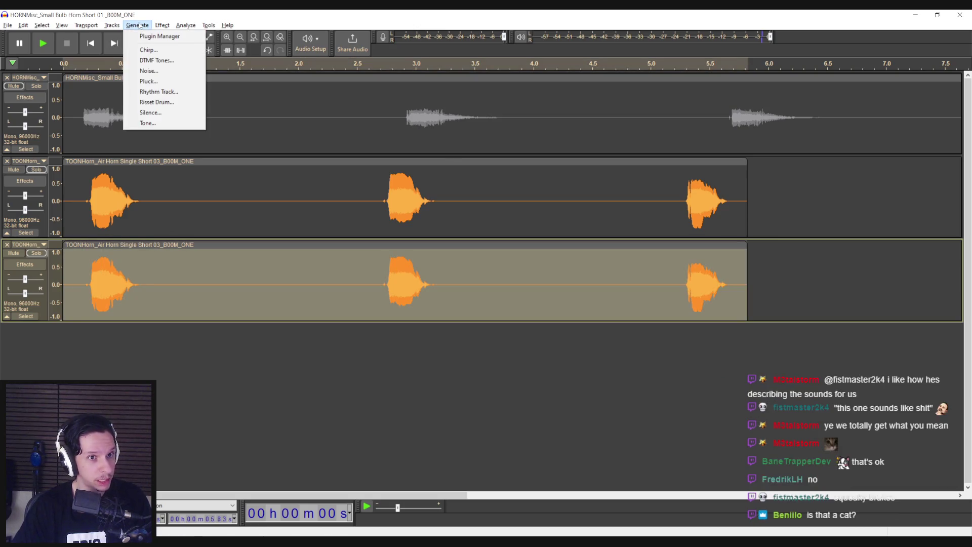
pyautogui.moveTo(228, 129)
pyautogui.click(319, 151)
pyautogui.click(523, 204)
pyautogui.press('space')
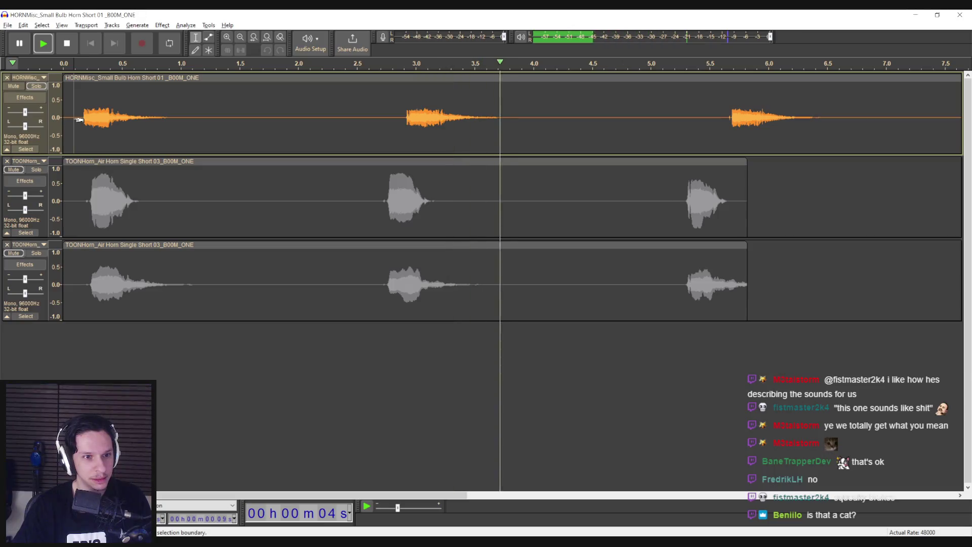
pyautogui.press('space')
# Unsolo and mute the bulb horn to hear both air horn tracks, then unmute it
pyautogui.click(36, 86)
pyautogui.click(14, 85)
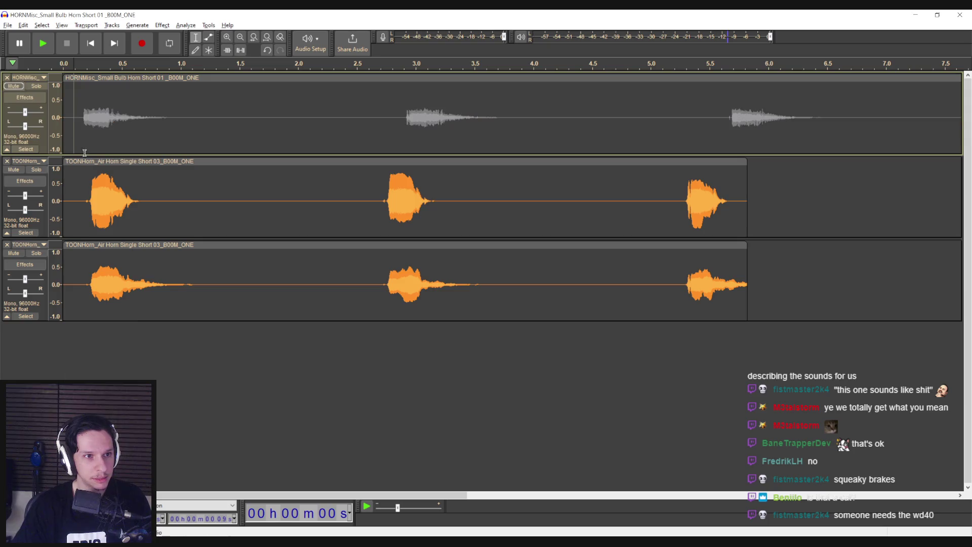
pyautogui.click(76, 201)
pyautogui.press('space')
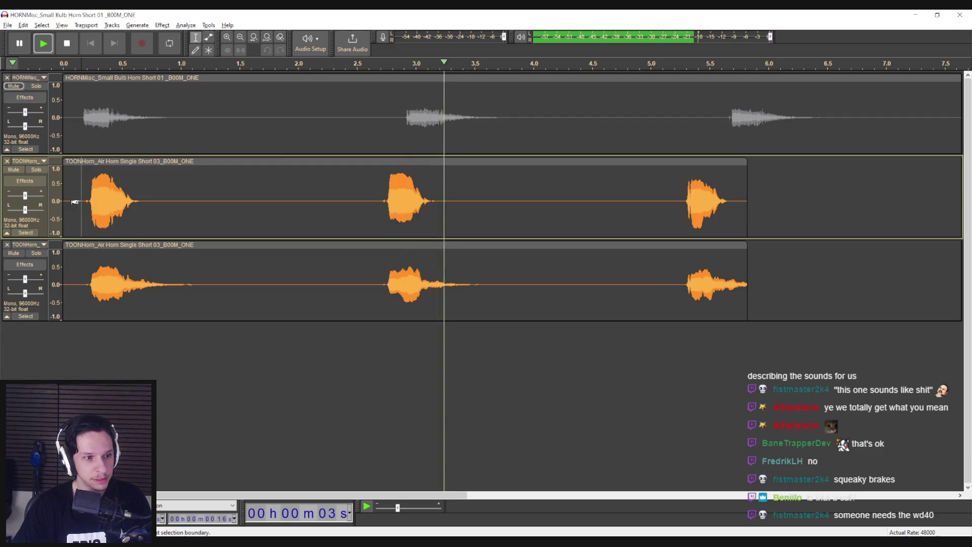
pyautogui.press('space')
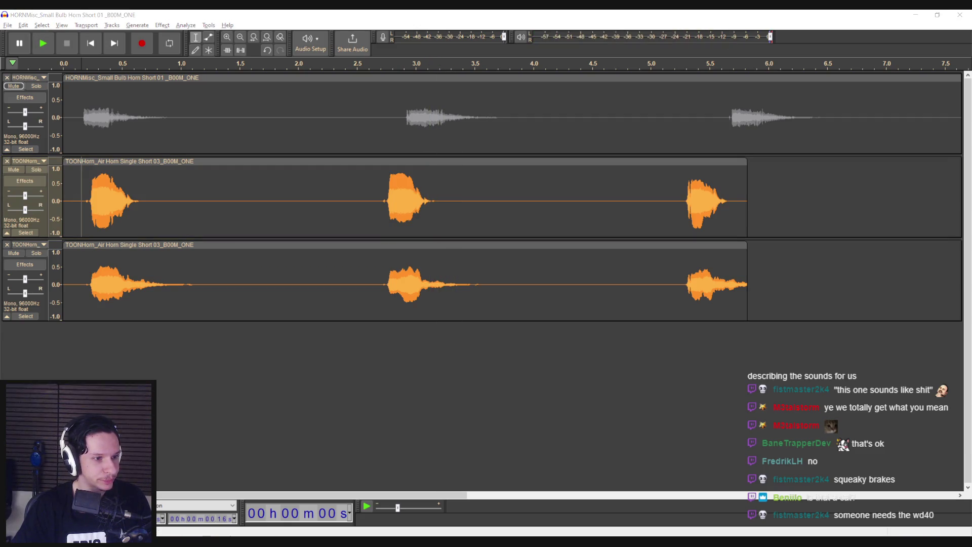
pyautogui.click(13, 86)
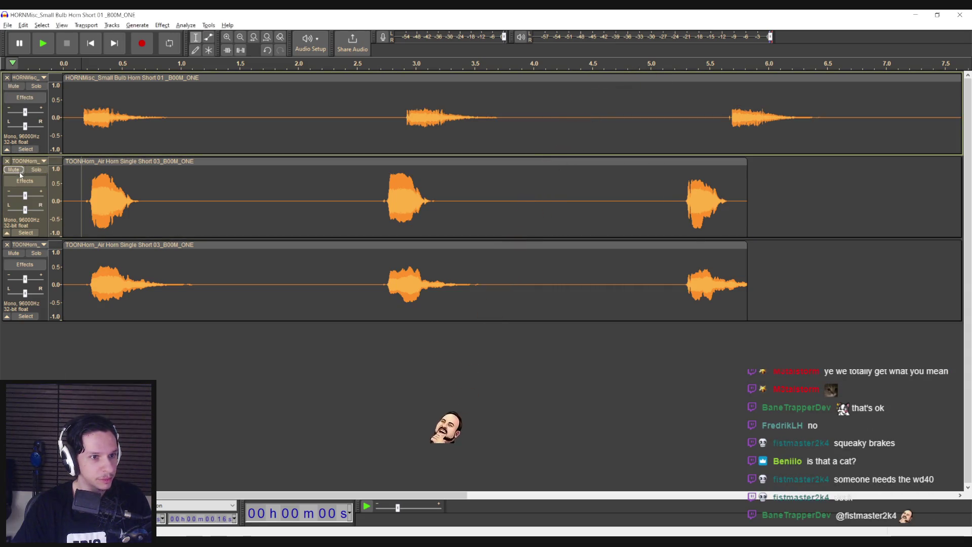
# Mute both air horn tracks, solo the bulb horn track, and play it
pyautogui.click(13, 170)
pyautogui.click(13, 253)
pyautogui.click(36, 86)
pyautogui.press('space')
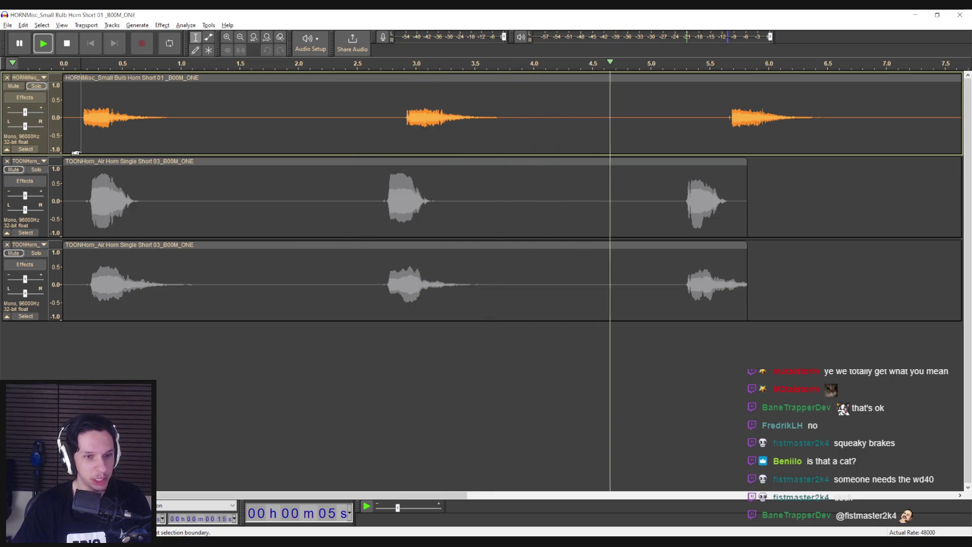
pyautogui.press('space')
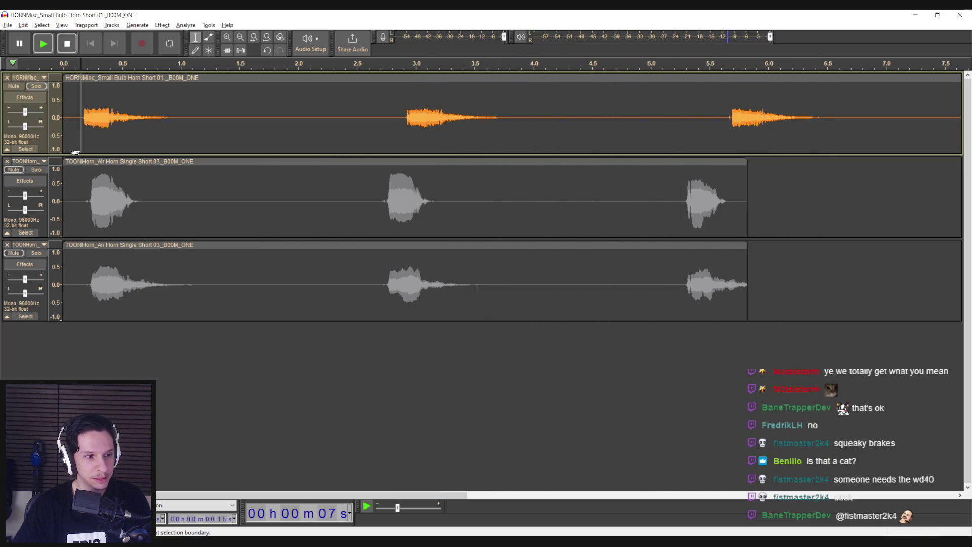
# Zoom to fit the whole 15-second bulb horn clip and audition it from 8.42 s onward
pyautogui.hotkey('ctrl', 'f')
pyautogui.scroll(1, 177, 152)
pyautogui.scroll(-1, 177, 152)
pyautogui.click(558, 123)
pyautogui.press('space')
pyautogui.click(716, 124)
pyautogui.click(903, 137)
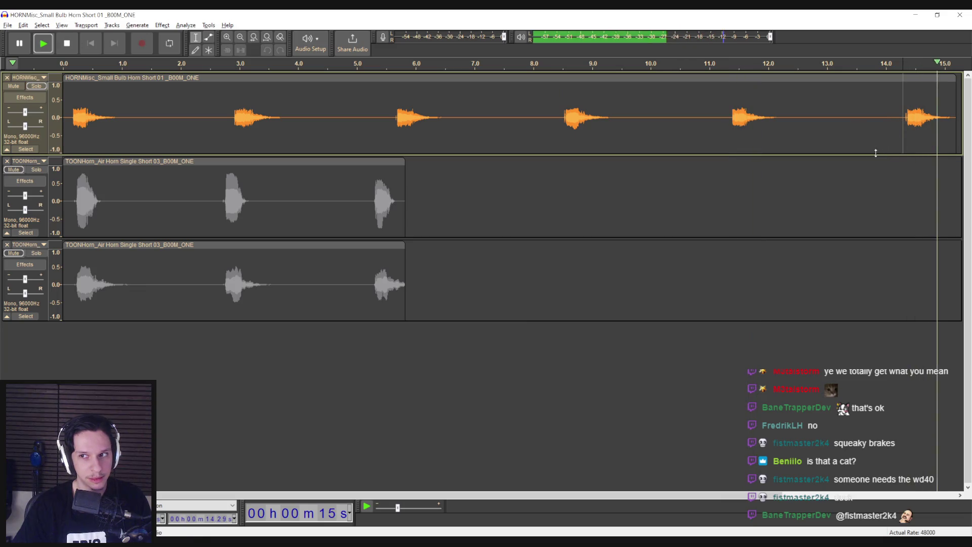
# Play the bulb horn from its beginning, then switch back to the horn search results
pyautogui.scroll(1, 317, 346)
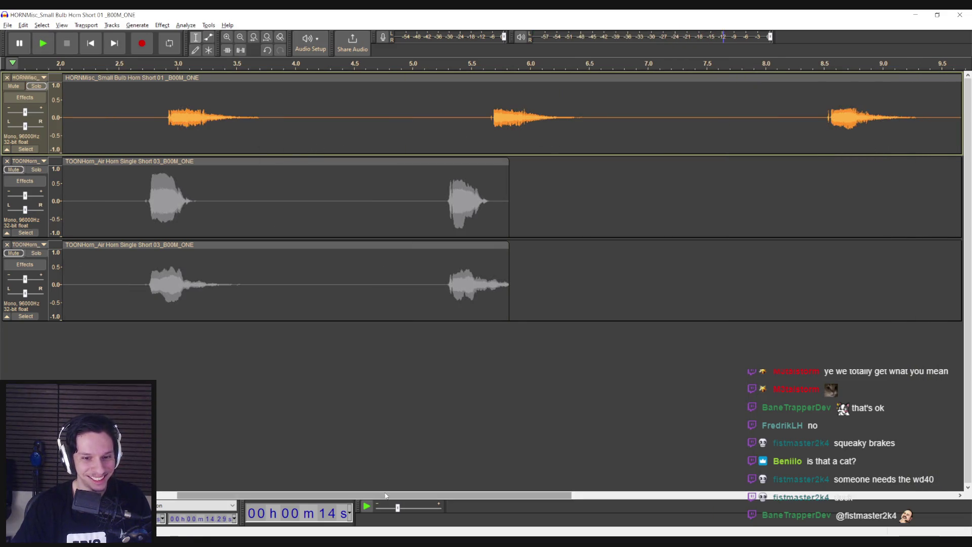
pyautogui.hscroll(-3, 268, 405)
pyautogui.scroll(-1, 253, 294)
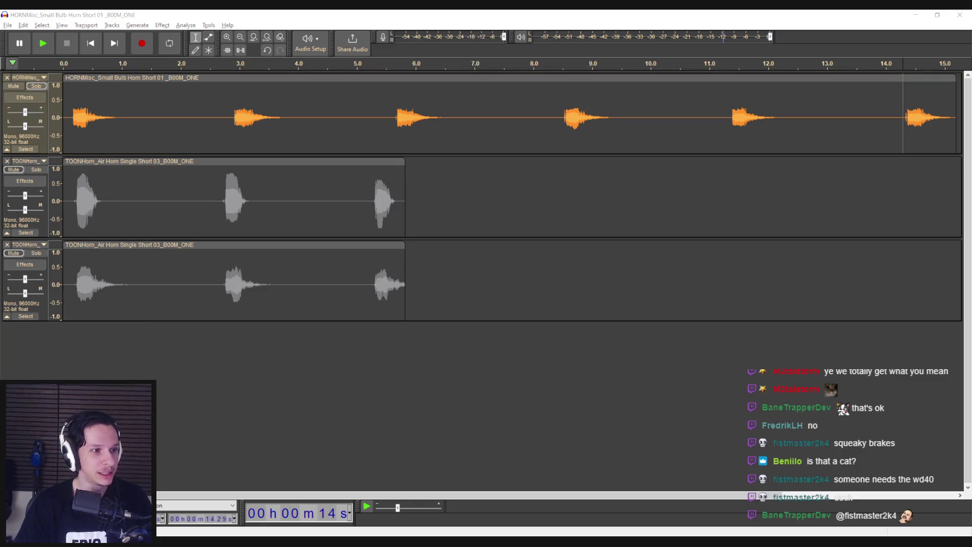
pyautogui.click(72, 121)
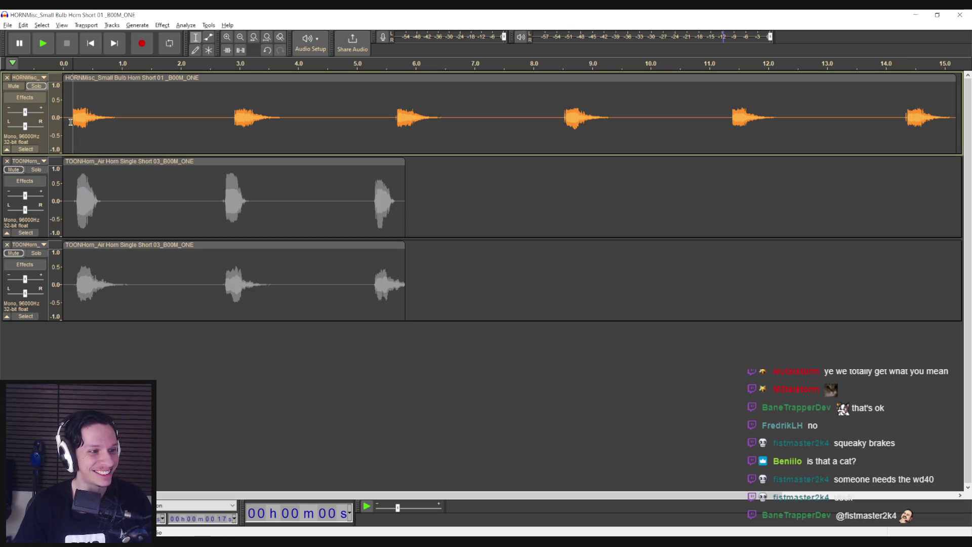
pyautogui.press('space')
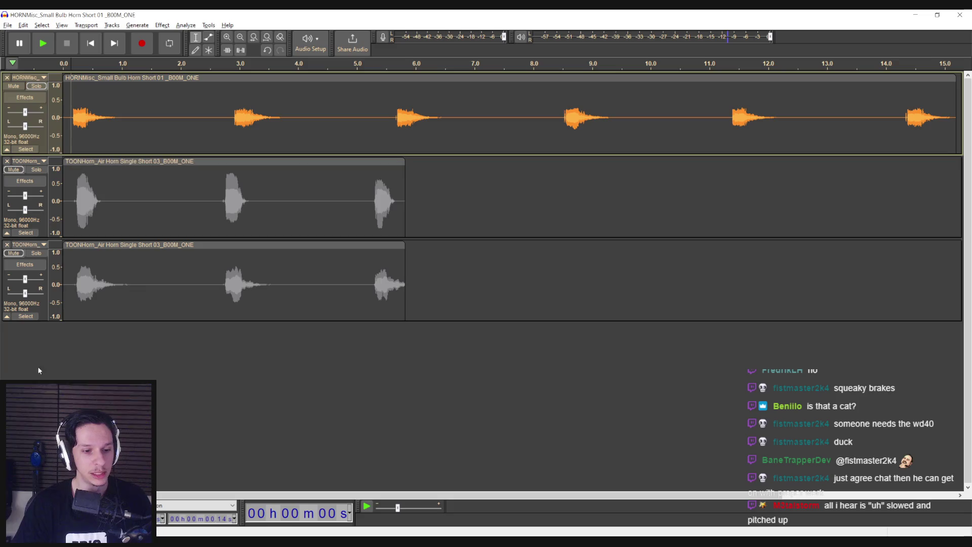
pyautogui.hotkey('alt', 'Tab')
# Close the horn search results, mute the bulb horn track, and record a new clip after it
pyautogui.scroll(-1, 344, 326)
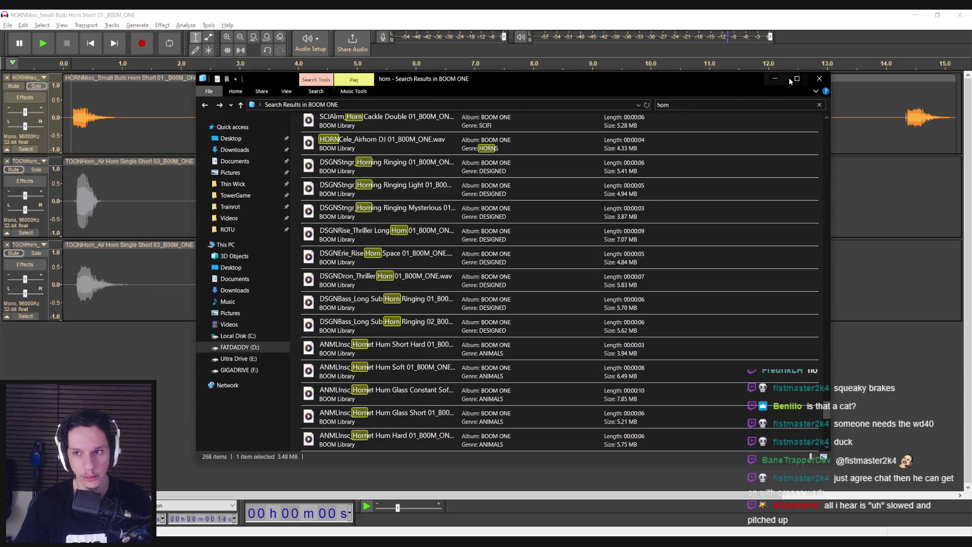
pyautogui.click(819, 78)
pyautogui.click(86, 332)
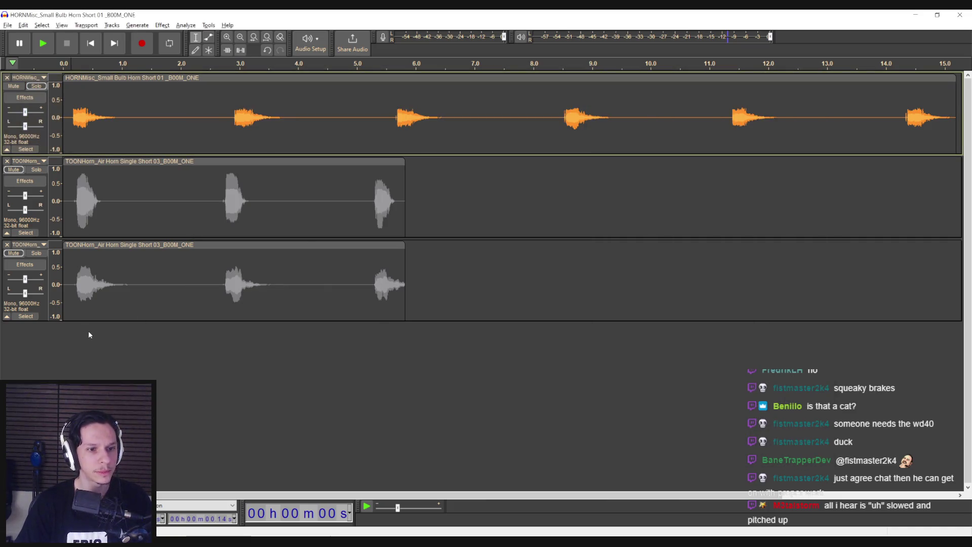
pyautogui.click(19, 87)
pyautogui.press('r')
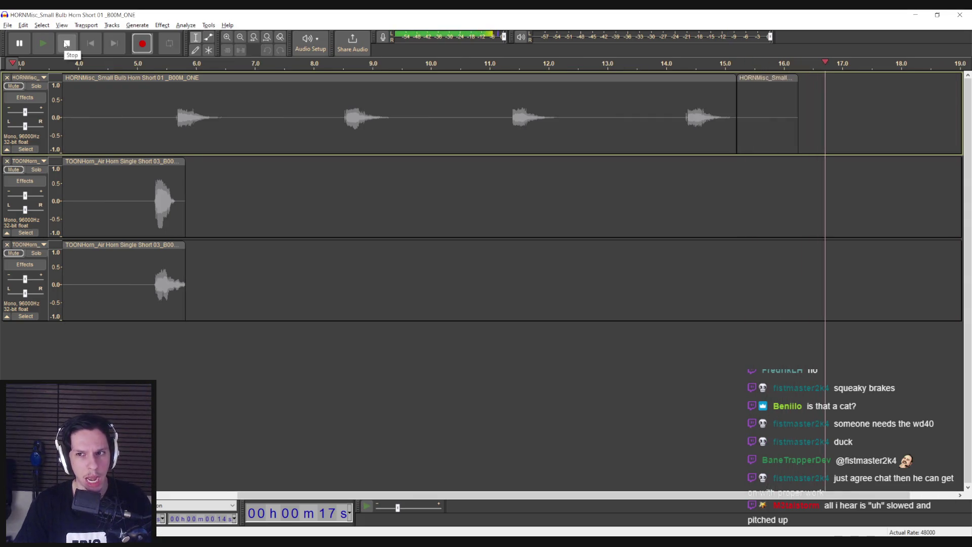
# Stop recording, add an empty Audio 1 track, and move the new clip to its start
pyautogui.click(66, 44)
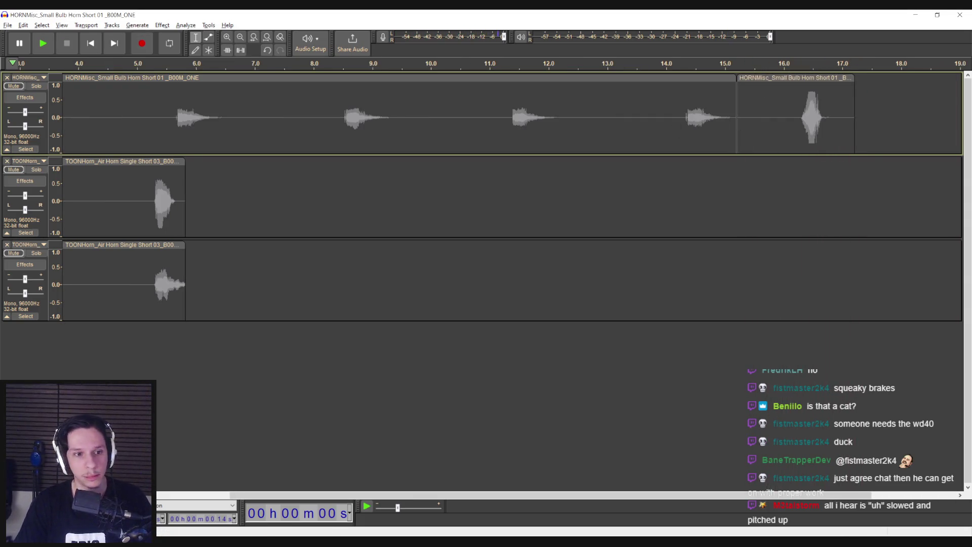
pyautogui.rightClick(86, 397)
pyautogui.click(116, 403)
pyautogui.moveTo(781, 113)
pyautogui.mouseDown()
pyautogui.moveTo(228, 280)
pyautogui.moveTo(106, 363)
pyautogui.mouseUp()
pyautogui.moveTo(292, 496); pyautogui.dragTo(152, 497)
pyautogui.moveTo(295, 329); pyautogui.dragTo(127, 328)
# Delete the Audio 1 clip's lead-in and change the pitch of the shortened clip
pyautogui.moveTo(136, 365); pyautogui.dragTo(72, 365)
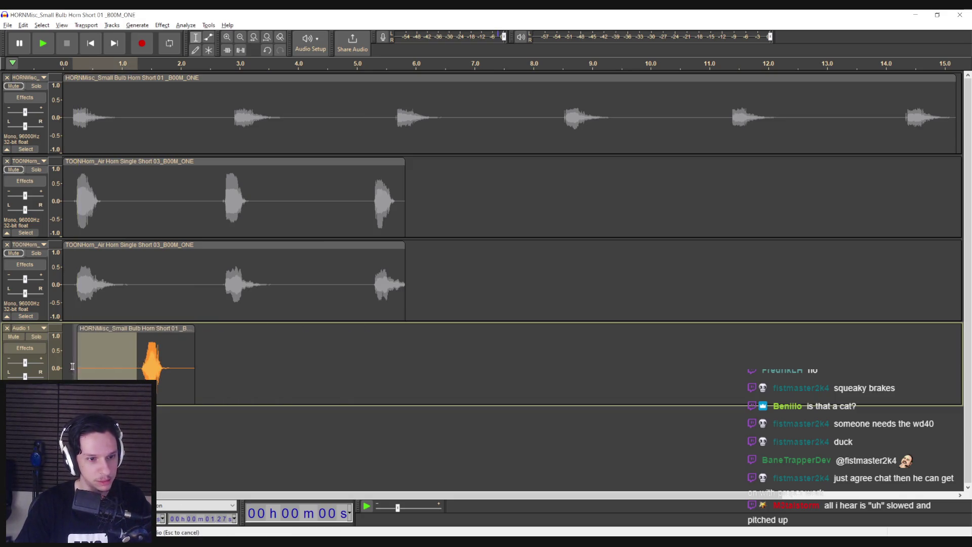
pyautogui.press('Delete')
pyautogui.doubleClick(84, 367)
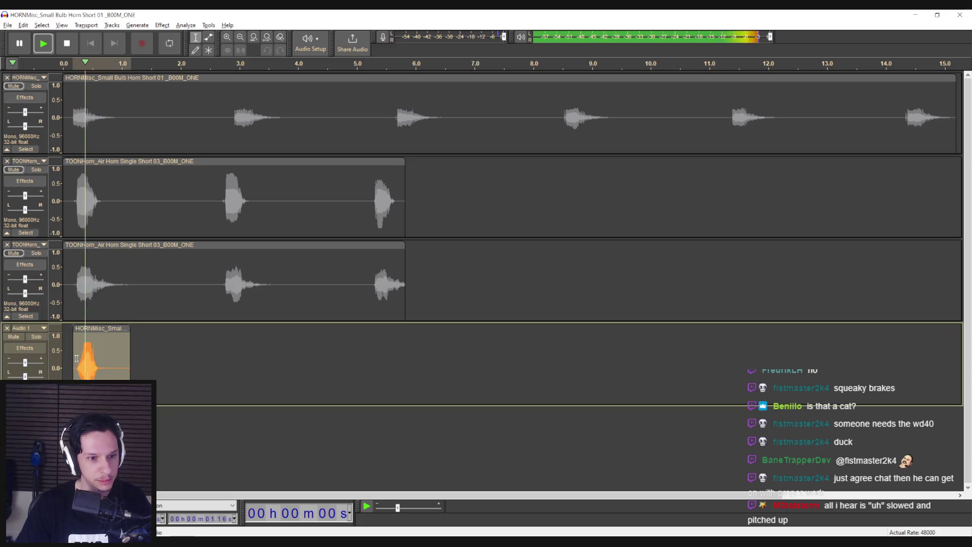
pyautogui.click(162, 24)
pyautogui.moveTo(192, 98)
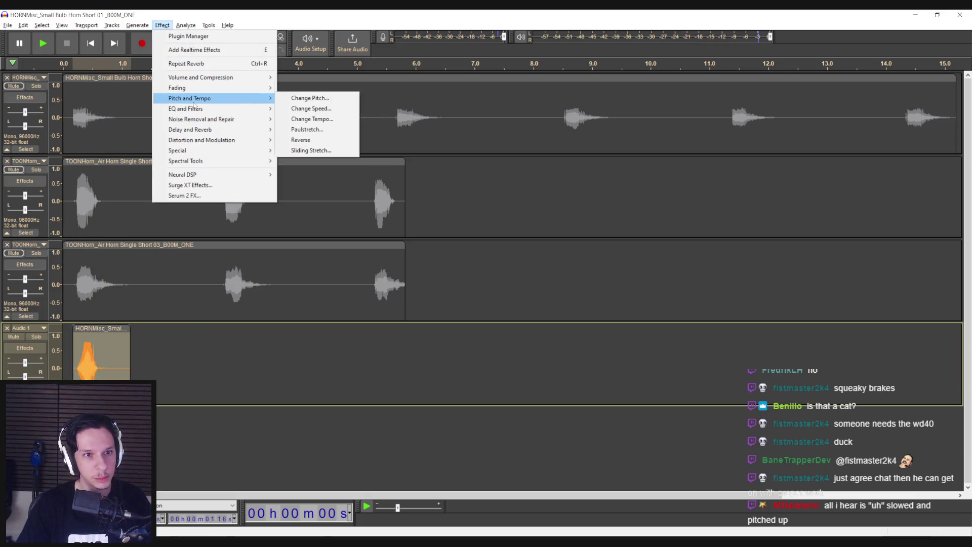
pyautogui.click(306, 98)
pyautogui.click(549, 208)
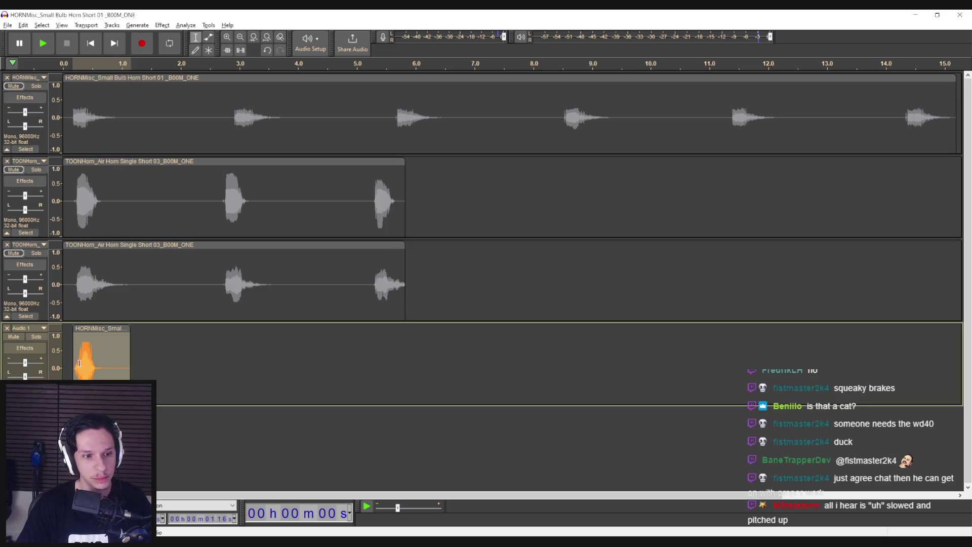
pyautogui.press('space')
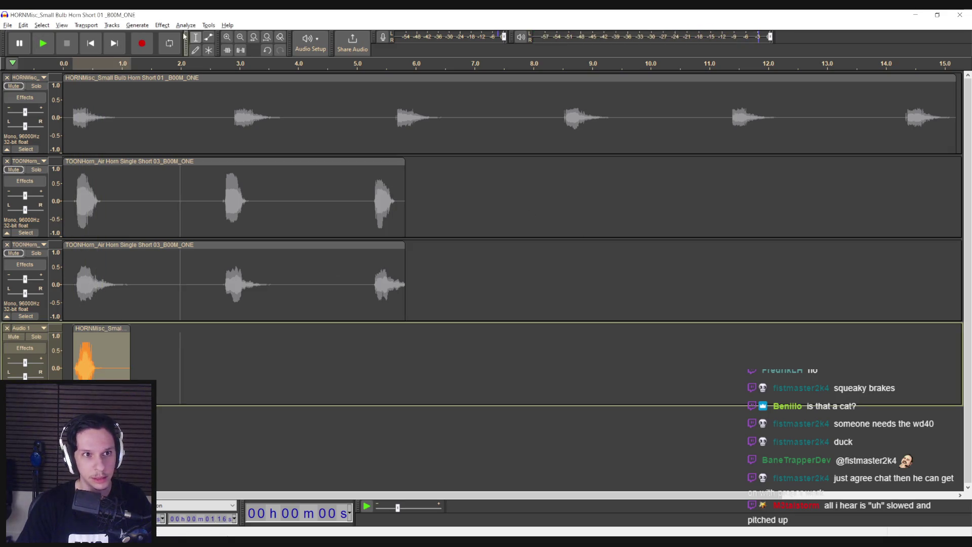
# Slow the clip with a 0.49 speed multiplier and play it back
pyautogui.click(170, 25)
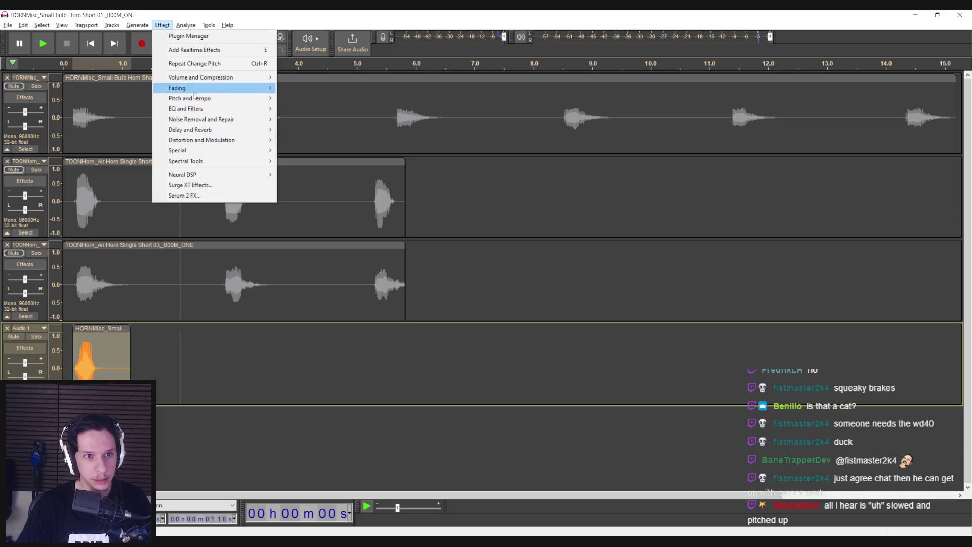
pyautogui.moveTo(197, 98)
pyautogui.click(310, 108)
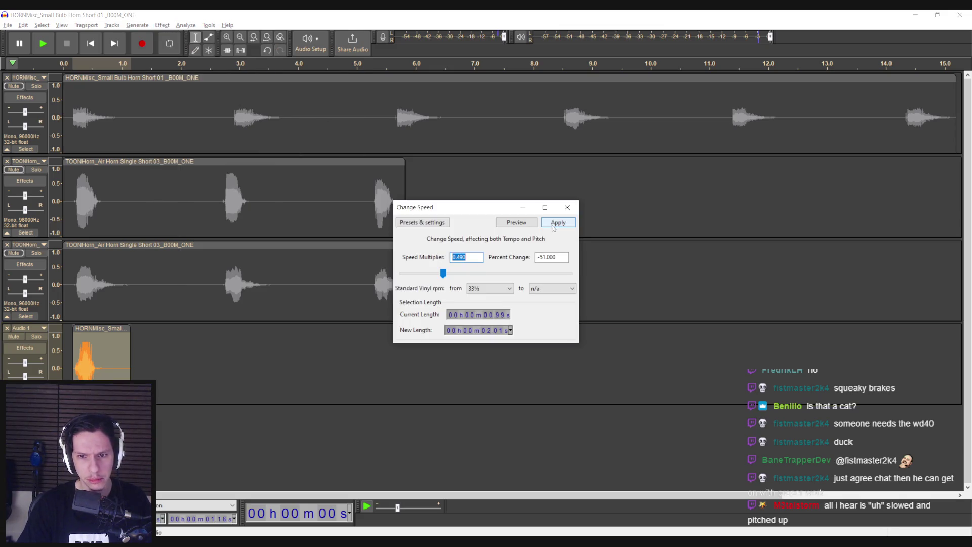
pyautogui.click(557, 222)
pyautogui.click(77, 374)
pyautogui.press('space')
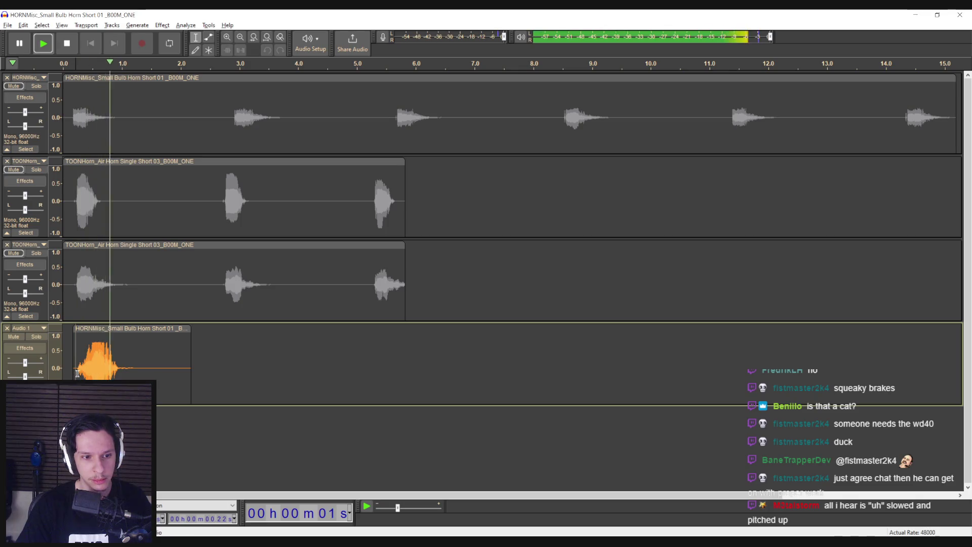
pyautogui.press('space')
# Apply a second pitch change to the whole slowed clip and audition it
pyautogui.doubleClick(78, 373)
pyautogui.click(162, 25)
pyautogui.moveTo(180, 98)
pyautogui.click(306, 98)
pyautogui.click(555, 205)
pyautogui.press('space')
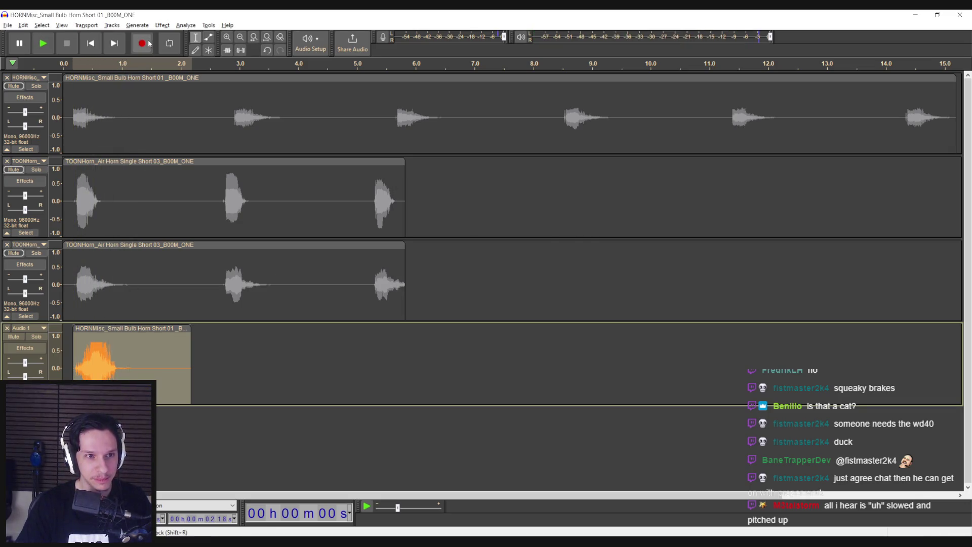
# Add reverb to the honk clip and play it back
pyautogui.click(162, 26)
pyautogui.moveTo(217, 130)
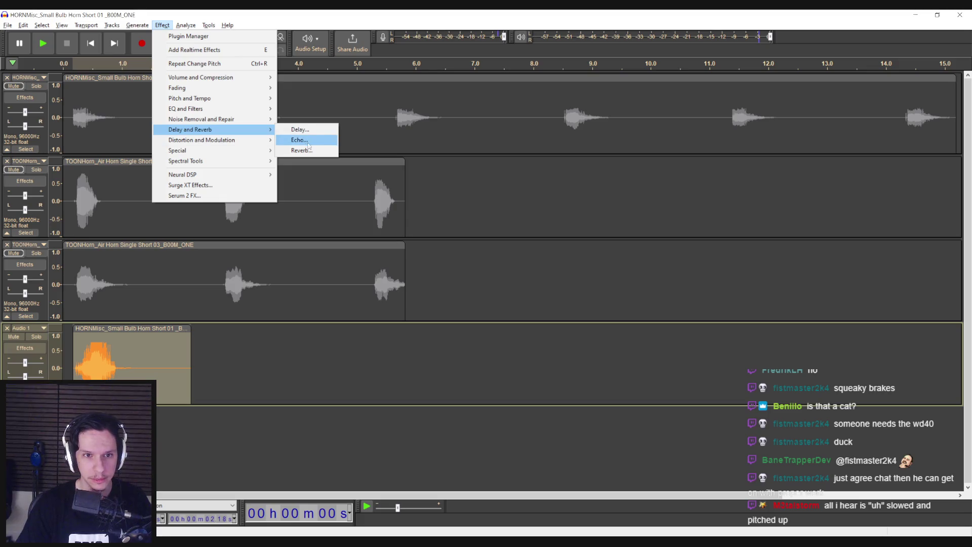
pyautogui.click(303, 150)
pyautogui.click(537, 201)
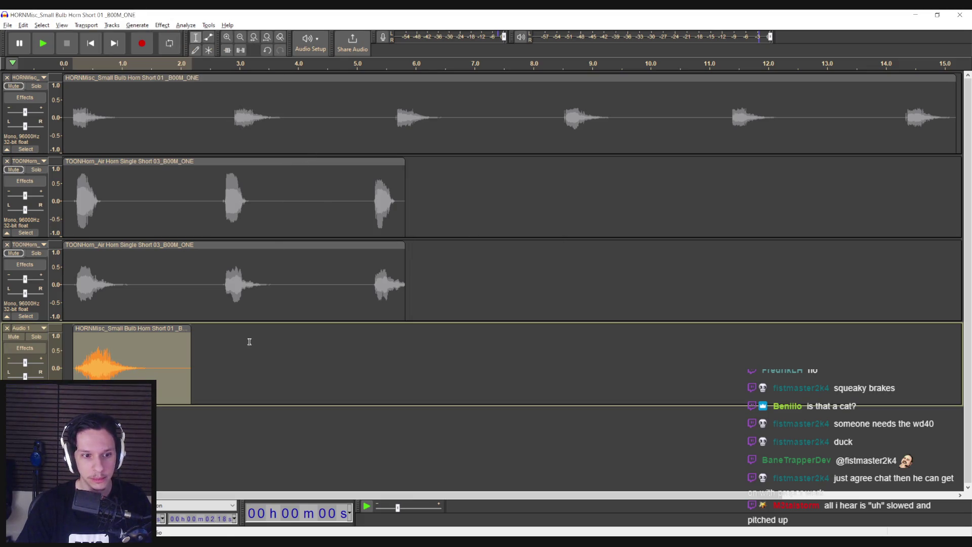
pyautogui.press('space')
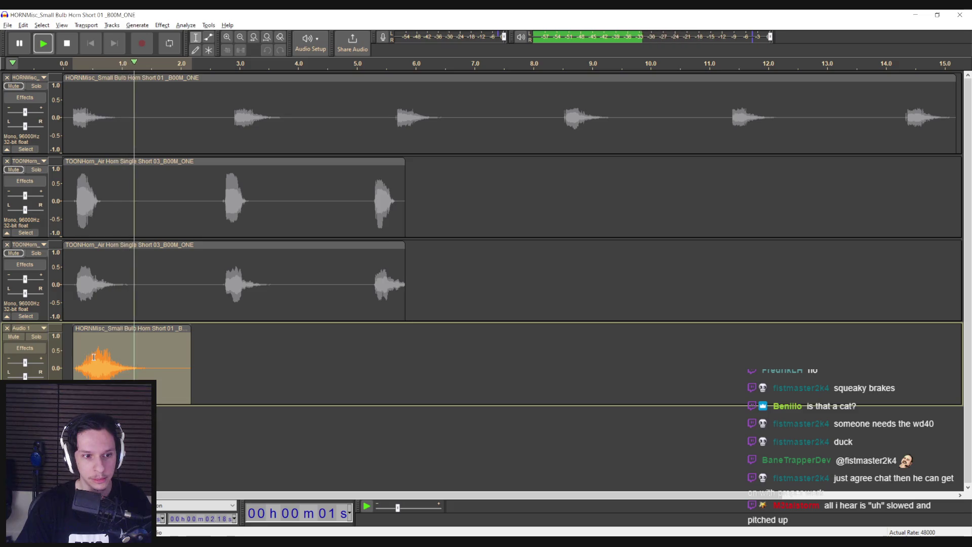
pyautogui.click(86, 348)
pyautogui.press('space')
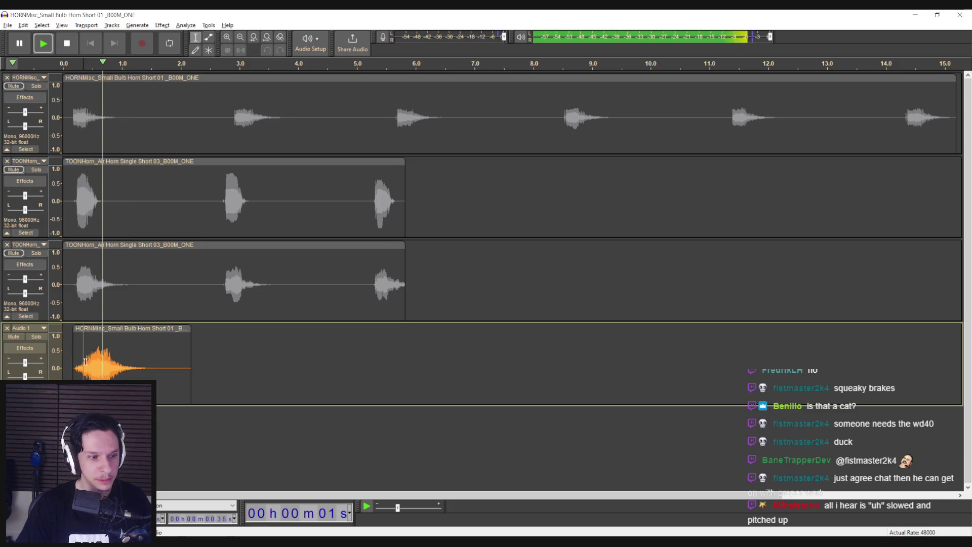
# Delete the silent start of the horn clip, before about 0.44 s
pyautogui.press('space')
pyautogui.press('space')
pyautogui.press('space')
pyautogui.click(90, 350)
pyautogui.press('space')
pyautogui.press('space')
pyautogui.moveTo(91, 350); pyautogui.dragTo(68, 351)
pyautogui.press('Delete')
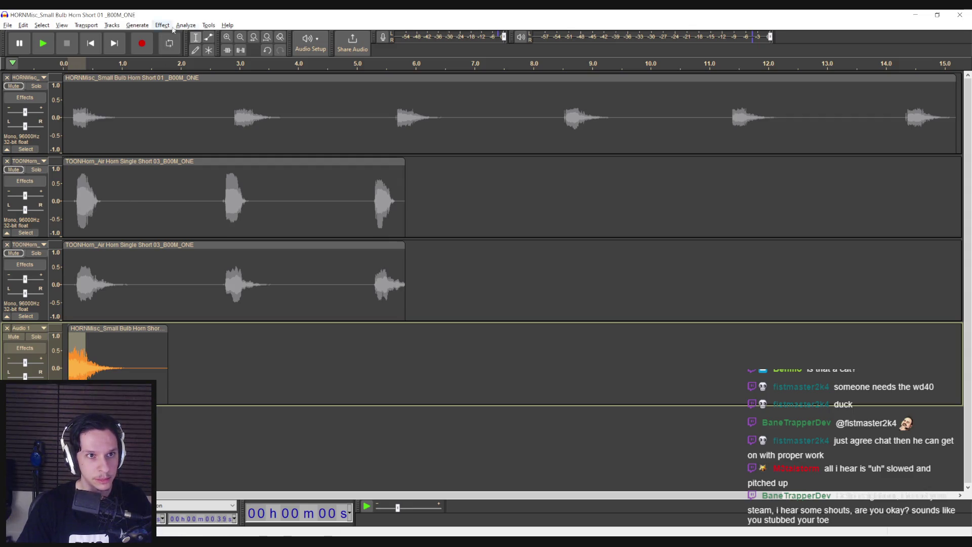
# Apply a Sliding Stretch to the horn clip and listen to the result
pyautogui.click(162, 25)
pyautogui.moveTo(193, 89)
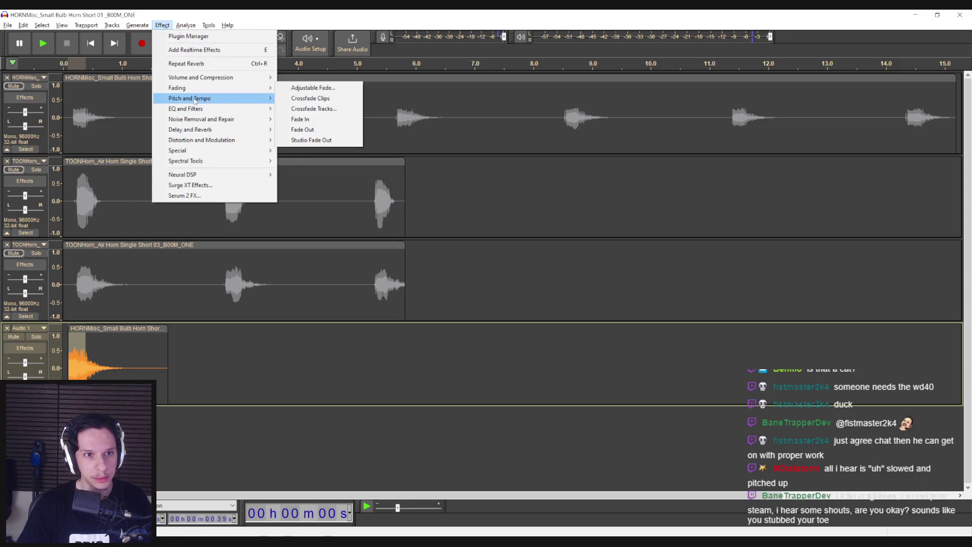
pyautogui.click(309, 150)
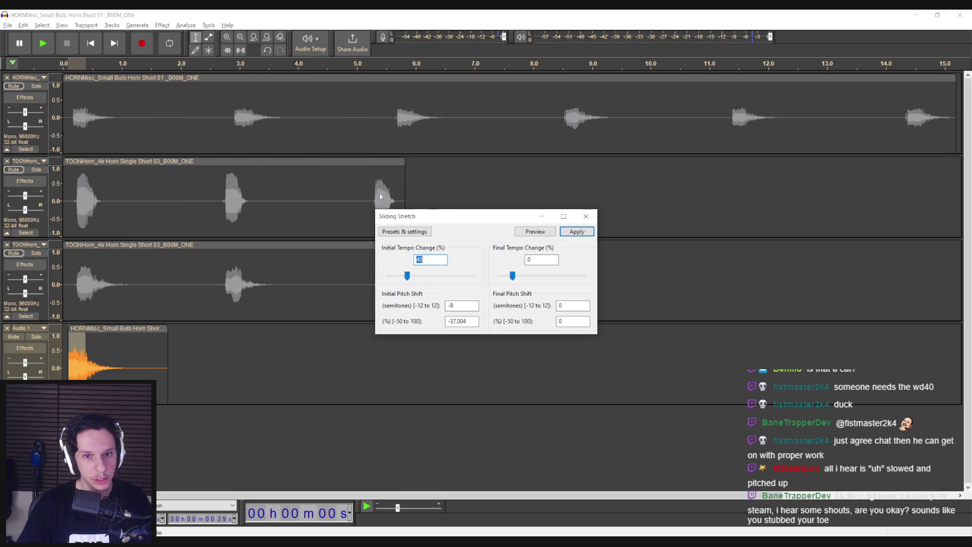
pyautogui.click(586, 234)
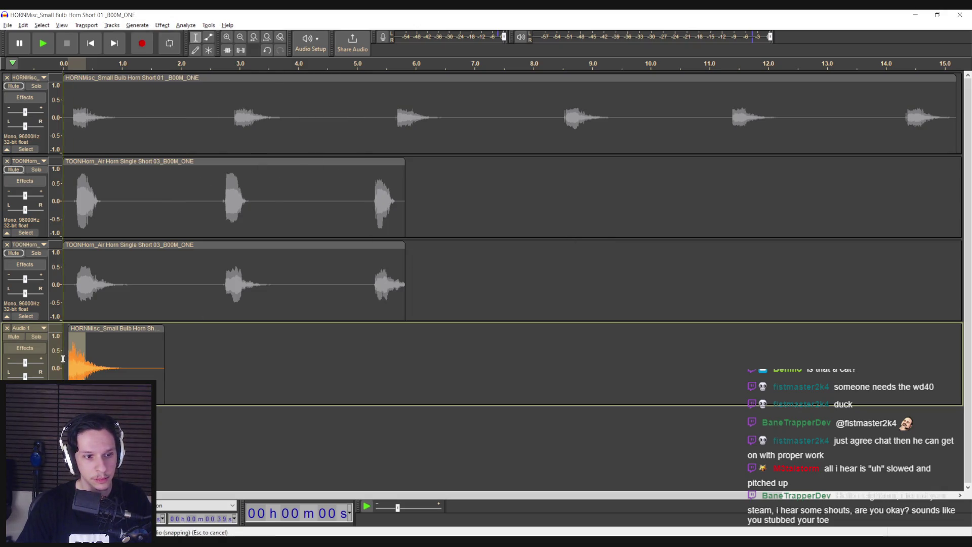
pyautogui.click(77, 372)
pyautogui.press('space')
pyautogui.press('space')
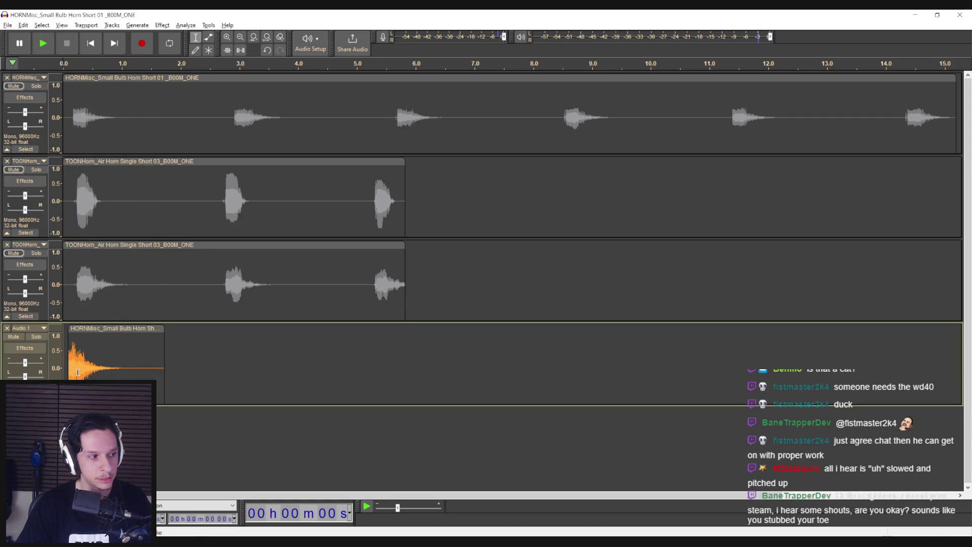
pyautogui.press('space')
pyautogui.press('space')
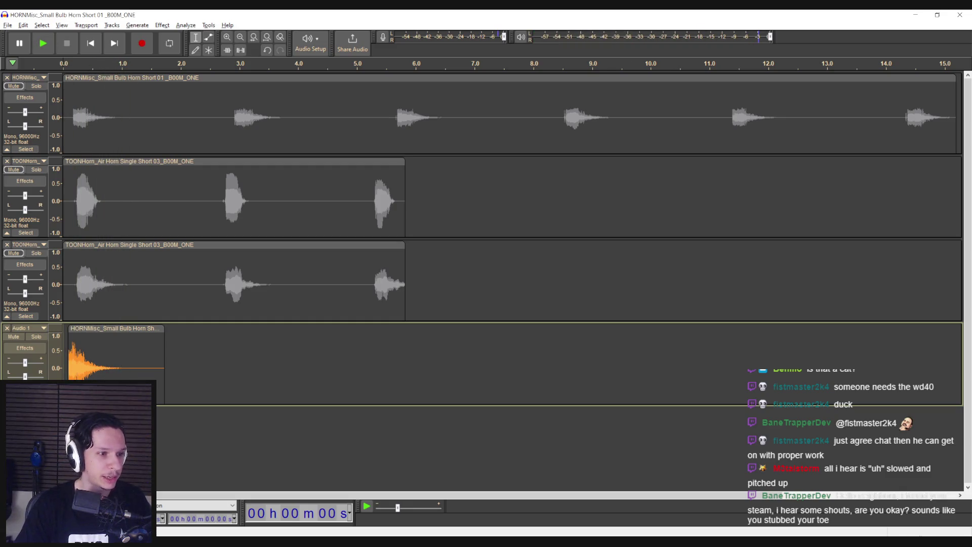
pyautogui.click(65, 343)
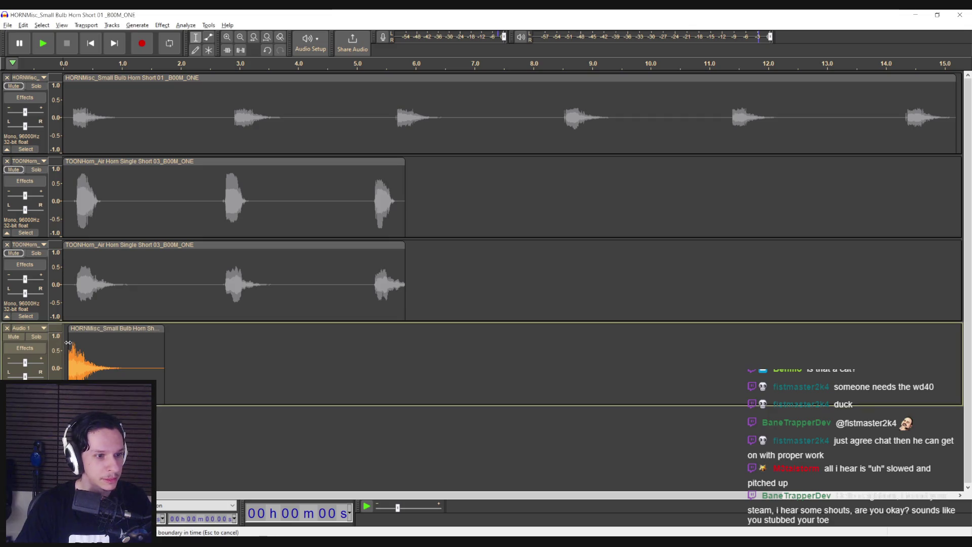
pyautogui.press('space')
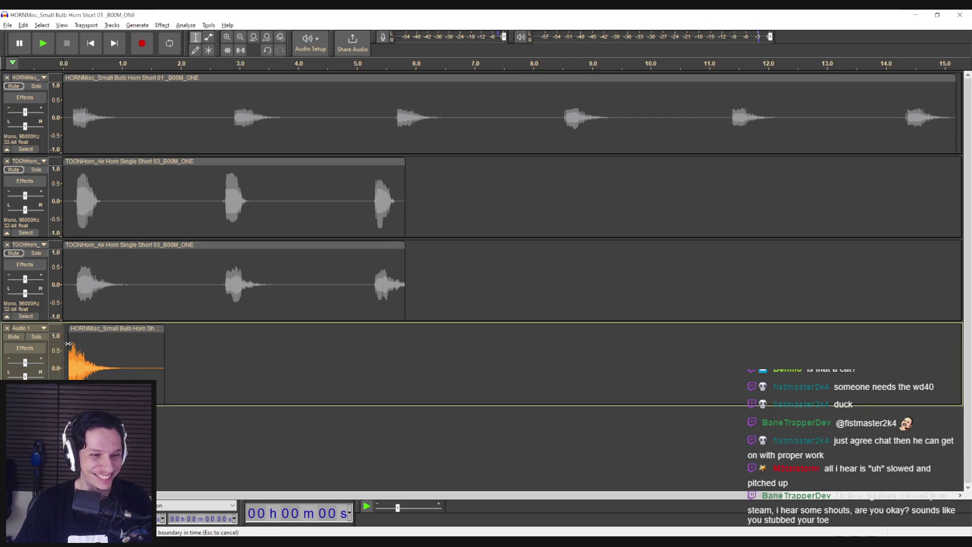
# Shift the horn clip later in Audio 1, trim its left edge slightly, and select the clip
pyautogui.moveTo(62, 344); pyautogui.dragTo(110, 342)
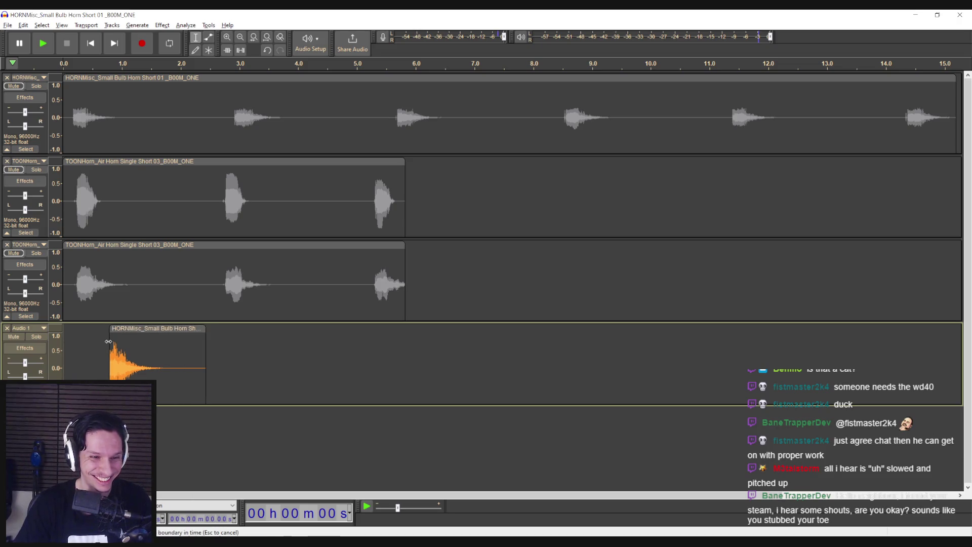
pyautogui.click(90, 346)
pyautogui.press('space')
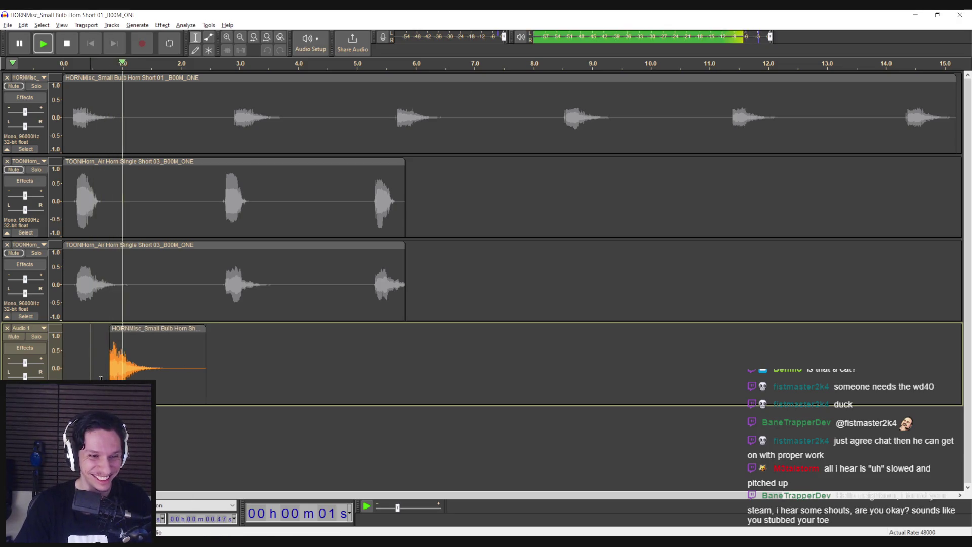
pyautogui.press('space')
pyautogui.click(94, 370)
pyautogui.press('space')
pyautogui.press('space')
pyautogui.moveTo(109, 338); pyautogui.dragTo(111, 338)
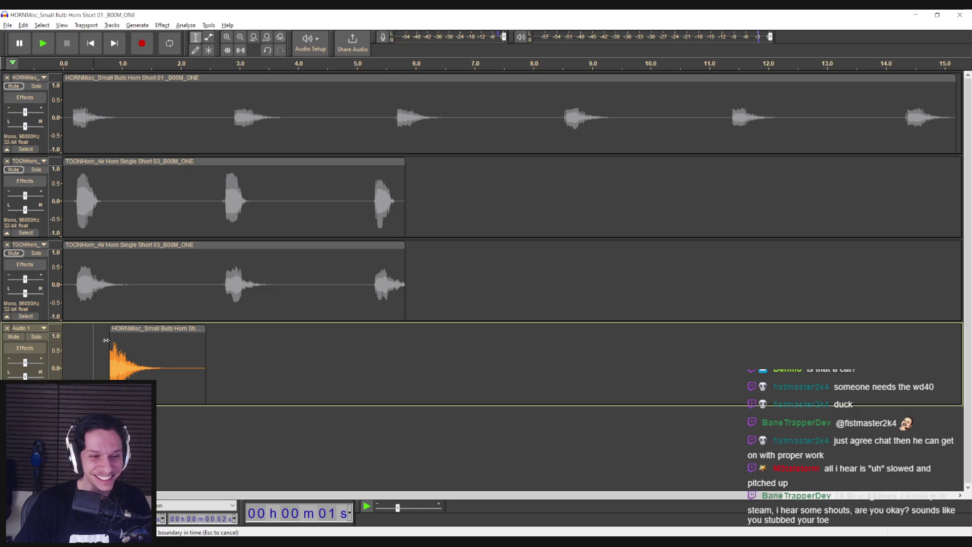
pyautogui.click(107, 344)
pyautogui.press('space')
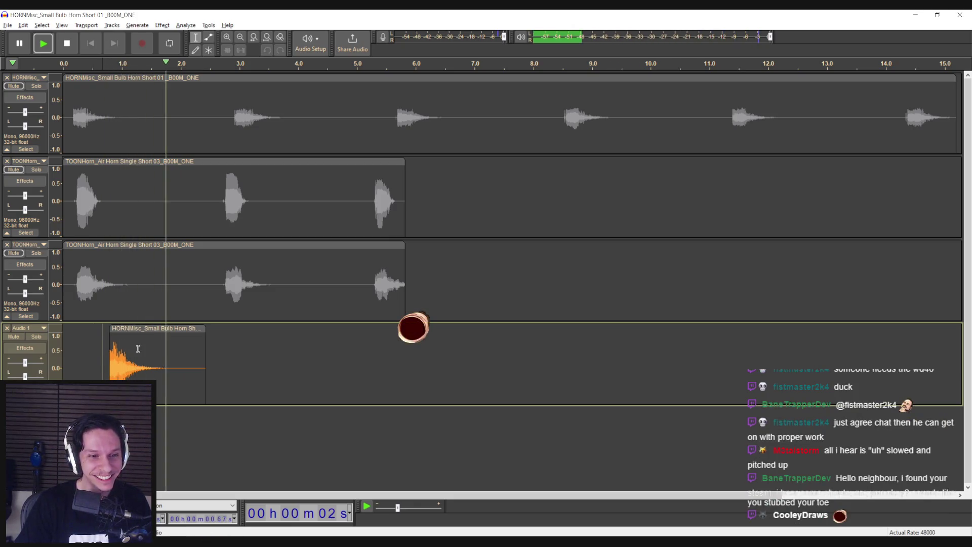
pyautogui.doubleClick(137, 349)
pyautogui.click(162, 25)
pyautogui.click(162, 25)
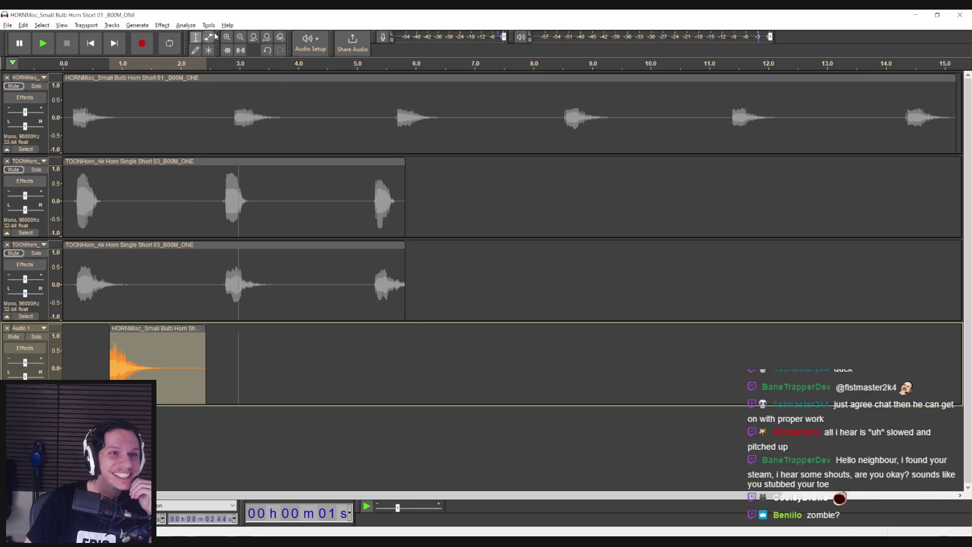
# Paulstretch the clip with stretch factor 2, after undoing an overly long default stretch
pyautogui.click(162, 25)
pyautogui.moveTo(178, 100)
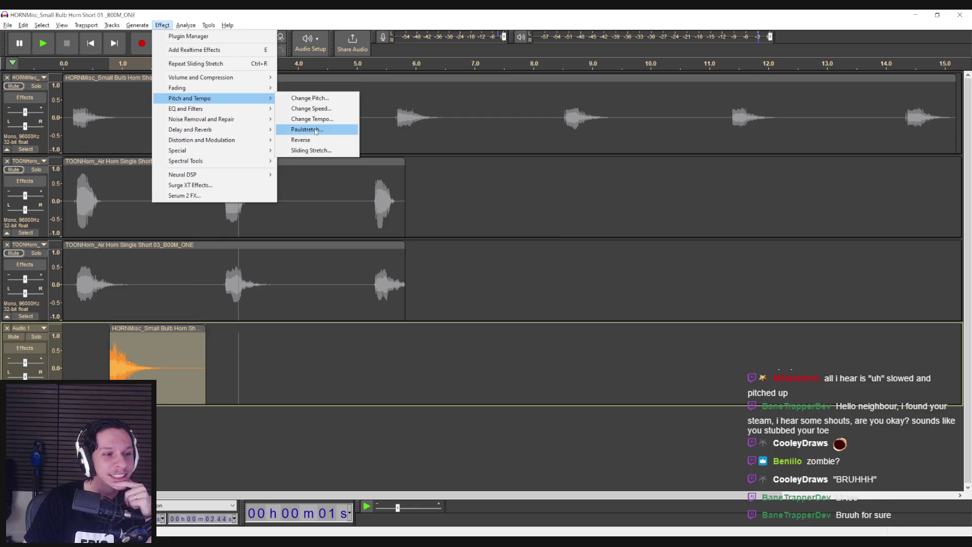
pyautogui.click(309, 130)
pyautogui.click(538, 257)
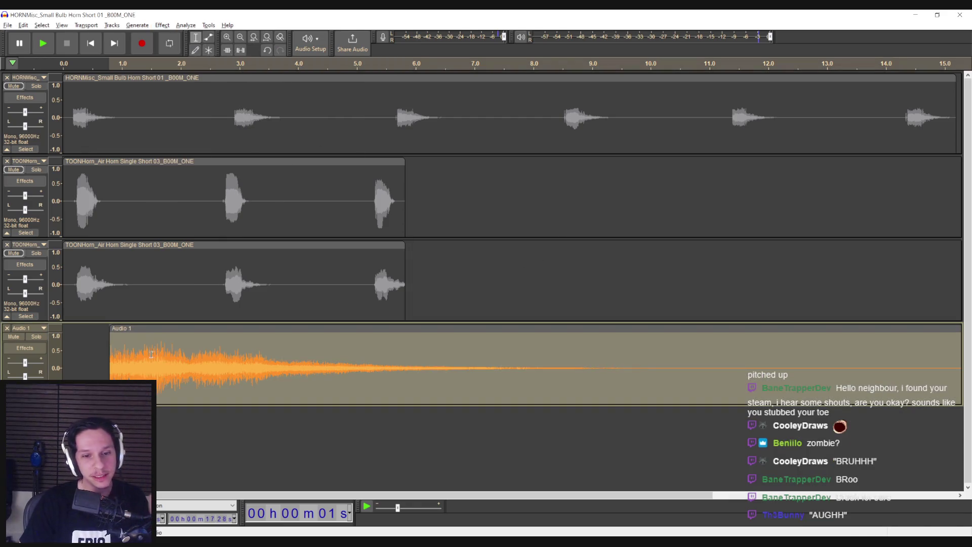
pyautogui.hotkey('ctrl', 'z')
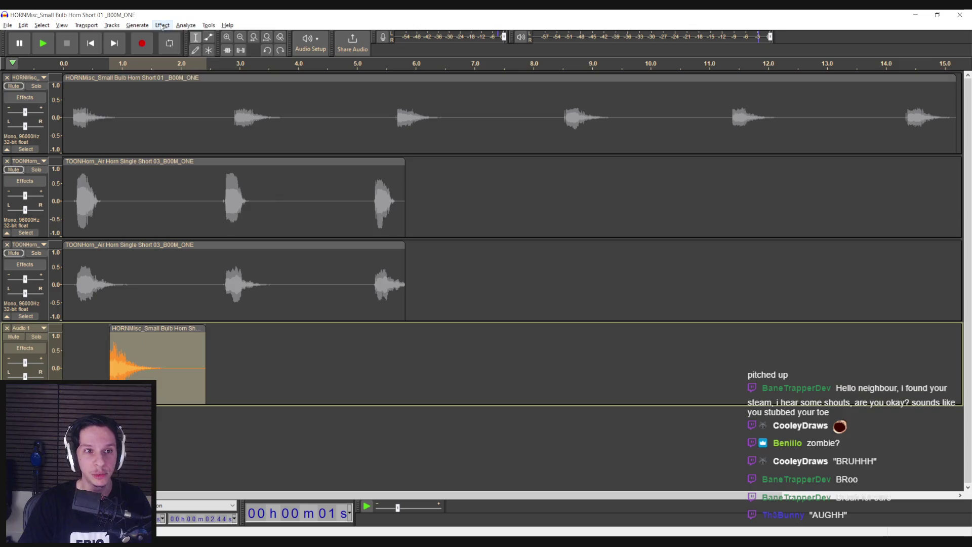
pyautogui.click(162, 25)
pyautogui.moveTo(248, 98)
pyautogui.click(307, 130)
pyautogui.doubleClick(528, 270)
pyautogui.write('2')
pyautogui.click(537, 255)
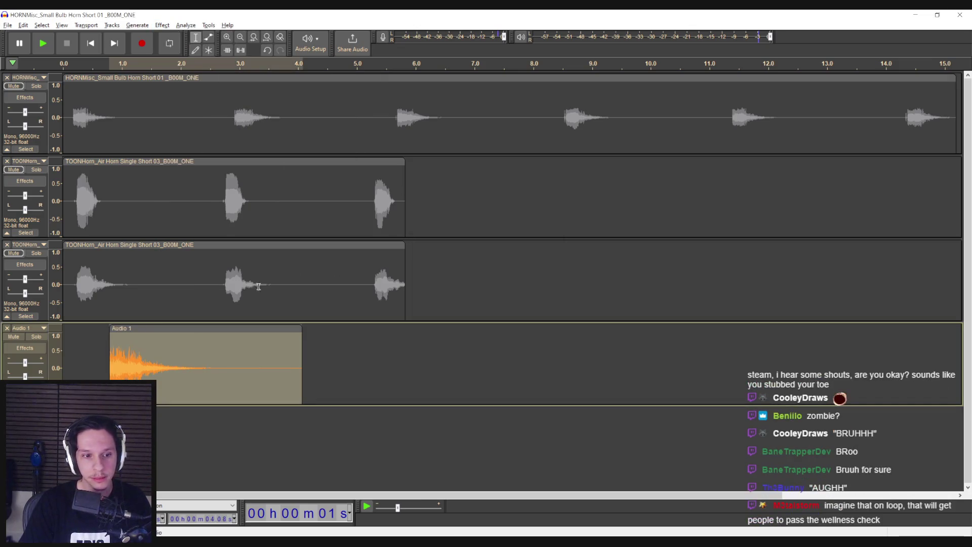
# Play back the doubled-length Audio 1 clip and select the whole clip
pyautogui.click(106, 372)
pyautogui.press('space')
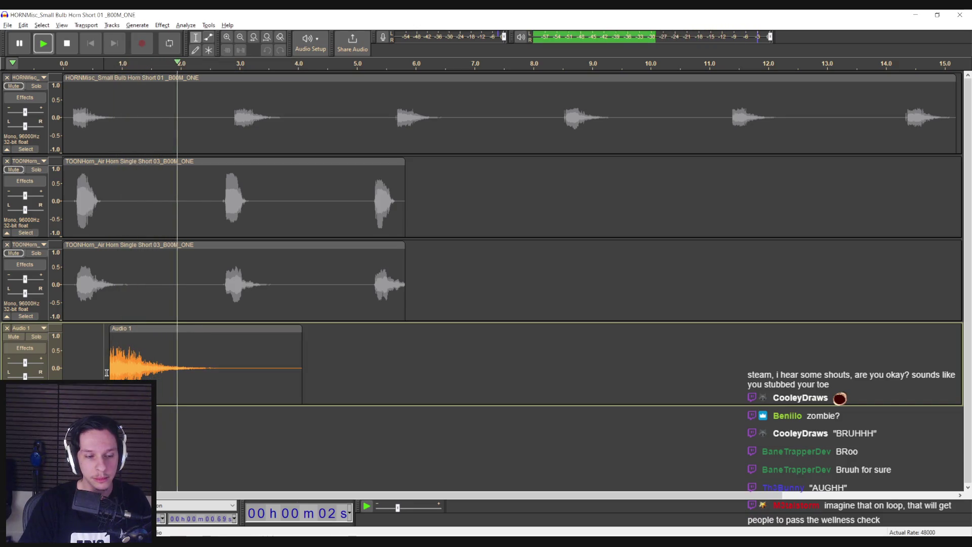
pyautogui.press('space')
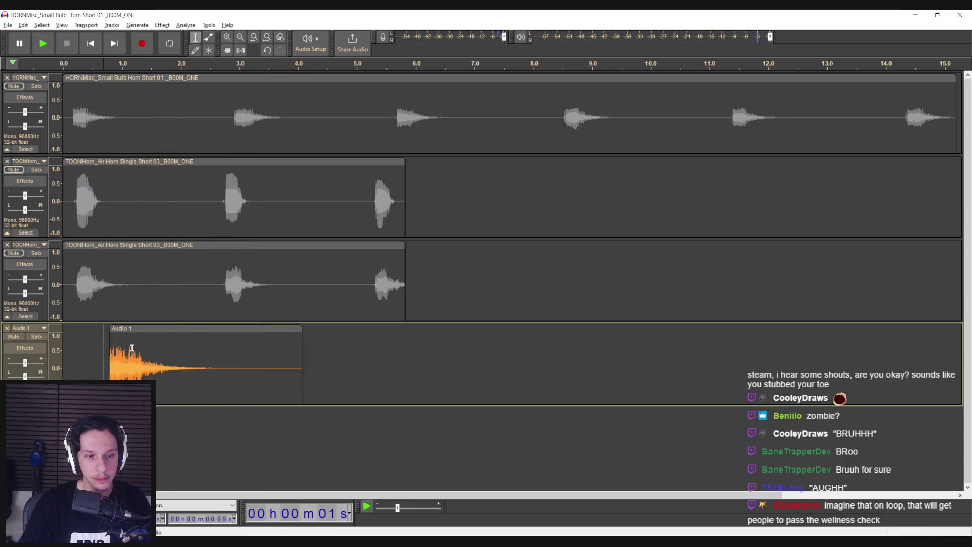
pyautogui.click(89, 362)
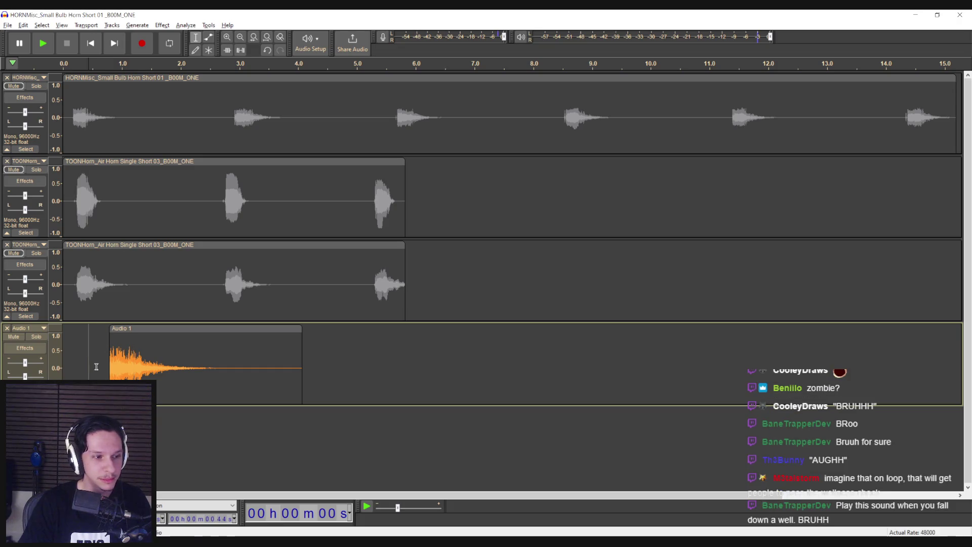
pyautogui.press('space')
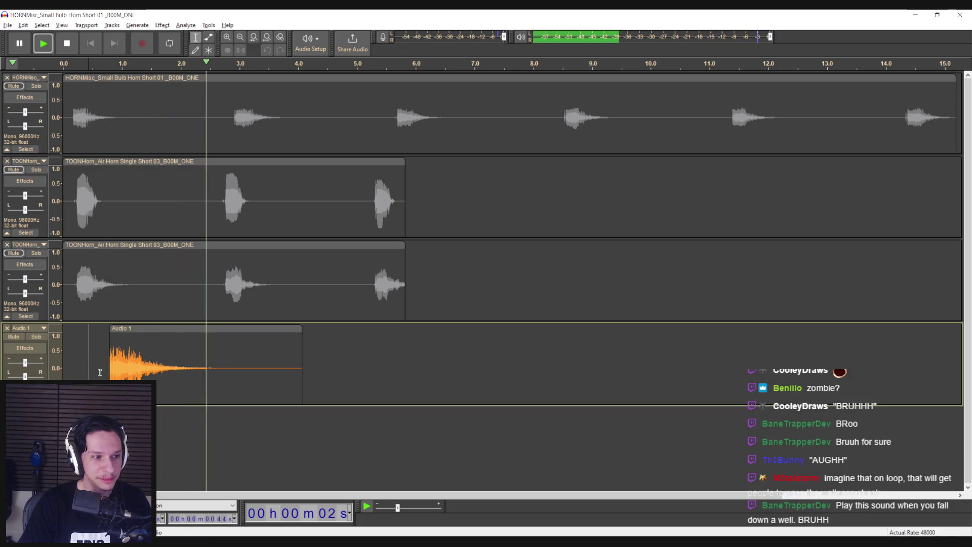
pyautogui.press('space')
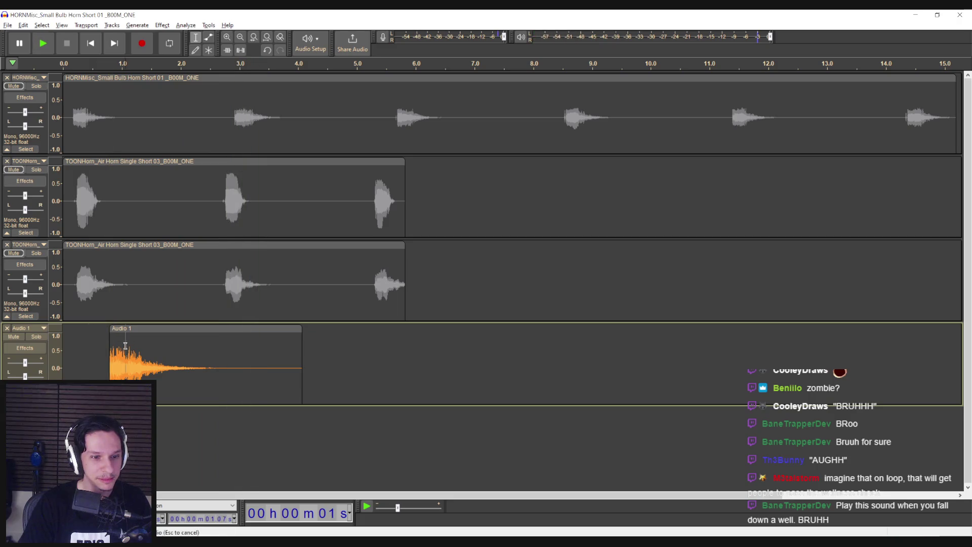
pyautogui.doubleClick(125, 346)
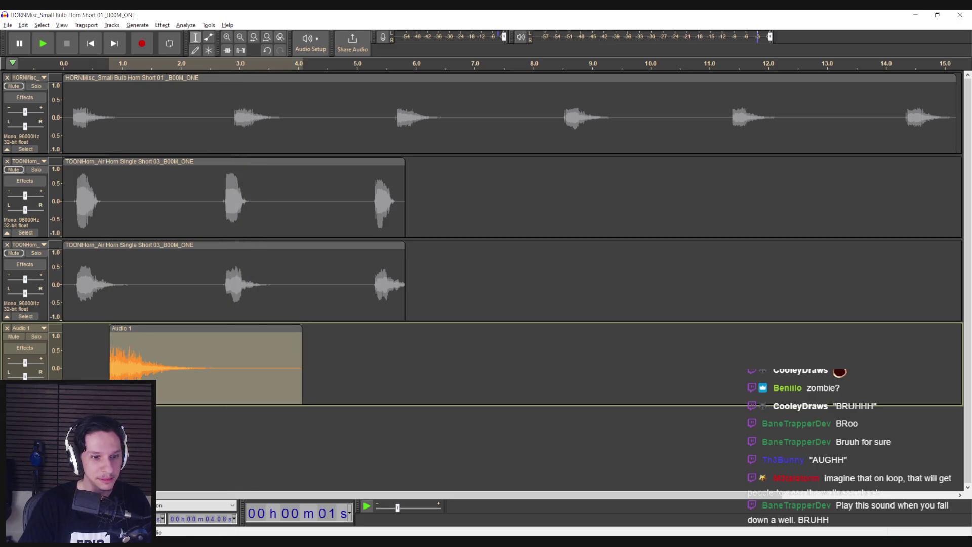
# Try a sliding stretch on the clip's opening, 0.9 to 1.16 s, then undo it
pyautogui.click(161, 26)
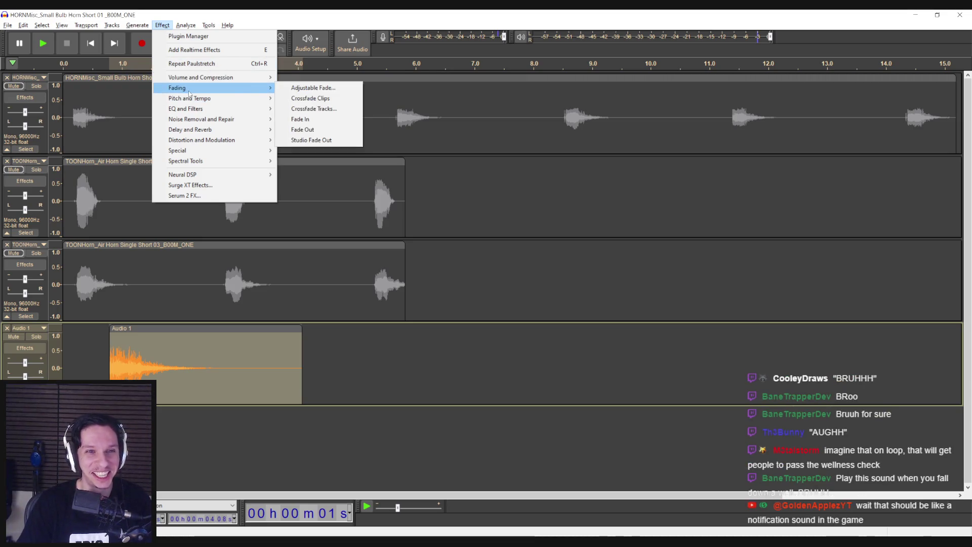
pyautogui.moveTo(197, 83)
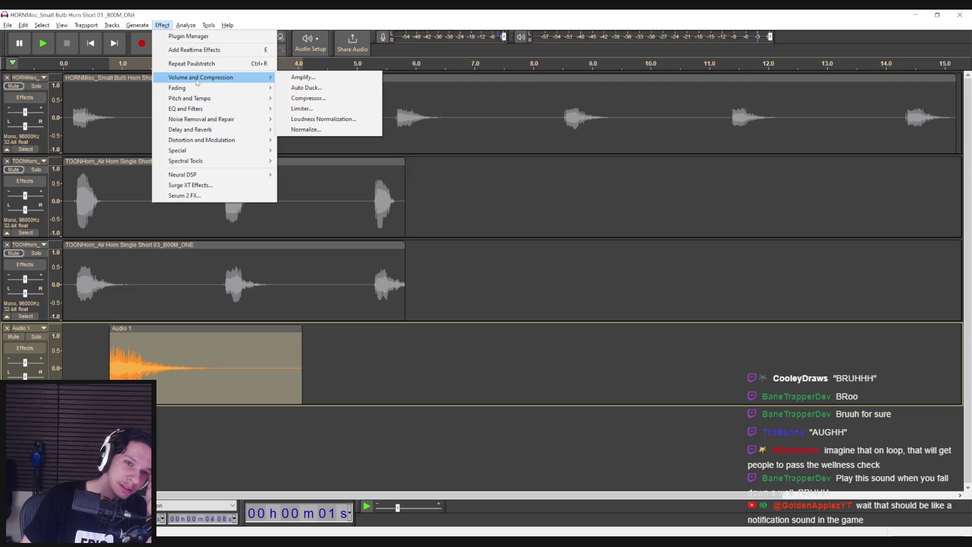
pyautogui.moveTo(191, 101)
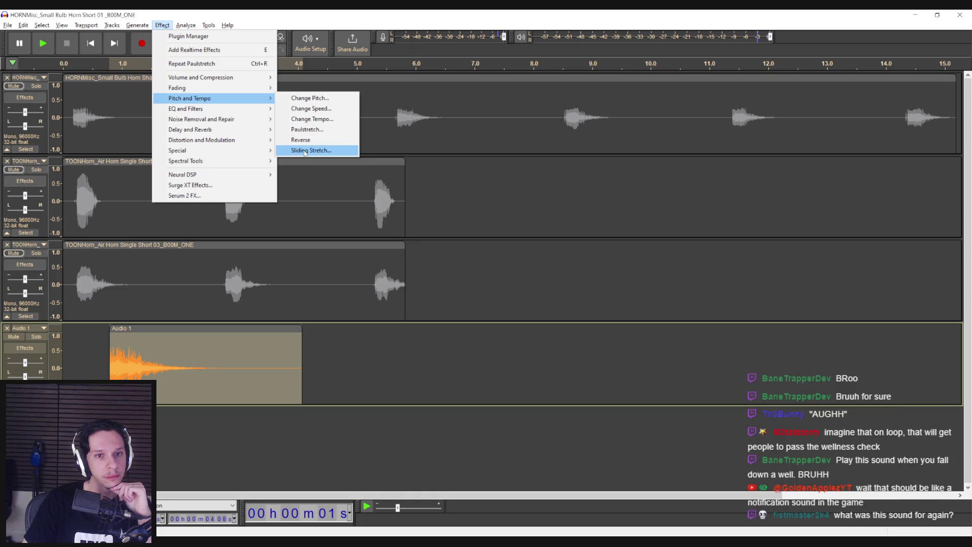
pyautogui.click(115, 358)
pyautogui.keyDown('shift'); pyautogui.click(131, 350); pyautogui.keyUp('shift')
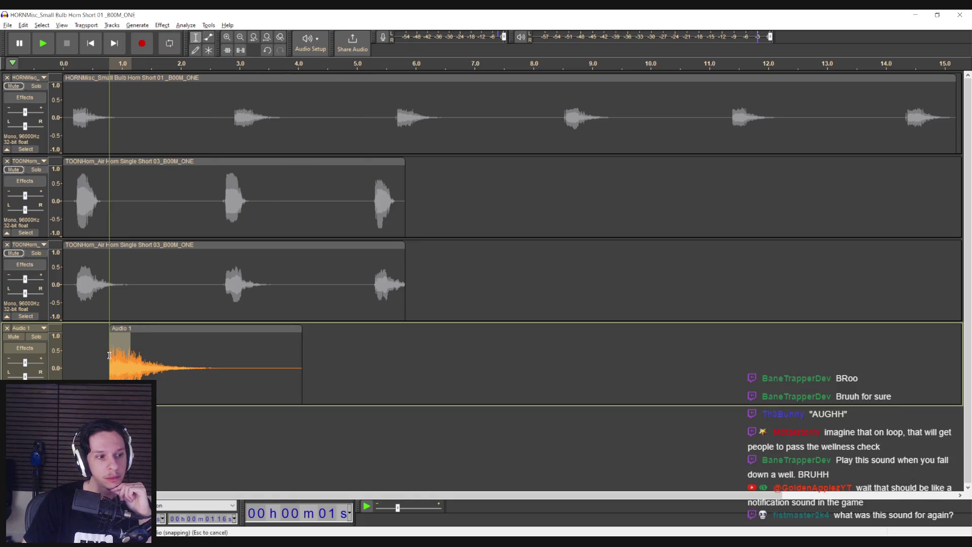
pyautogui.click(162, 25)
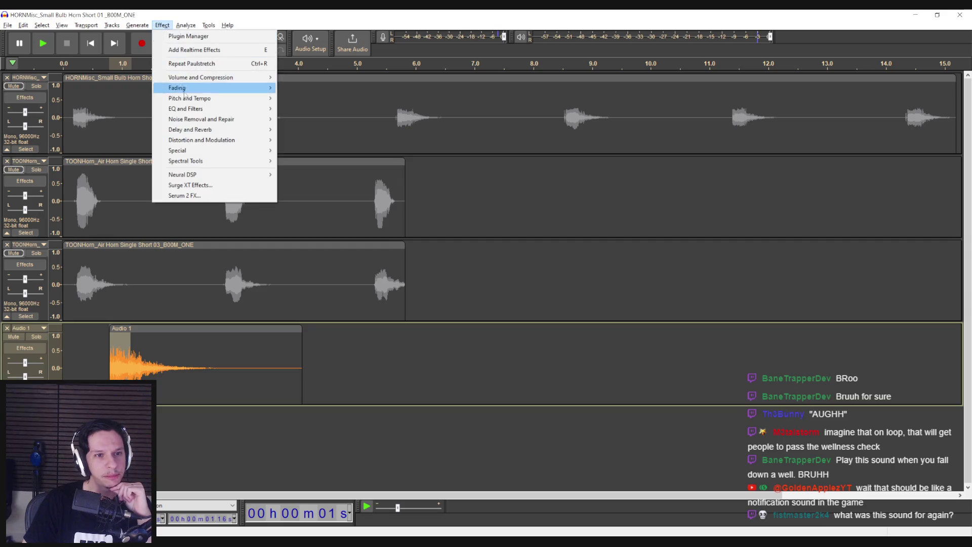
pyautogui.press('Escape')
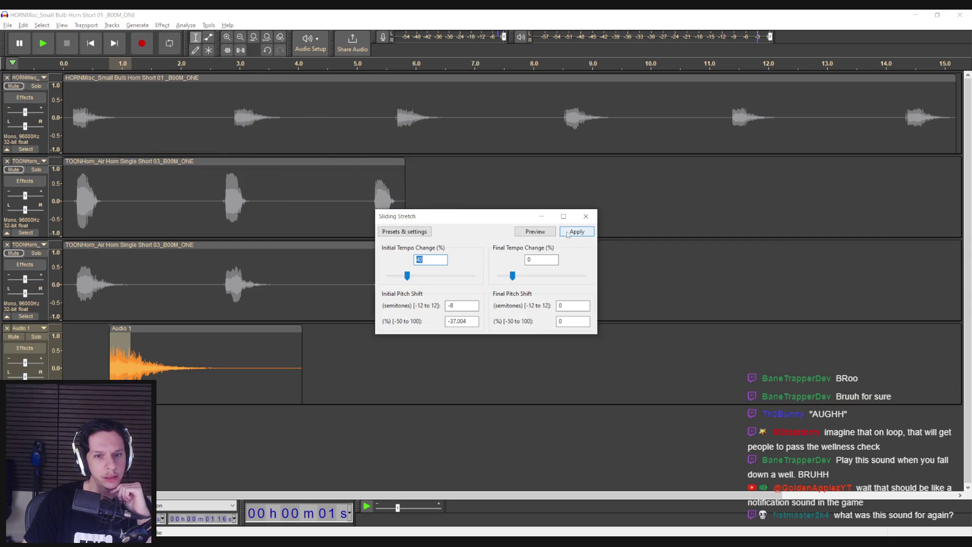
pyautogui.press('Return')
pyautogui.click(96, 357)
pyautogui.press('space')
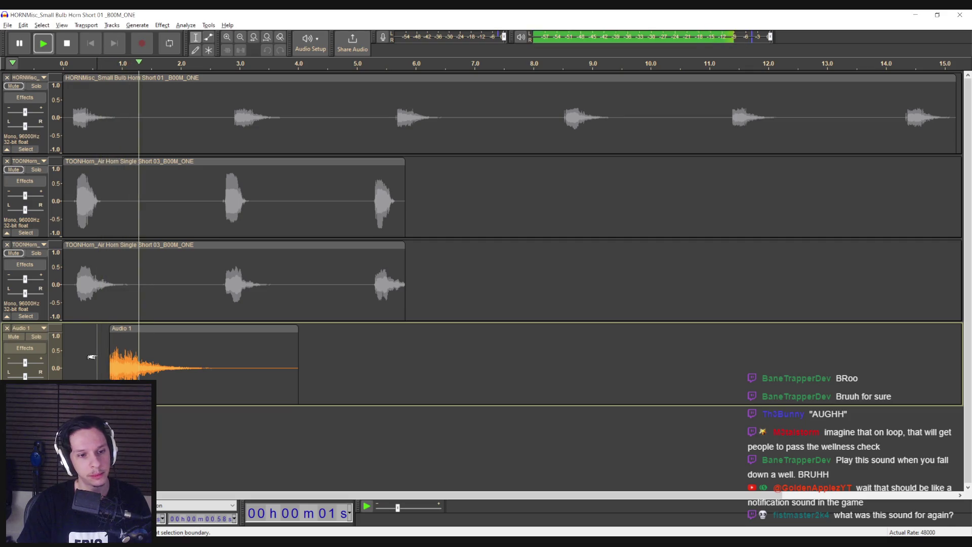
pyautogui.press('space')
pyautogui.hotkey('ctrl', 'z')
# Sliding-stretch 0.8–0.97 s: 0% initial tempo, 47% final tempo, −8 semitone pitch
pyautogui.click(96, 347)
pyautogui.press('space')
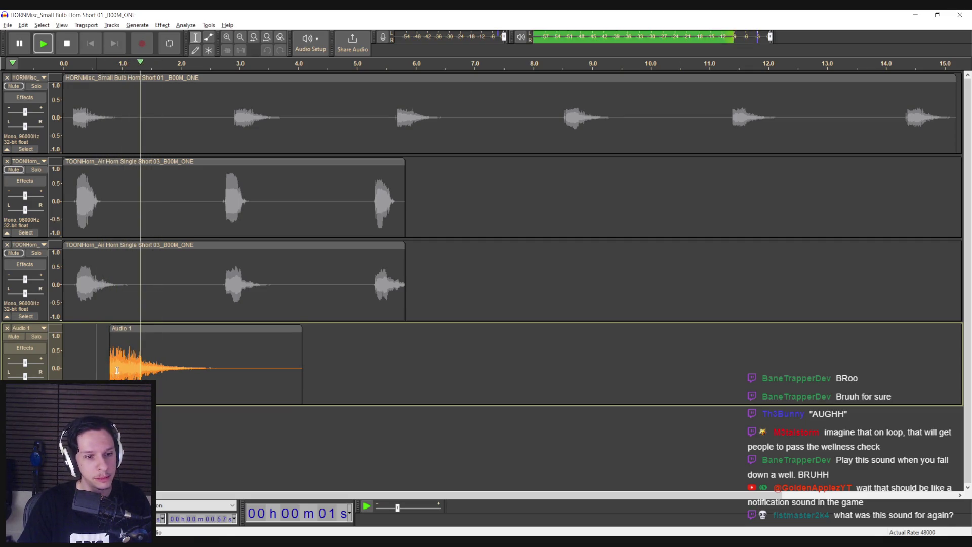
pyautogui.press('space')
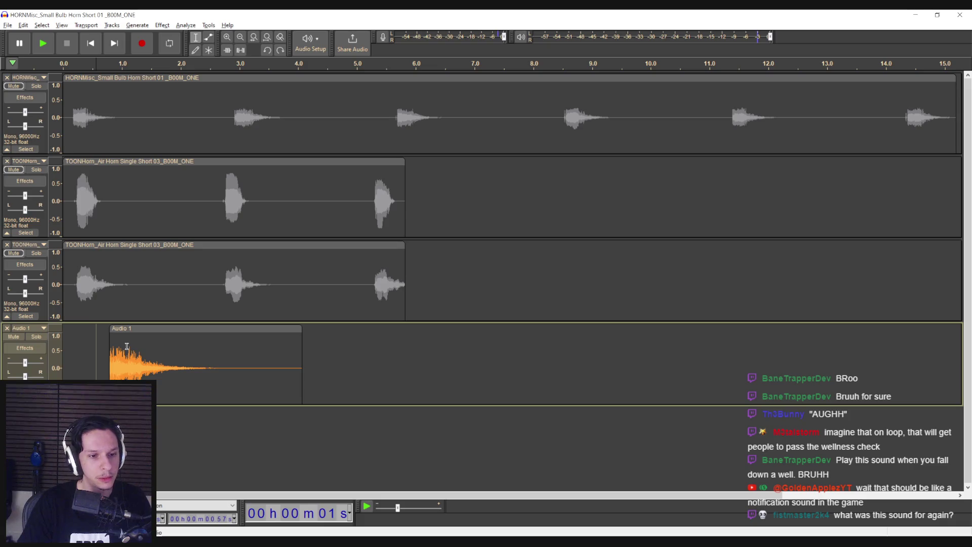
pyautogui.moveTo(120, 346); pyautogui.dragTo(110, 346)
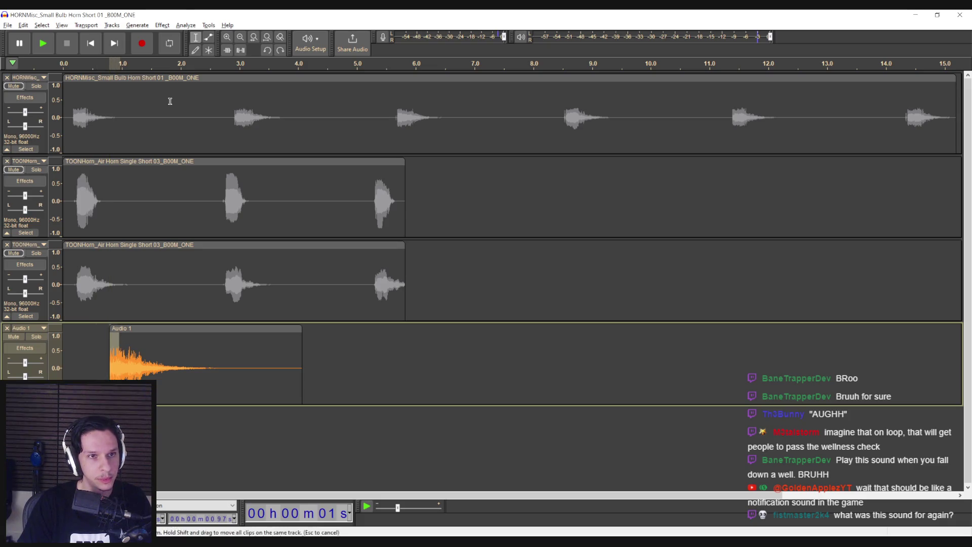
pyautogui.click(186, 25)
pyautogui.moveTo(171, 26)
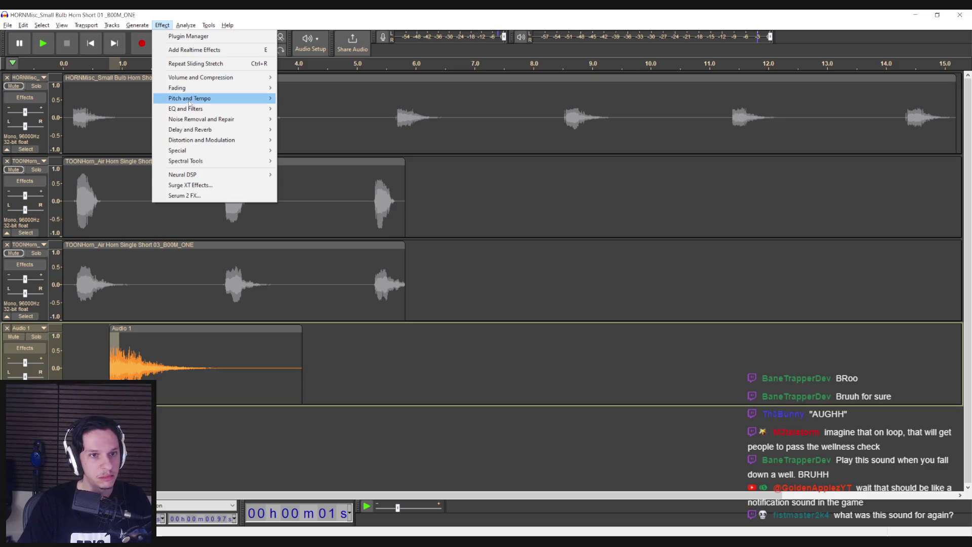
pyautogui.click(309, 150)
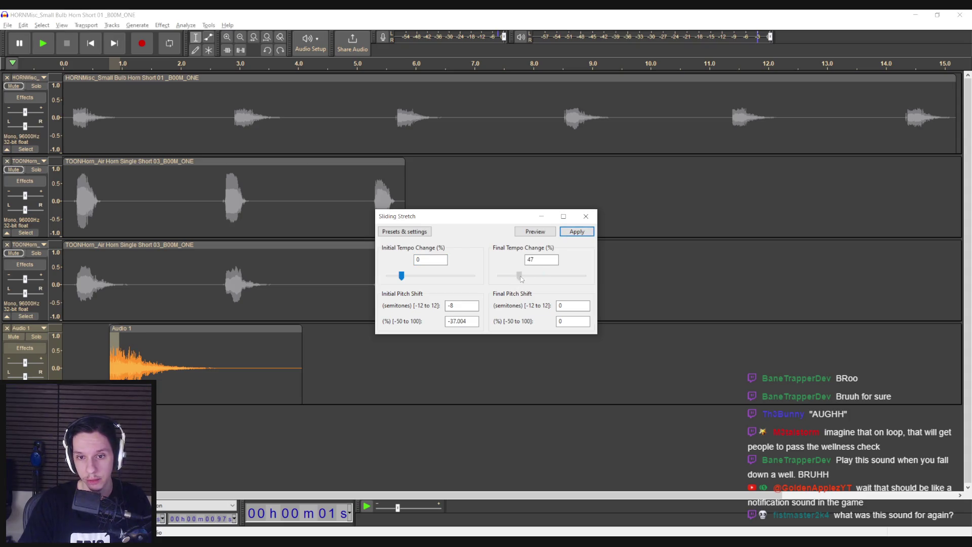
pyautogui.click(577, 231)
pyautogui.click(96, 358)
pyautogui.press('space')
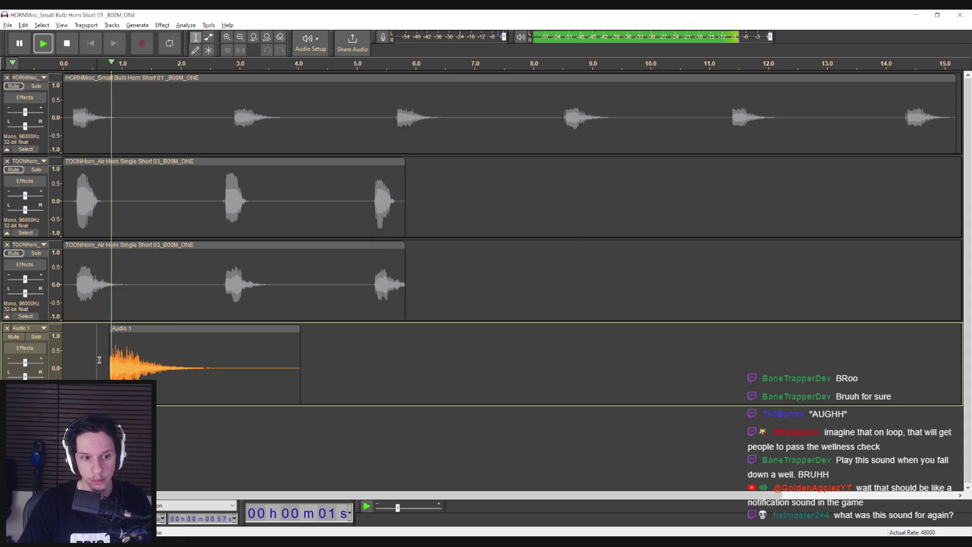
pyautogui.press('space')
# Replay the Audio 1 clip, then play the top Small Bulb Horn track
pyautogui.doubleClick(136, 351)
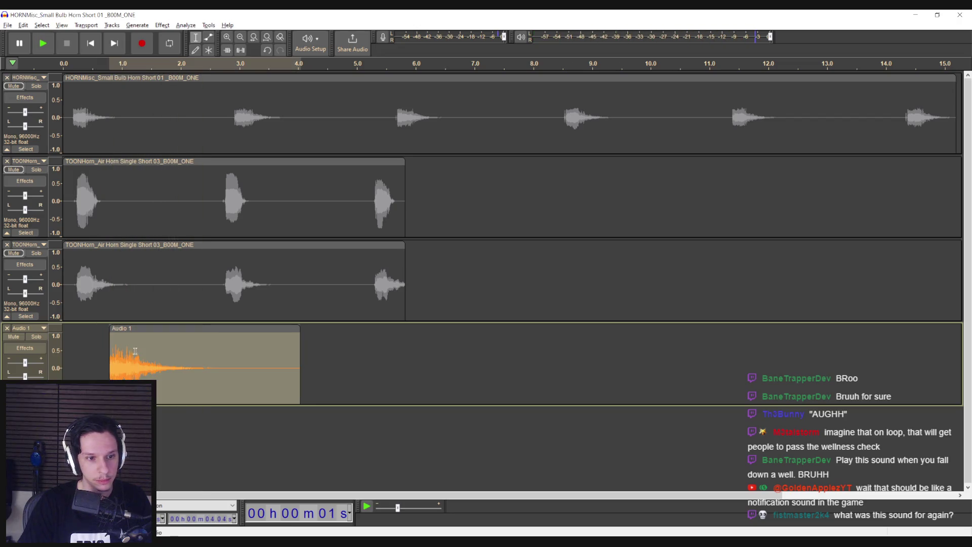
pyautogui.click(98, 357)
pyautogui.press('space')
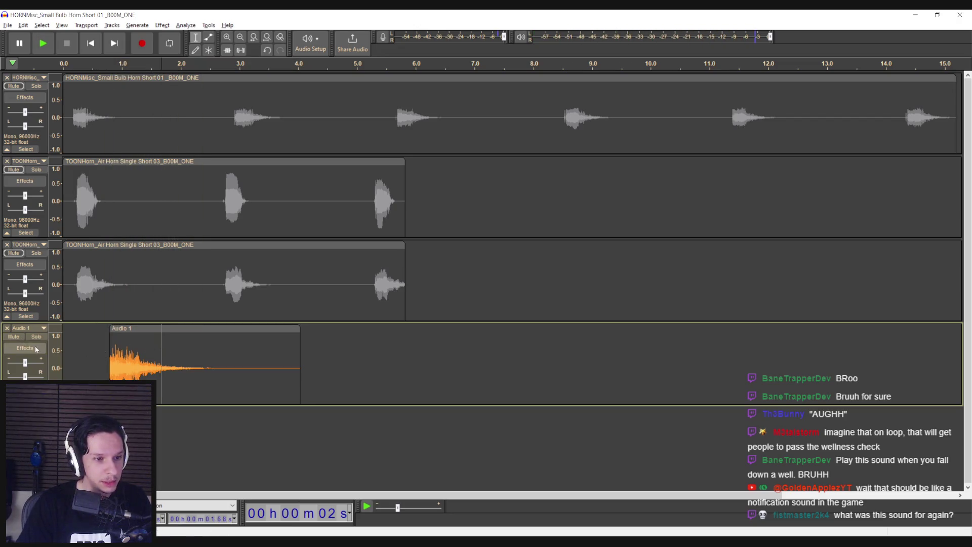
pyautogui.click(25, 91)
pyautogui.press('space')
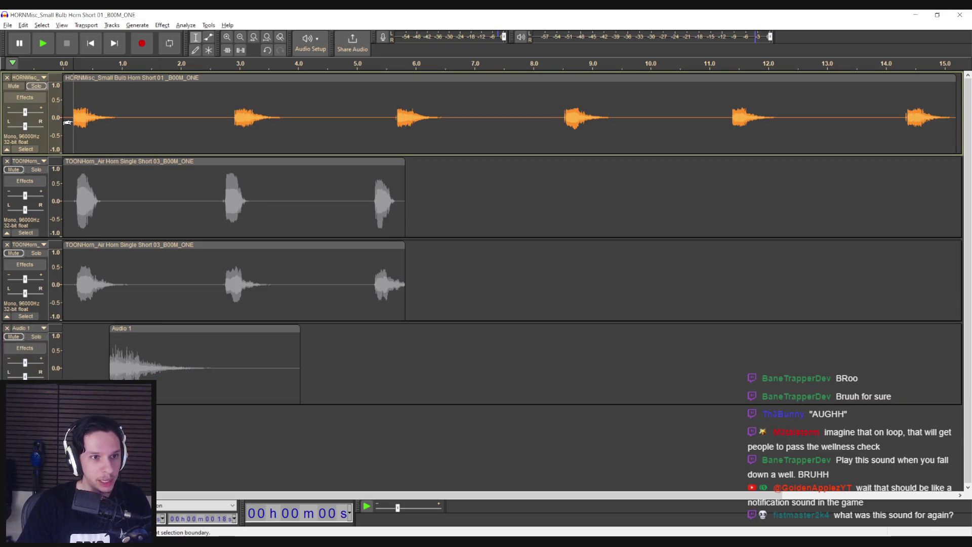
# Try selecting the first horn blast (0.14–1.02 s), then play the top track from its start
pyautogui.press('space')
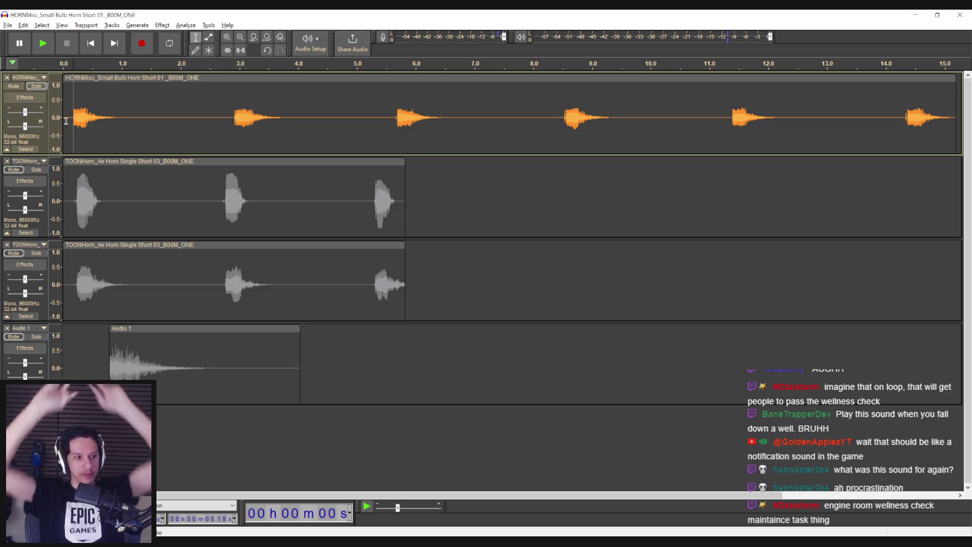
pyautogui.click(73, 119)
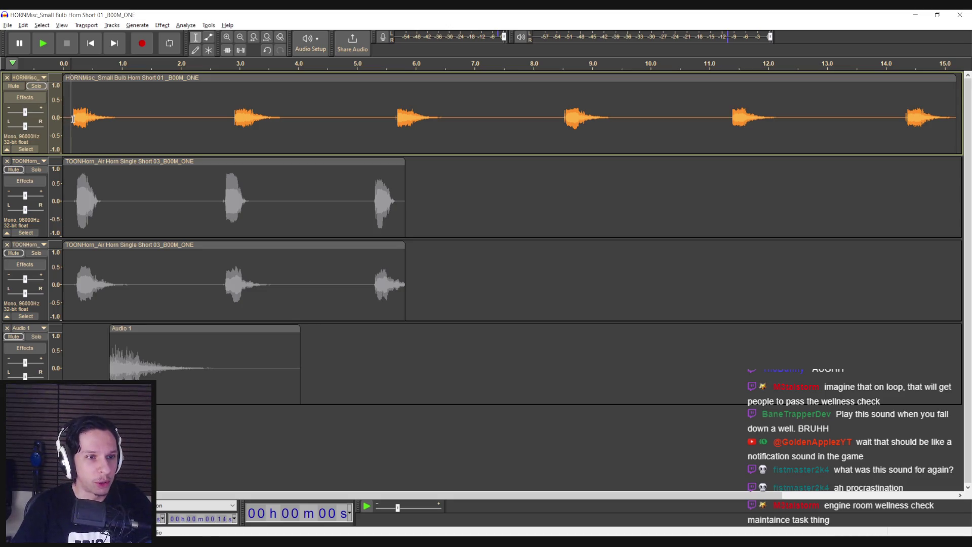
pyautogui.moveTo(72, 119); pyautogui.dragTo(122, 125)
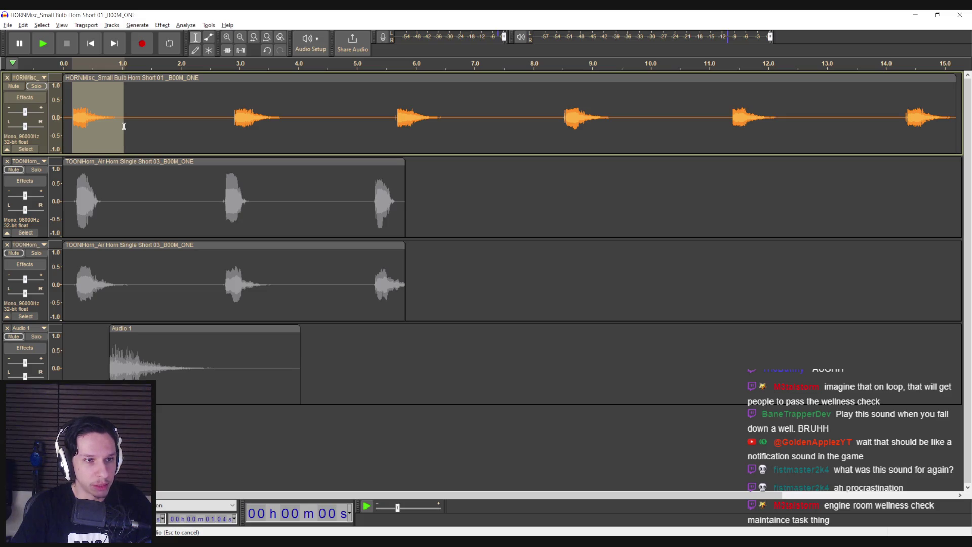
pyautogui.click(133, 127)
pyautogui.click(70, 120)
pyautogui.press('space')
pyautogui.press('space')
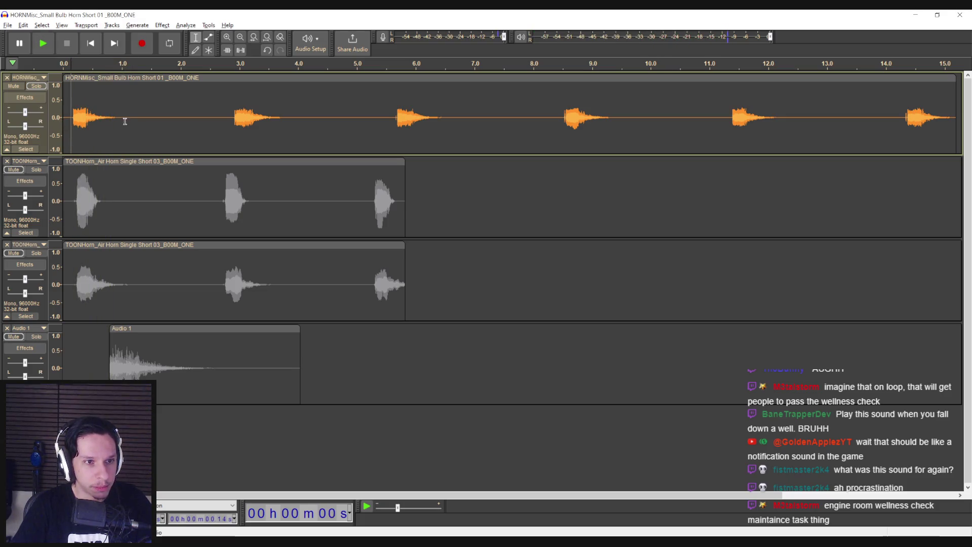
# Move the Audio 1 clip earlier to line up with the top track's start
pyautogui.moveTo(132, 327); pyautogui.dragTo(100, 328)
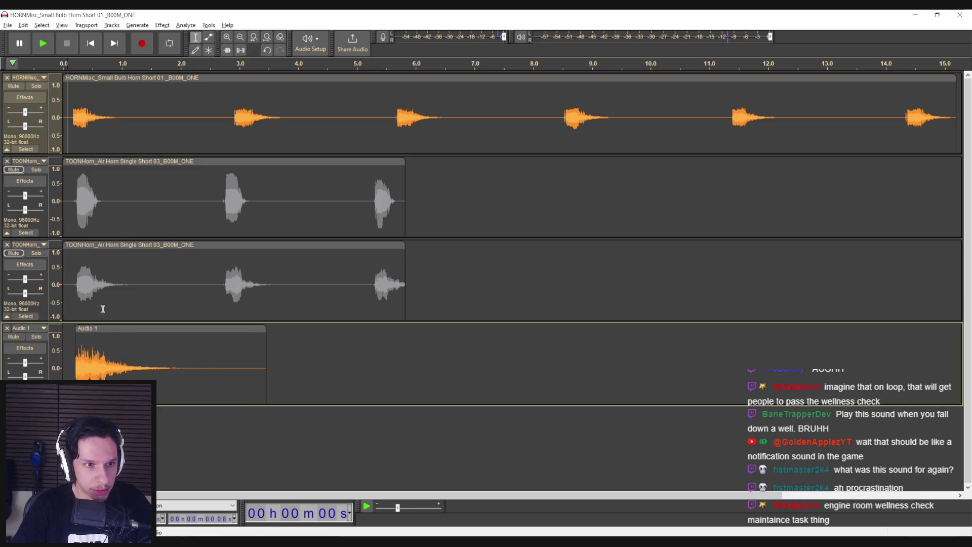
pyautogui.moveTo(72, 125); pyautogui.dragTo(73, 354)
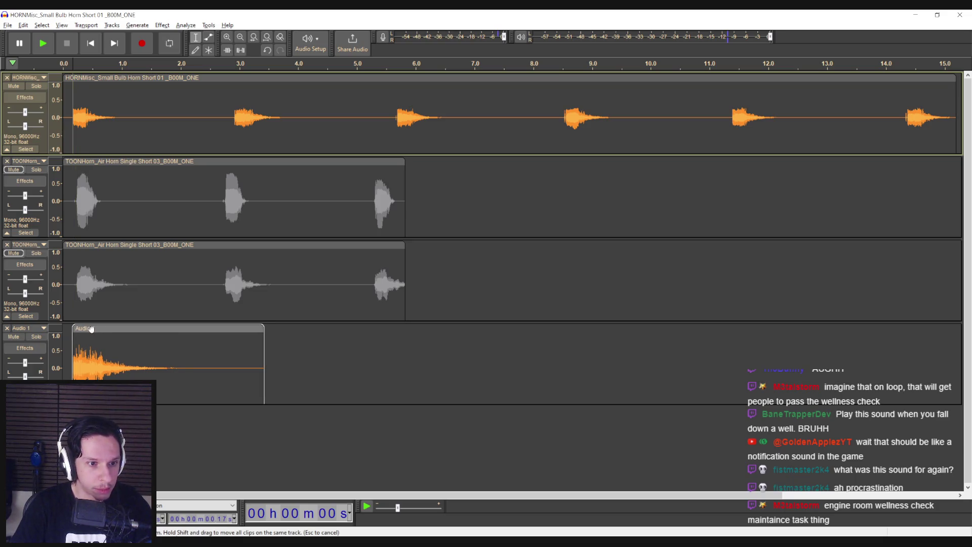
pyautogui.click(92, 329)
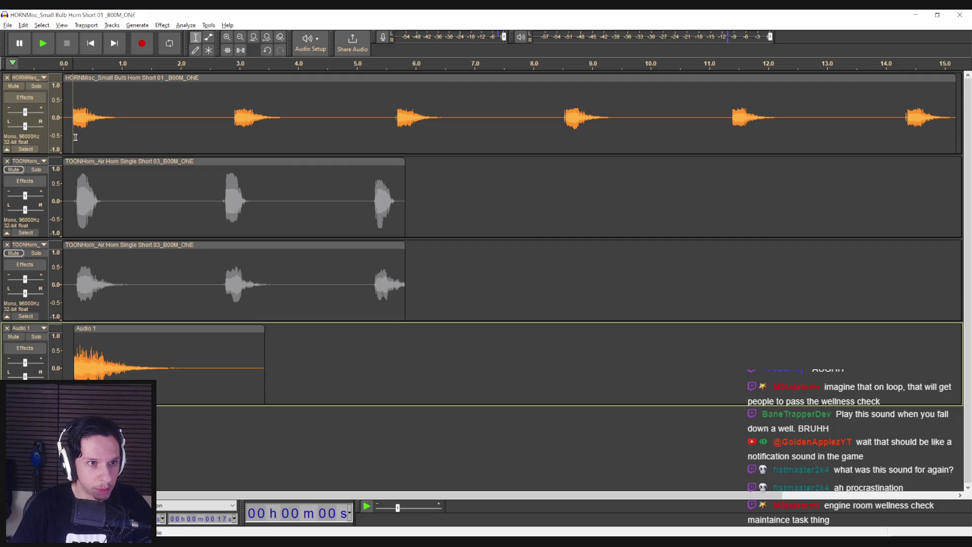
pyautogui.click(70, 137)
pyautogui.press('space')
pyautogui.press('space')
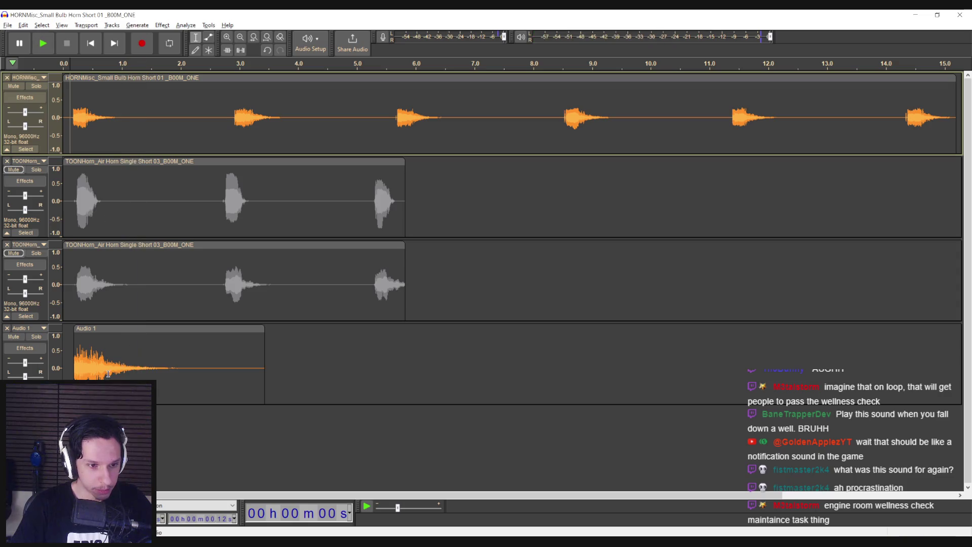
# Select the first horn blast in the top track, zoom in with Ctrl+1, and nudge its left edge later
pyautogui.click(129, 356)
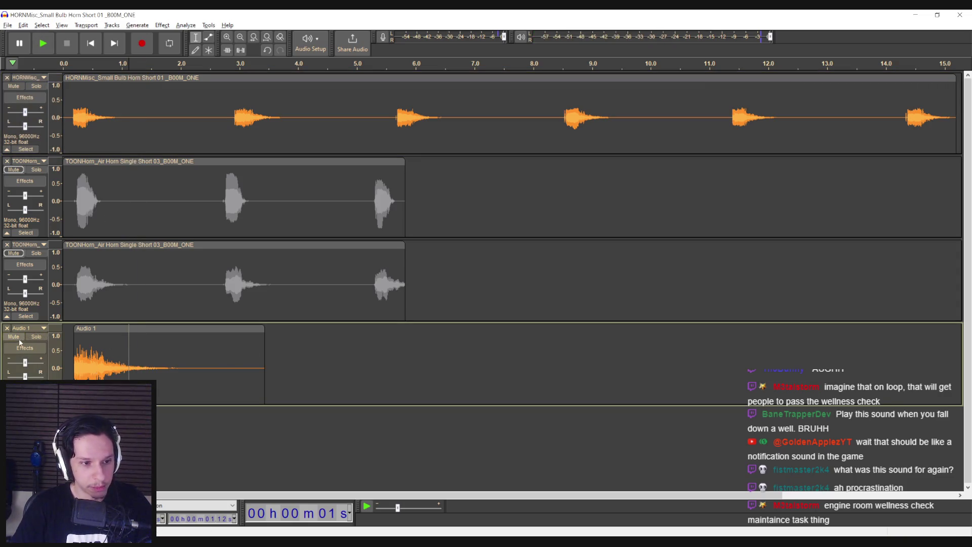
pyautogui.click(72, 123)
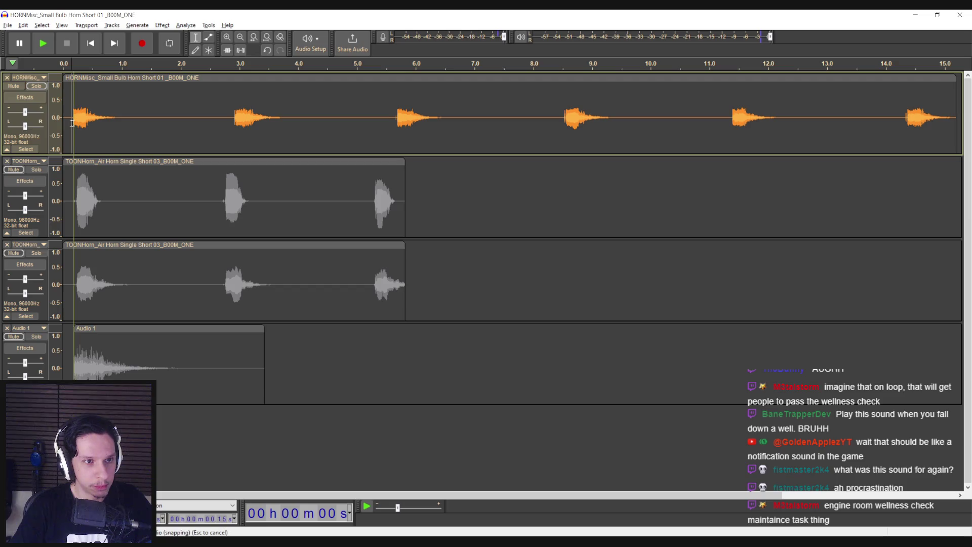
pyautogui.click(68, 125)
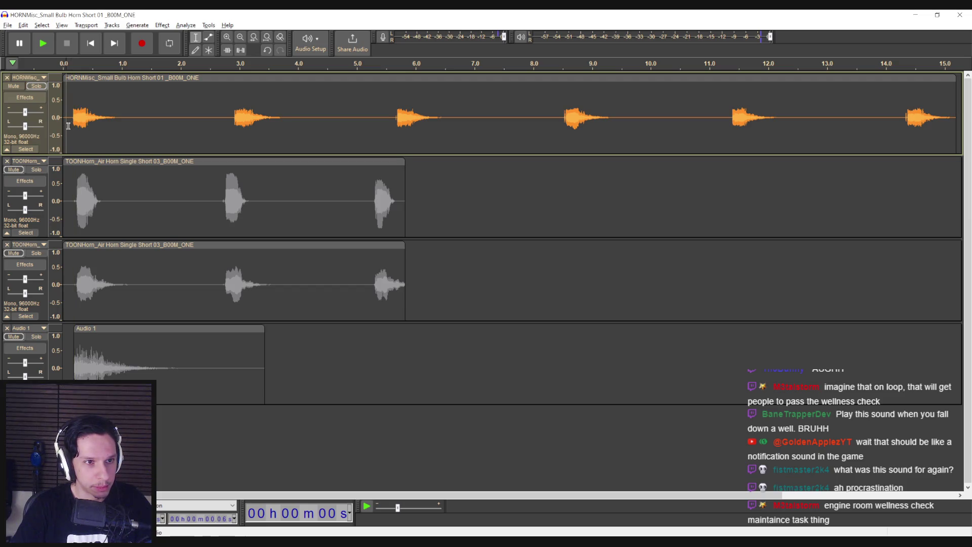
pyautogui.moveTo(71, 126); pyautogui.dragTo(136, 129)
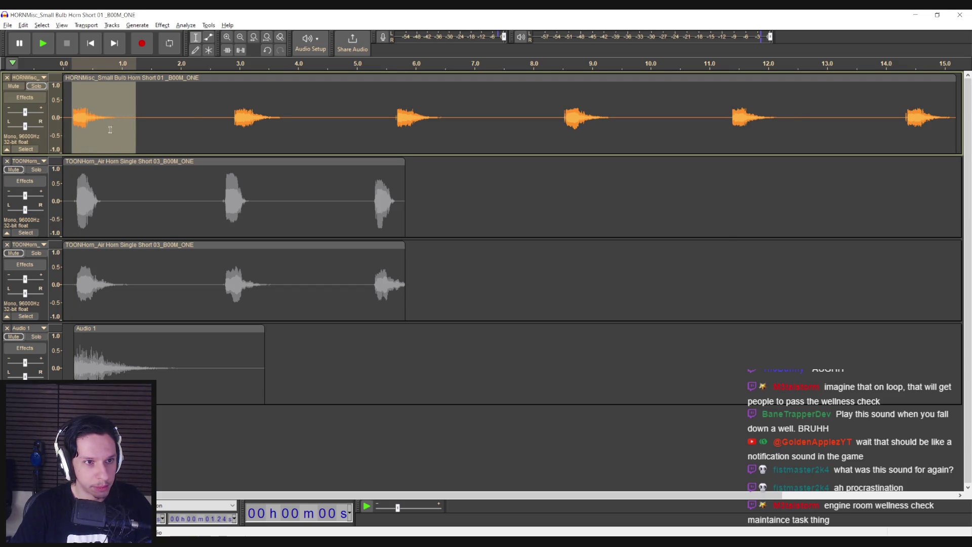
pyautogui.hotkey('ctrl', '1')
pyautogui.moveTo(71, 126); pyautogui.dragTo(74, 126)
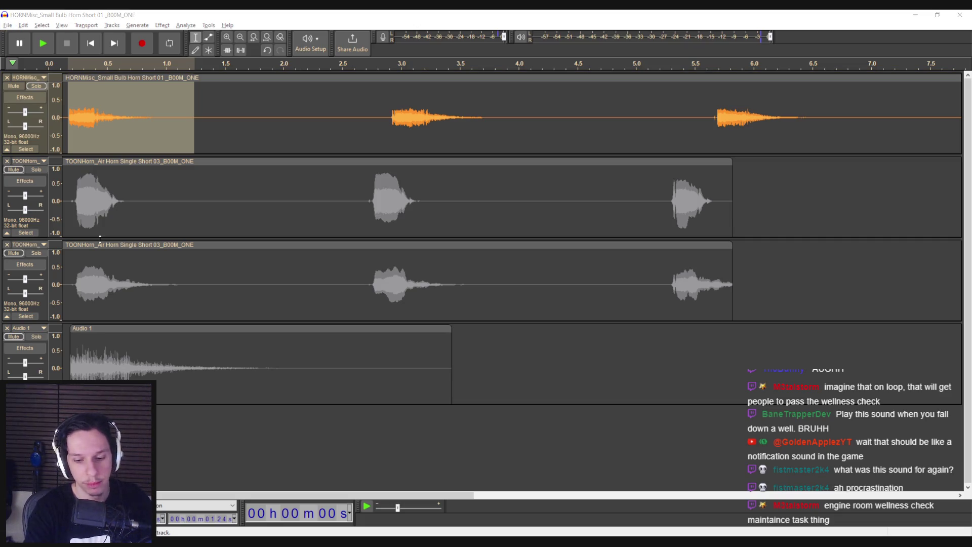
# Export the selected first blast as Airhorn_01.wav in Sounds
pyautogui.click(8, 25)
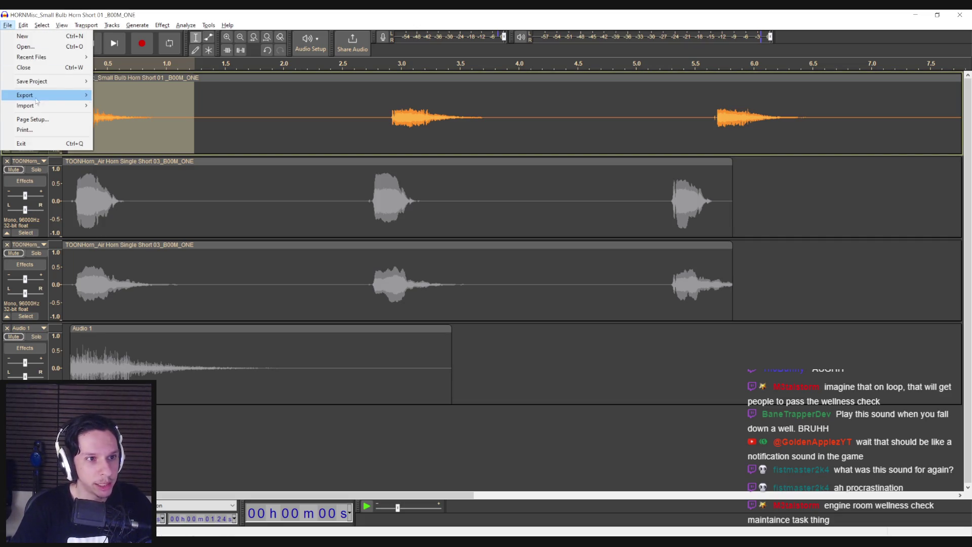
pyautogui.moveTo(51, 95)
pyautogui.click(146, 137)
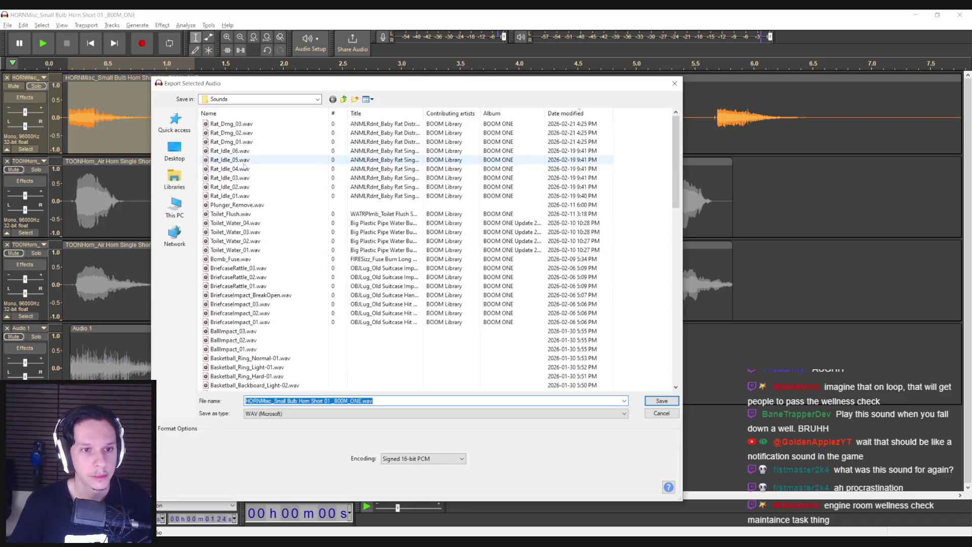
pyautogui.write('A')
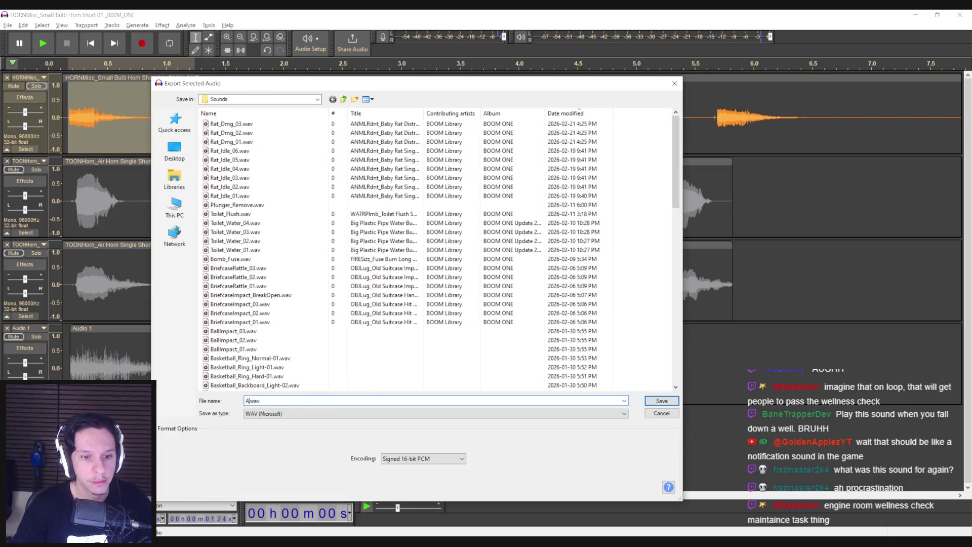
pyautogui.write('rn_Short')
pyautogui.press('Return')
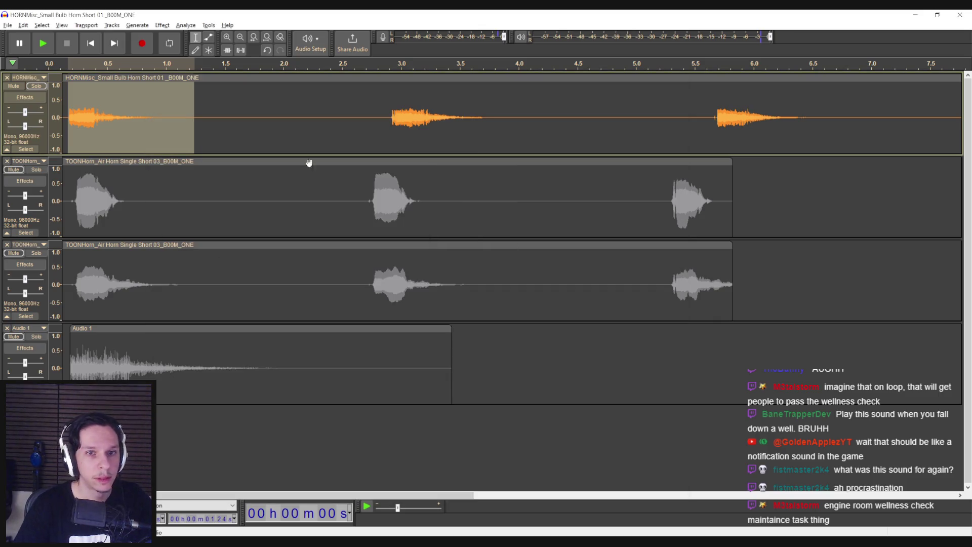
# Select the second blast, about 3.0–3.96 s, and export it as Airhorn_02.wav
pyautogui.moveTo(391, 112); pyautogui.dragTo(501, 127)
pyautogui.click(8, 25)
pyautogui.moveTo(51, 95)
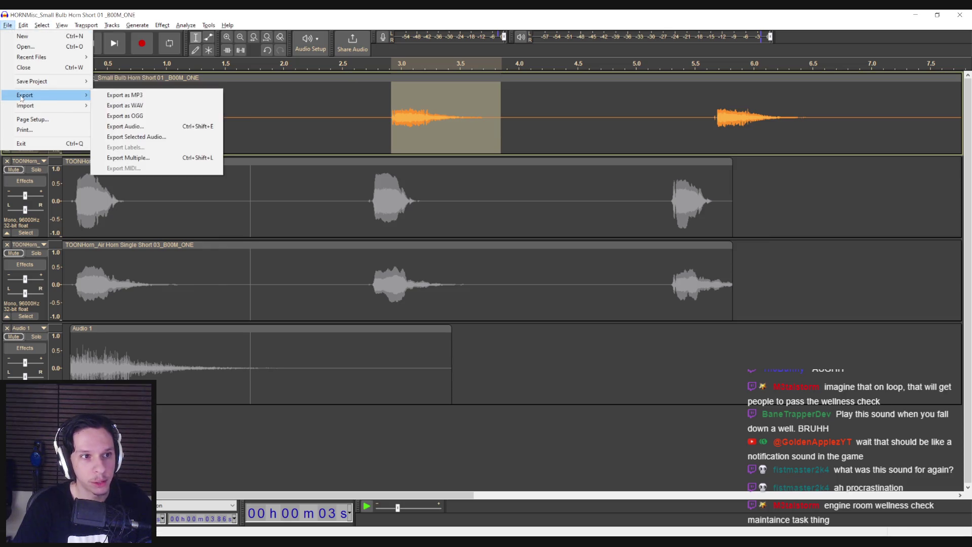
pyautogui.click(146, 128)
pyautogui.click(229, 123)
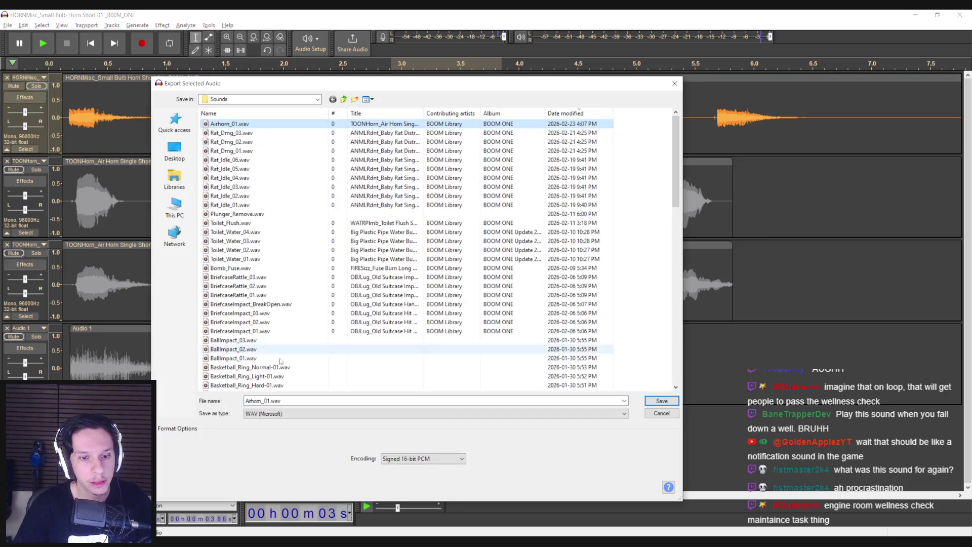
pyautogui.click(268, 401)
pyautogui.click(661, 400)
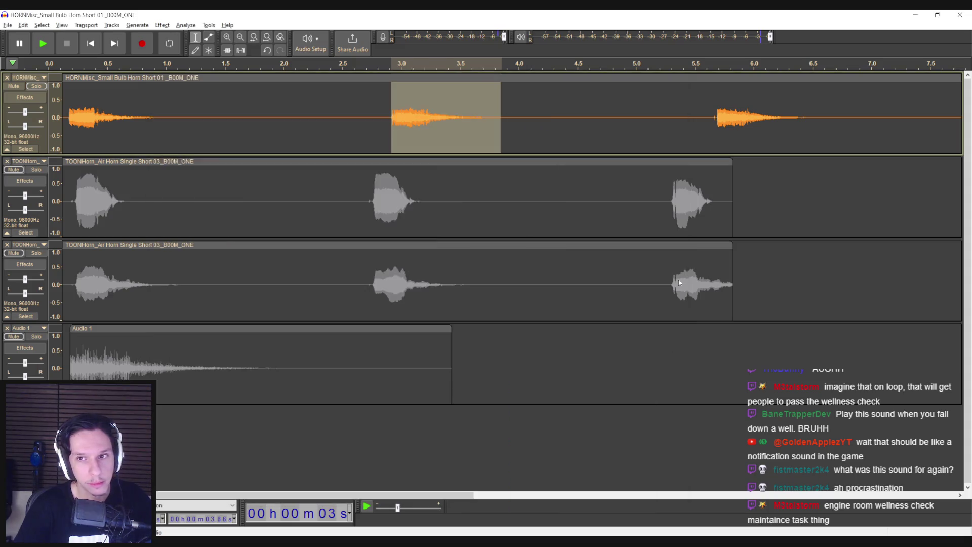
# Select the third blast, about 5.7–6.6 s, and export it as Airhorn_03.wav
pyautogui.moveTo(715, 121); pyautogui.dragTo(819, 127)
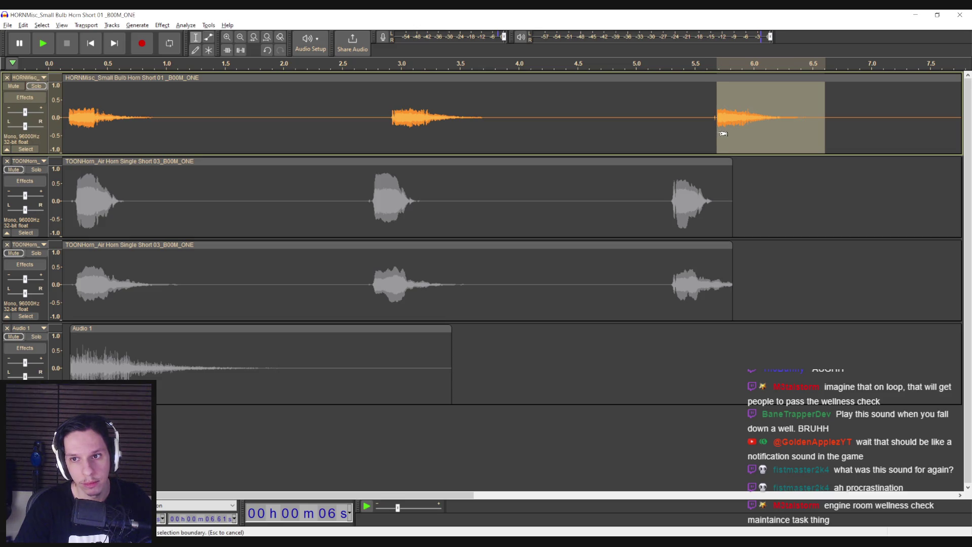
pyautogui.click(7, 26)
pyautogui.moveTo(20, 96)
pyautogui.click(120, 135)
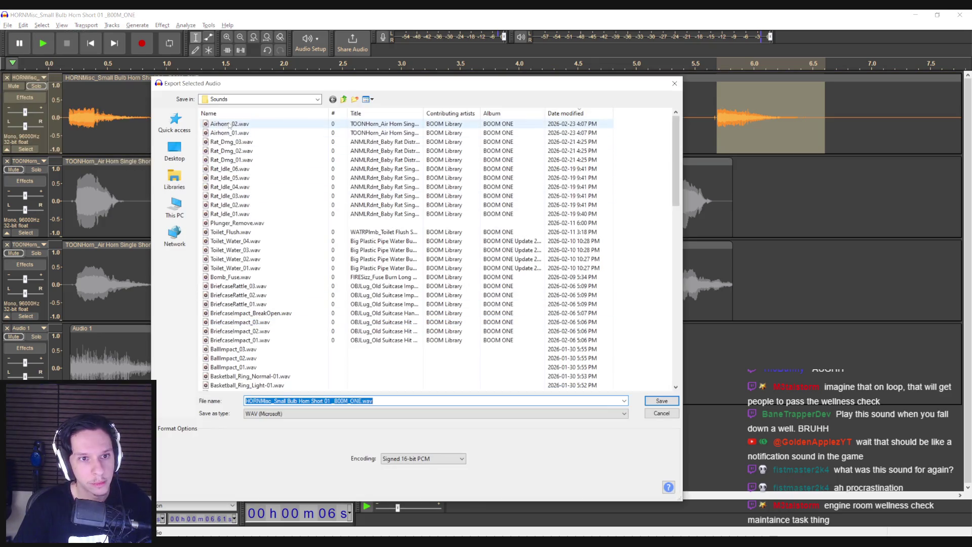
pyautogui.click(230, 123)
pyautogui.press('Return')
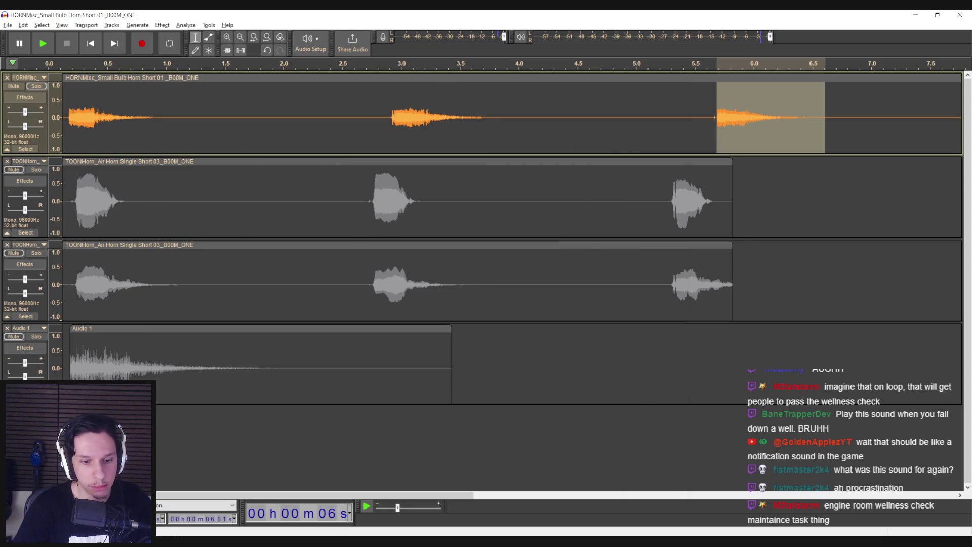
pyautogui.hotkey('alt', 'Tab')
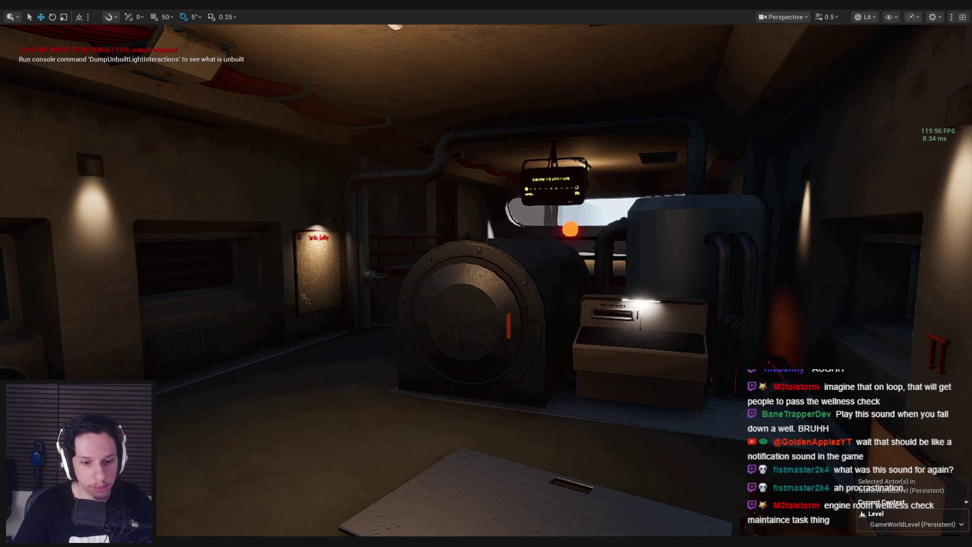
# Close Audacity without saving the project
pyautogui.hotkey('alt', 'Tab')
pyautogui.click(960, 14)
pyautogui.click(504, 273)
# Leave the full-screen viewport with F11 and browse to Content > 2_Audio
pyautogui.press('super+e')
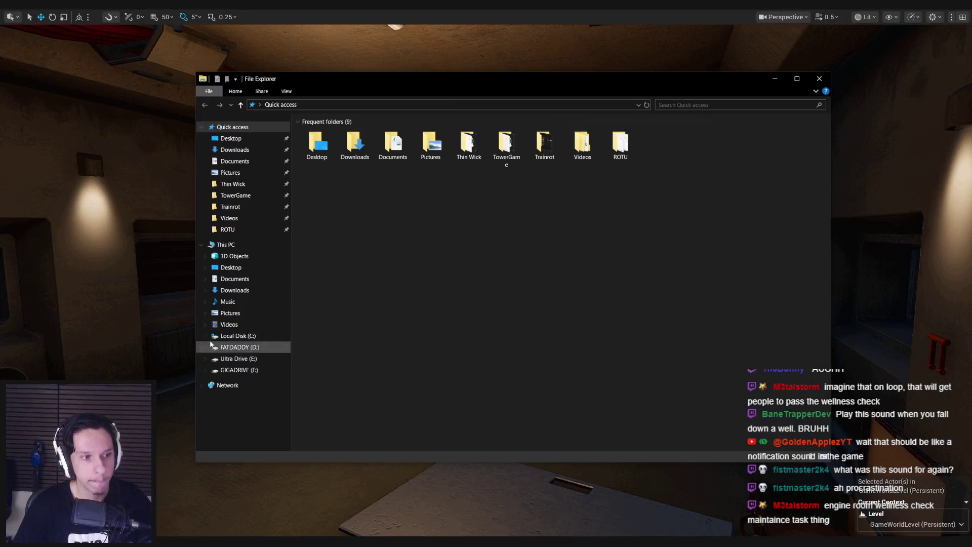
pyautogui.hotkey('alt', 'Tab')
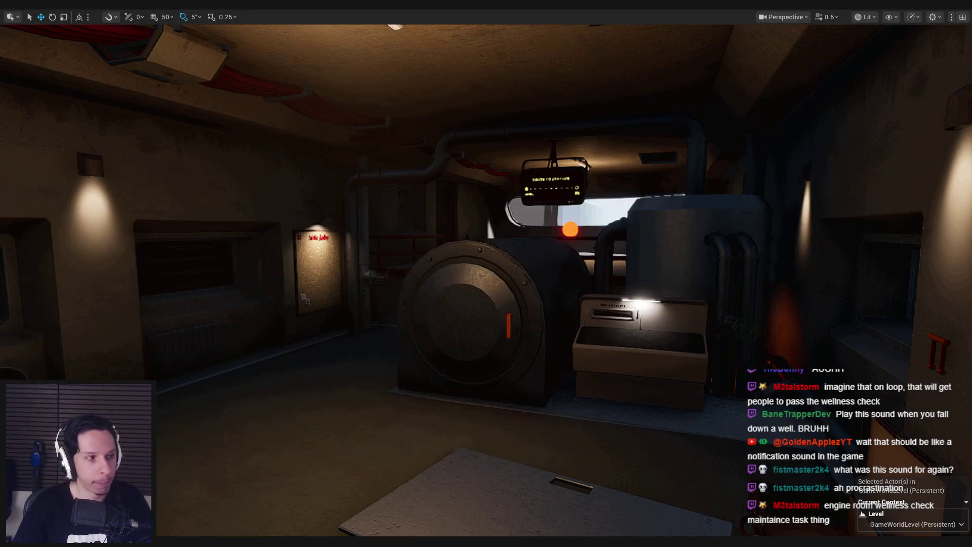
pyautogui.press('F11')
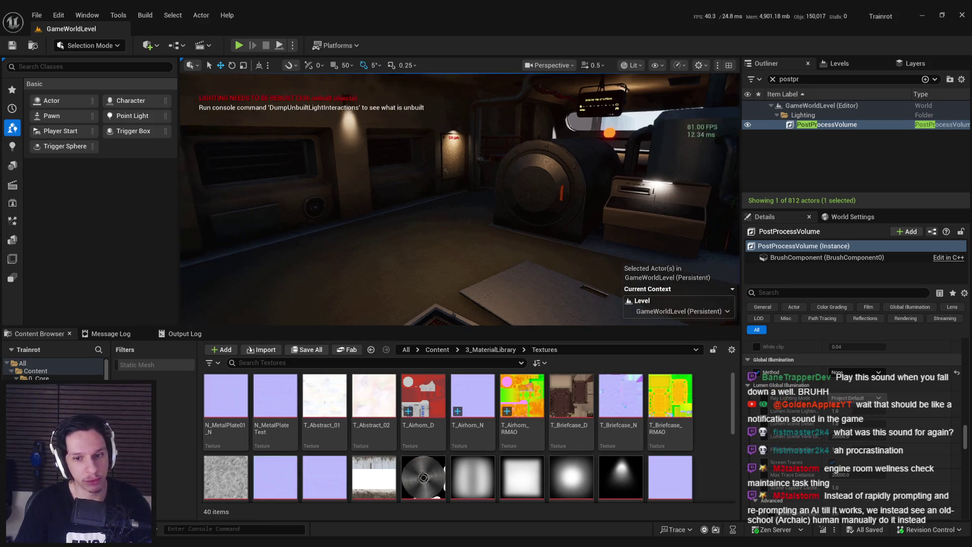
pyautogui.click(437, 349)
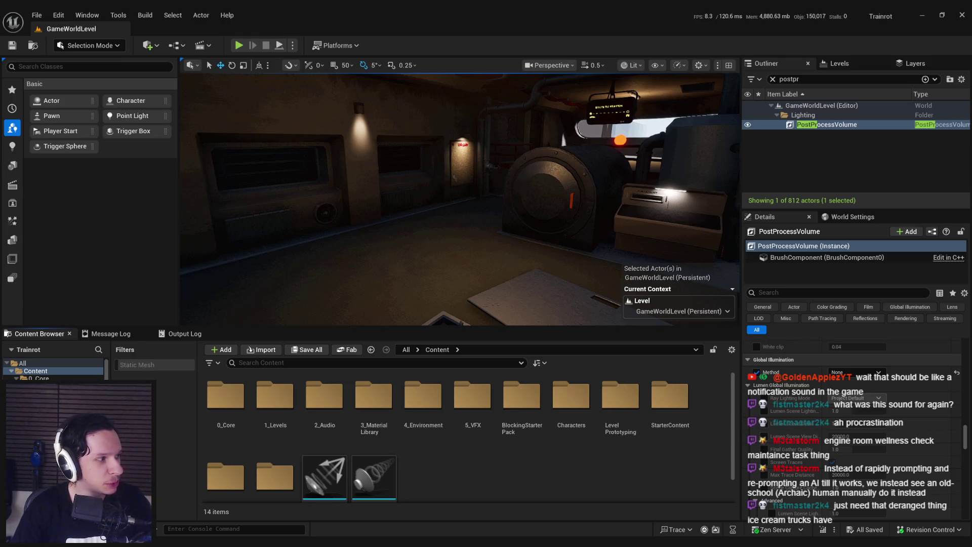
pyautogui.doubleClick(324, 395)
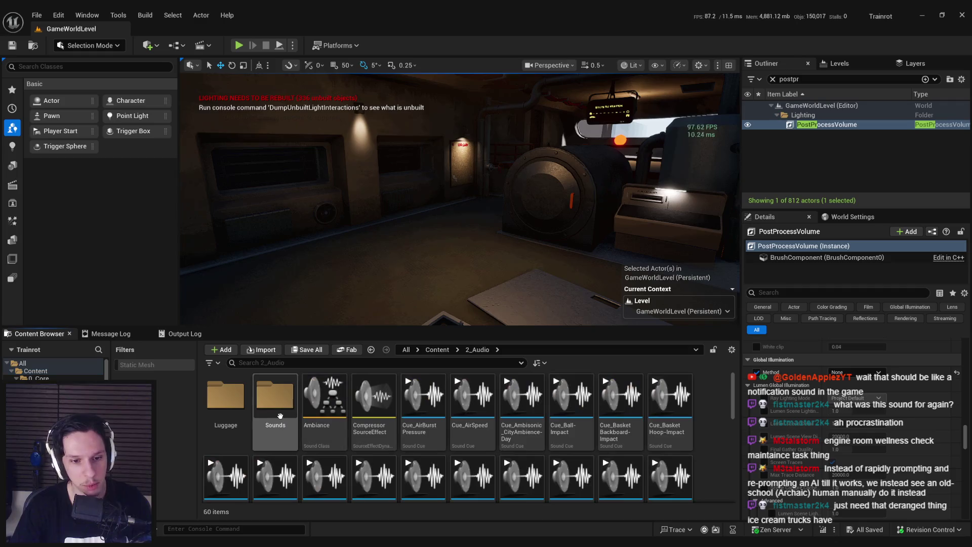
# Open 2_Audio/Sounds and save the Airhorn_01 to Airhorn_03 sound waves
pyautogui.doubleClick(275, 394)
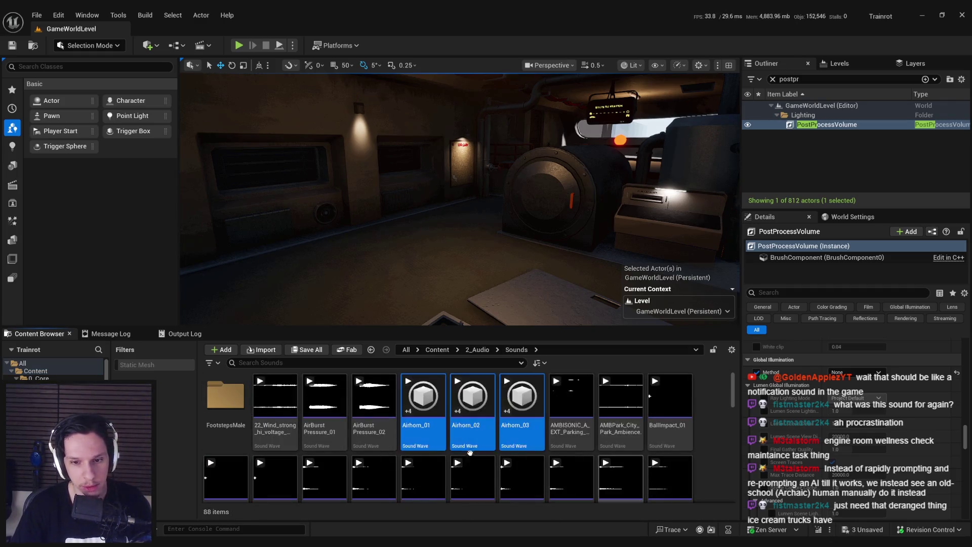
pyautogui.click(445, 431)
pyautogui.hotkey('ctrl', 's')
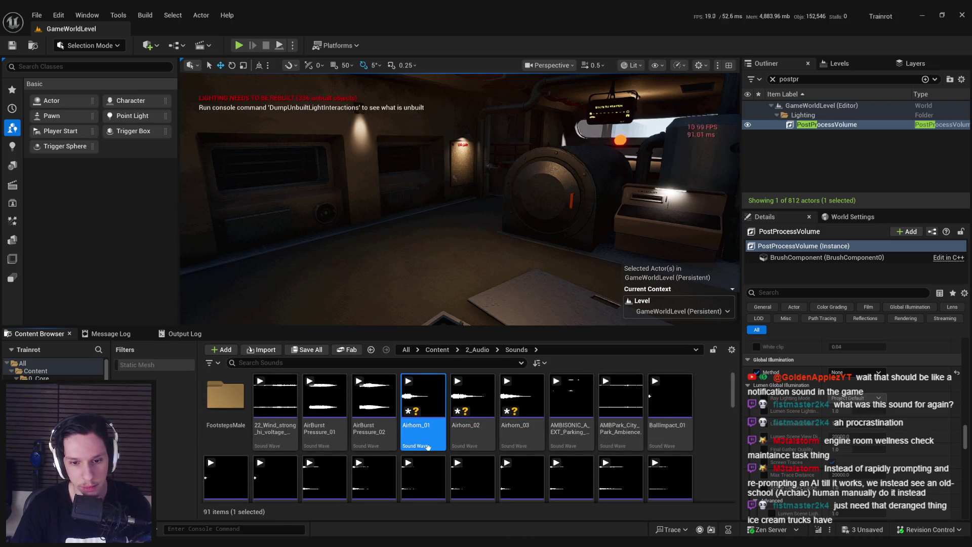
pyautogui.keyDown('shift'); pyautogui.click(521, 434); pyautogui.keyUp('shift')
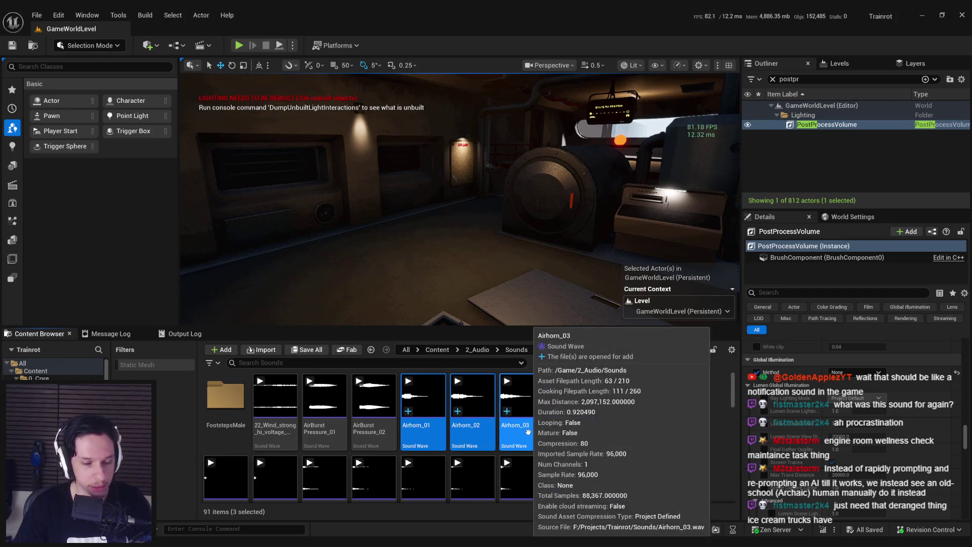
# Return to 2_Audio and select the Cue_Ball-Impact sound cue
pyautogui.hotkey('alt', 'Left')
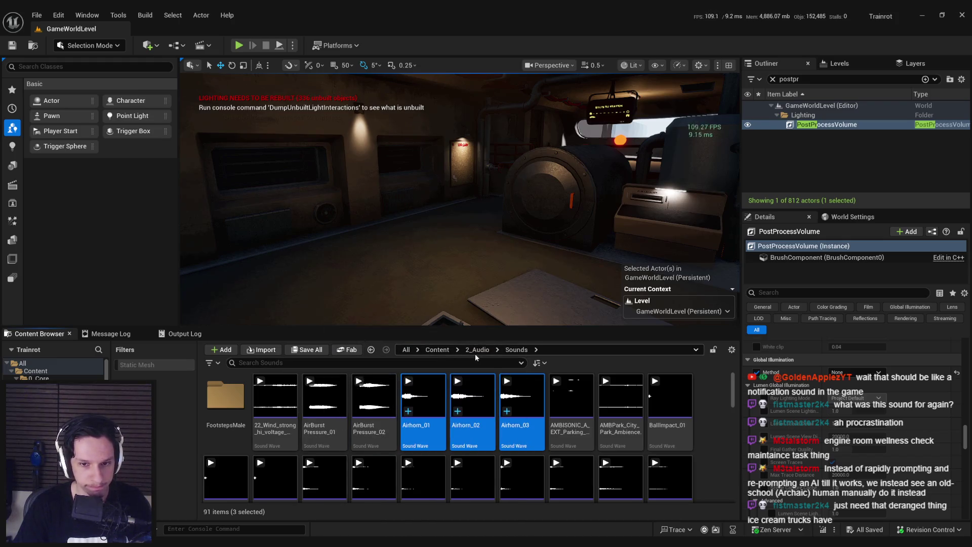
pyautogui.scroll(-1, 521, 445)
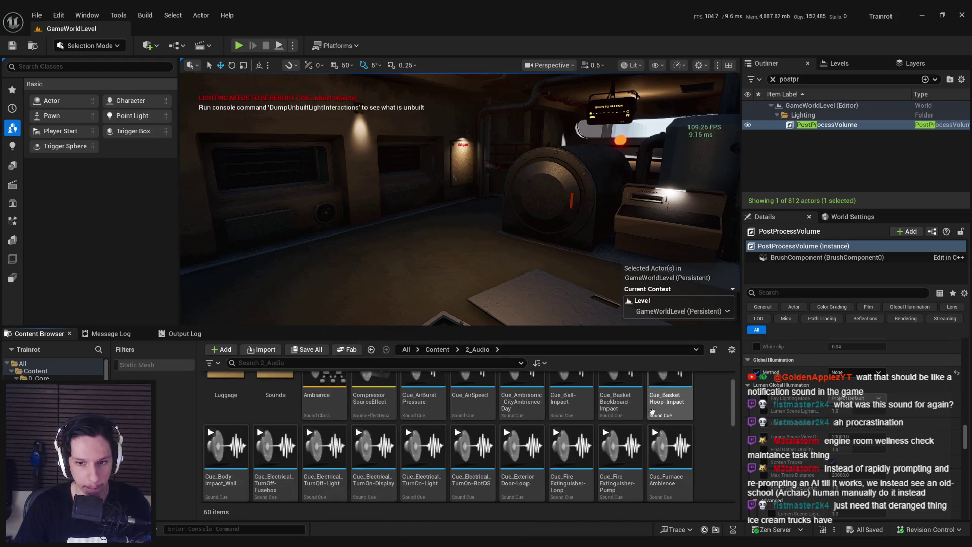
pyautogui.click(569, 408)
# Inspect Cue_Ball-Impact, then duplicate it as Cue_Airhorn
pyautogui.doubleClick(569, 408)
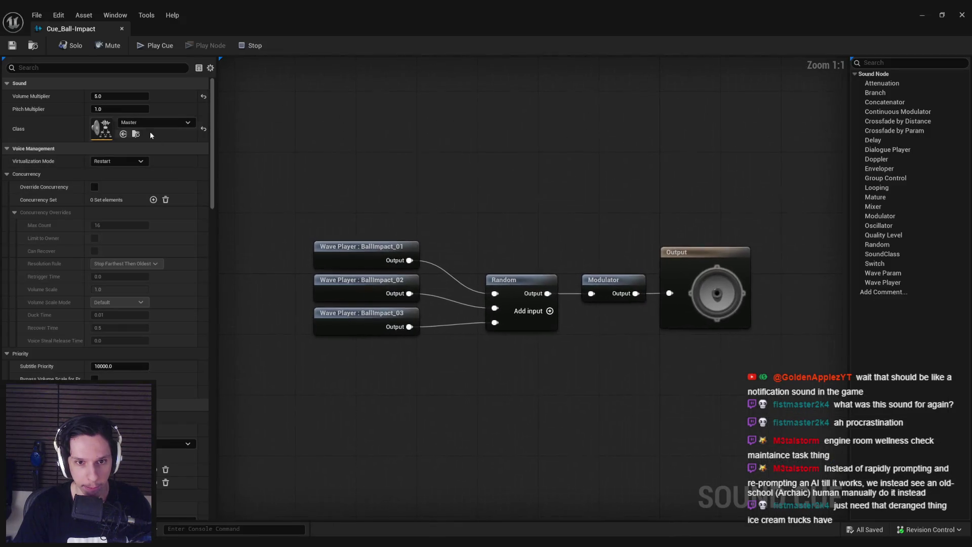
pyautogui.click(129, 29)
pyautogui.rightClick(585, 405)
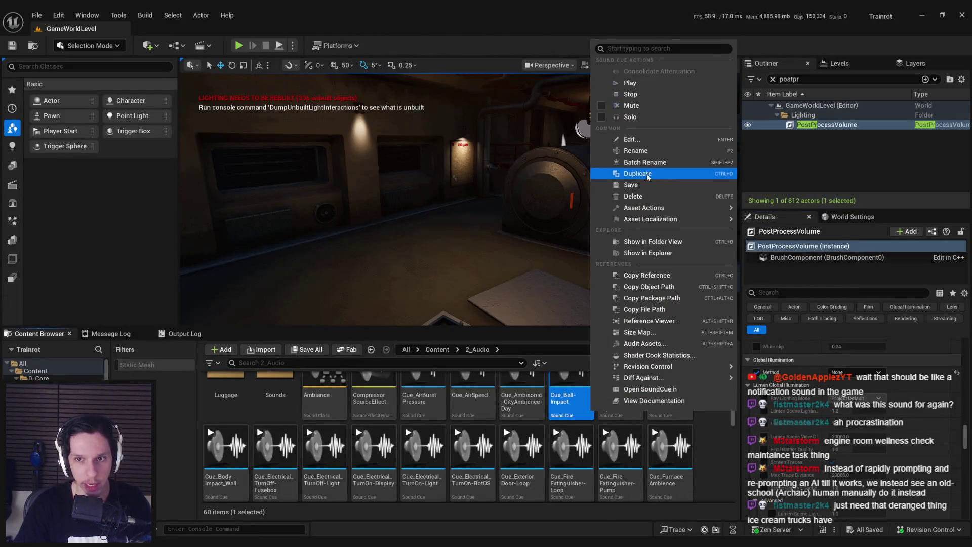
pyautogui.click(646, 174)
pyautogui.write('Cue_Airhorn')
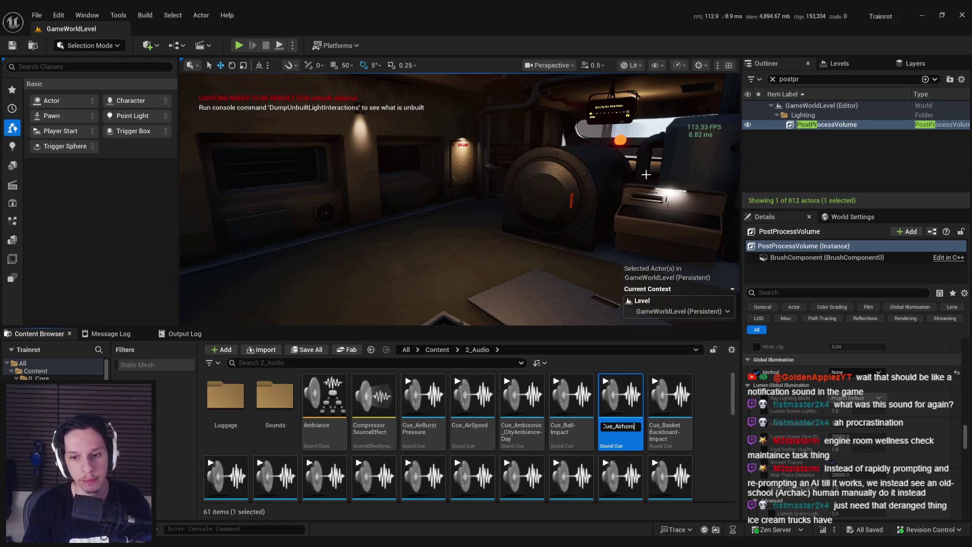
pyautogui.press('Return')
pyautogui.press('Return')
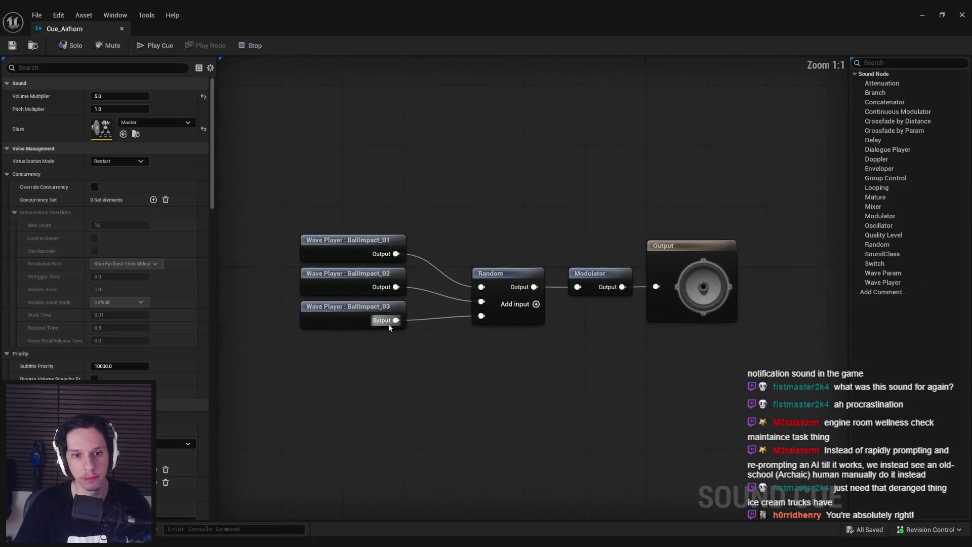
# Select the wave players and Random node, resize the cue editor window, and open Sounds
pyautogui.moveTo(471, 287); pyautogui.dragTo(327, 227)
pyautogui.press('super+Down')
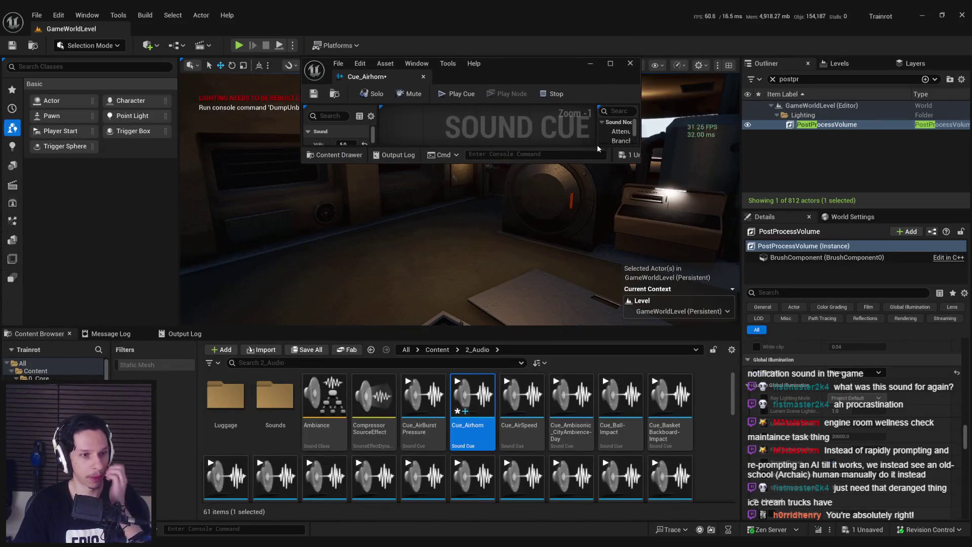
pyautogui.moveTo(639, 163); pyautogui.dragTo(784, 255)
pyautogui.doubleClick(275, 397)
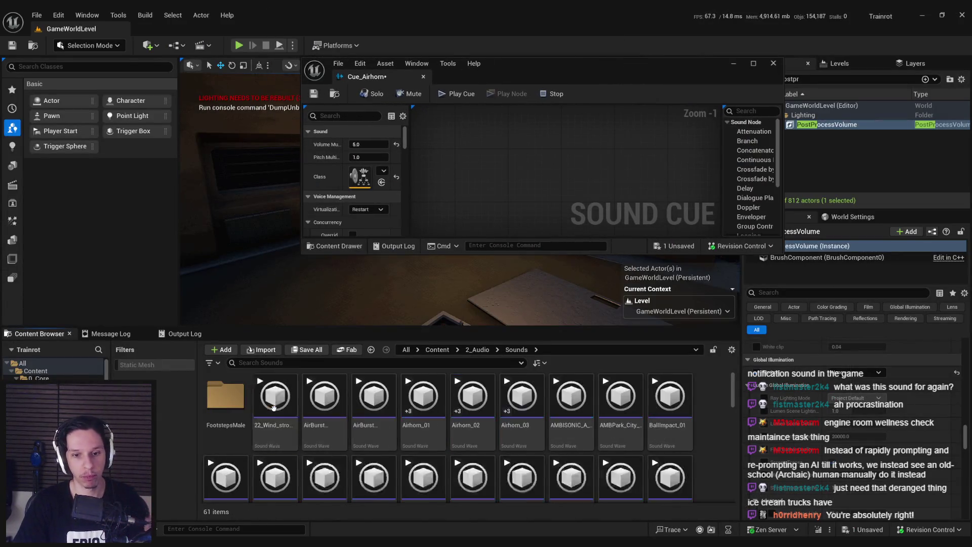
# Add Airhorn_01–03 to the Cue_Airhorn graph as randomly chosen wave players
pyautogui.click(423, 400)
pyautogui.keyDown('shift'); pyautogui.click(509, 429); pyautogui.keyUp('shift')
pyautogui.rightClick(521, 165)
pyautogui.write('random')
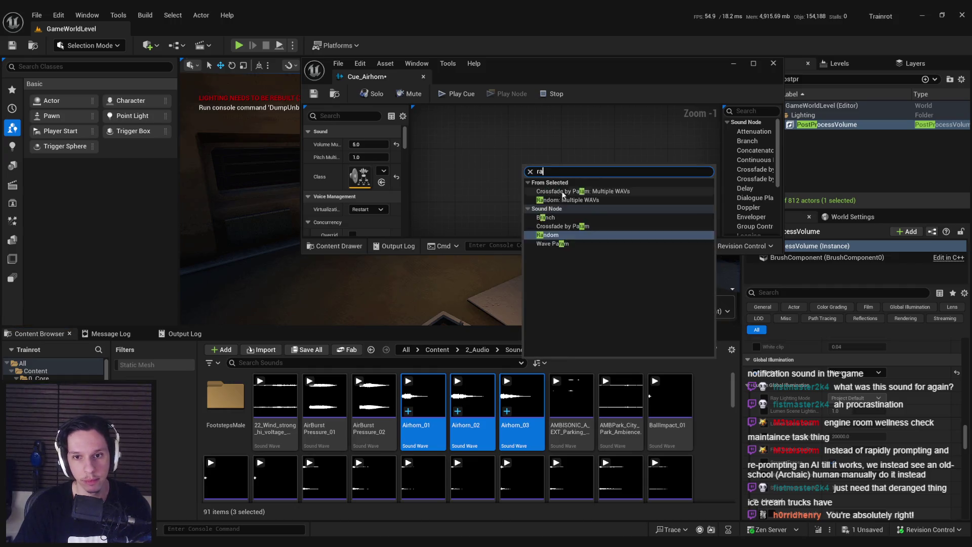
pyautogui.click(562, 199)
# Insert a Doppler node with Intensity 2 between the Random node and the Modulator, then preview
pyautogui.doubleClick(511, 65)
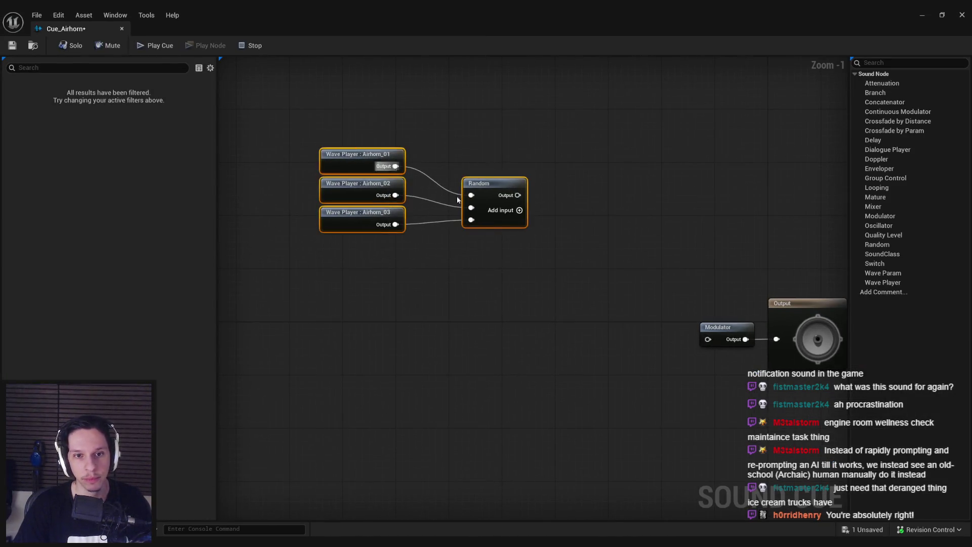
pyautogui.moveTo(391, 223)
pyautogui.mouseDown()
pyautogui.moveTo(501, 365)
pyautogui.moveTo(421, 361)
pyautogui.moveTo(483, 314)
pyautogui.mouseUp()
pyautogui.click(425, 385)
pyautogui.write('dopp')
pyautogui.press('Return')
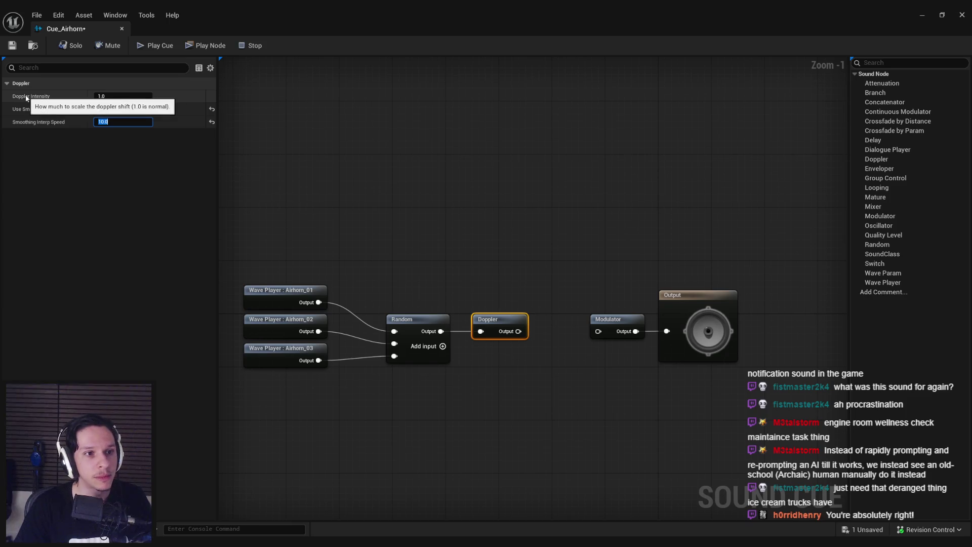
pyautogui.click(101, 96)
pyautogui.write('2')
pyautogui.moveTo(518, 331); pyautogui.dragTo(591, 335)
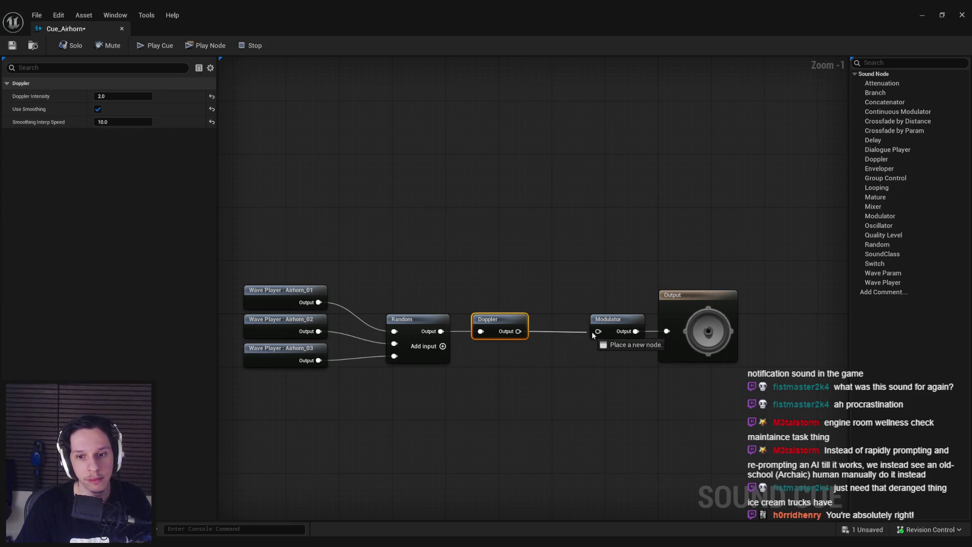
pyautogui.click(529, 358)
# Set the cue's Volume Multiplier to 2.0 and its sound class to Ambiance
pyautogui.click(155, 45)
pyautogui.click(252, 45)
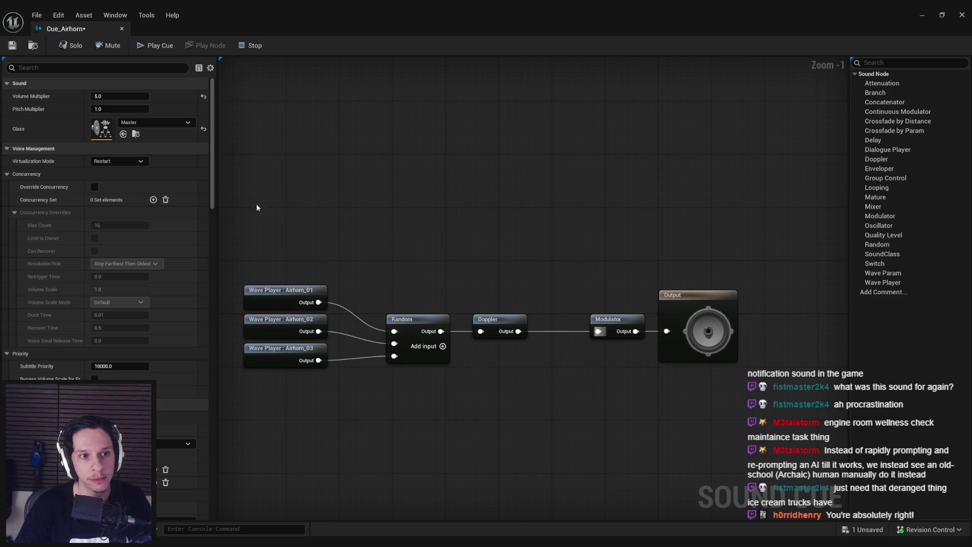
pyautogui.write('2')
pyautogui.press('Return')
pyautogui.click(140, 120)
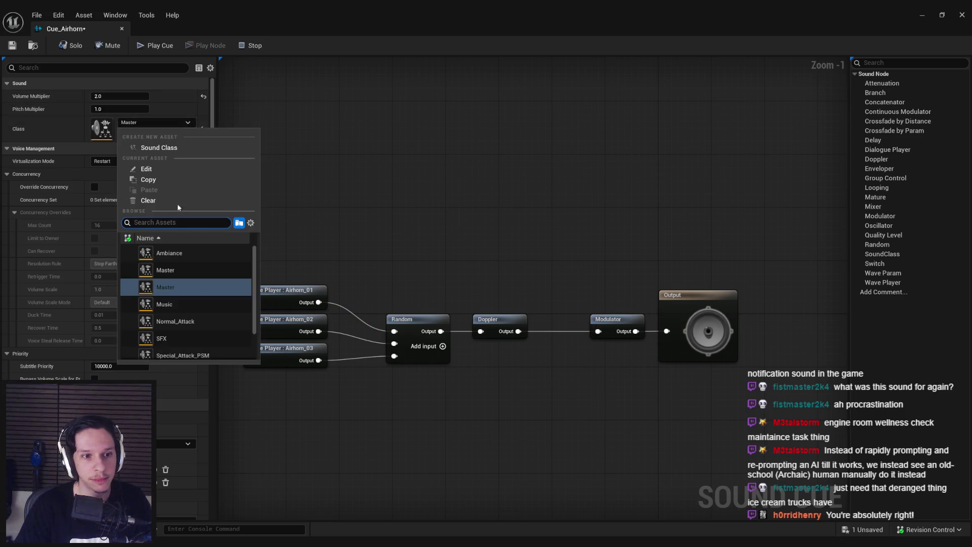
pyautogui.click(166, 257)
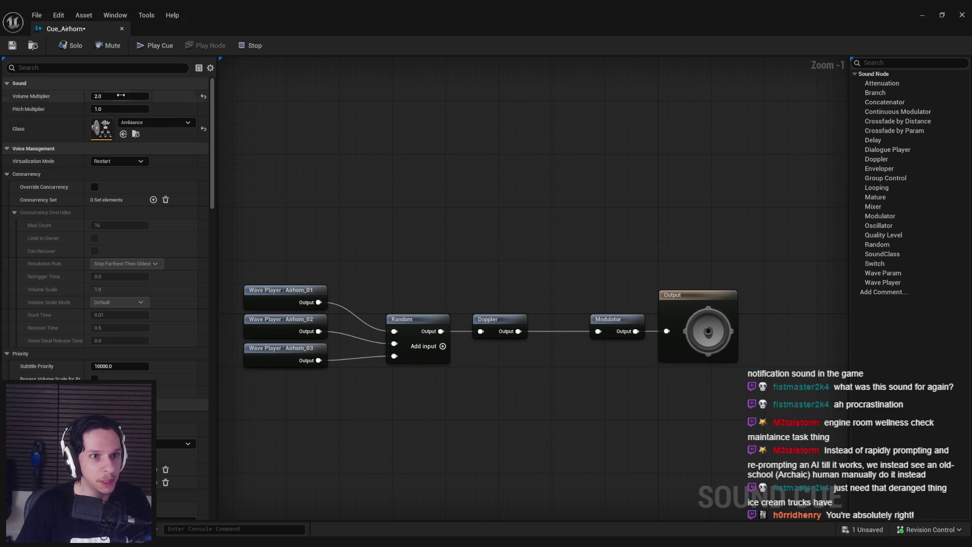
pyautogui.moveTo(215, 181); pyautogui.dragTo(215, 288)
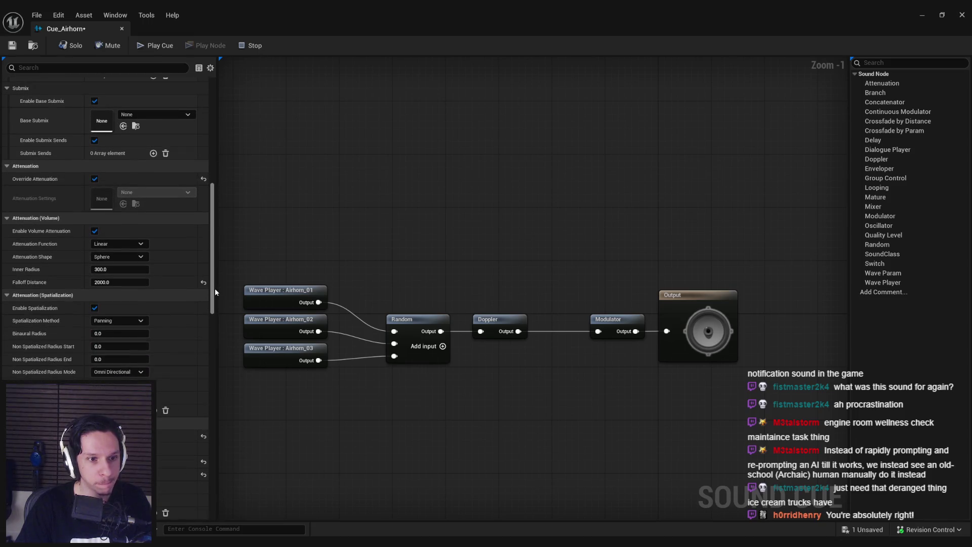
# Set the falloff distance to 2500, then save and close the sound cue
pyautogui.click(92, 283)
pyautogui.write('2500')
pyautogui.press('Return')
pyautogui.scroll(-3, 165, 329)
pyautogui.scroll(-6, 165, 329)
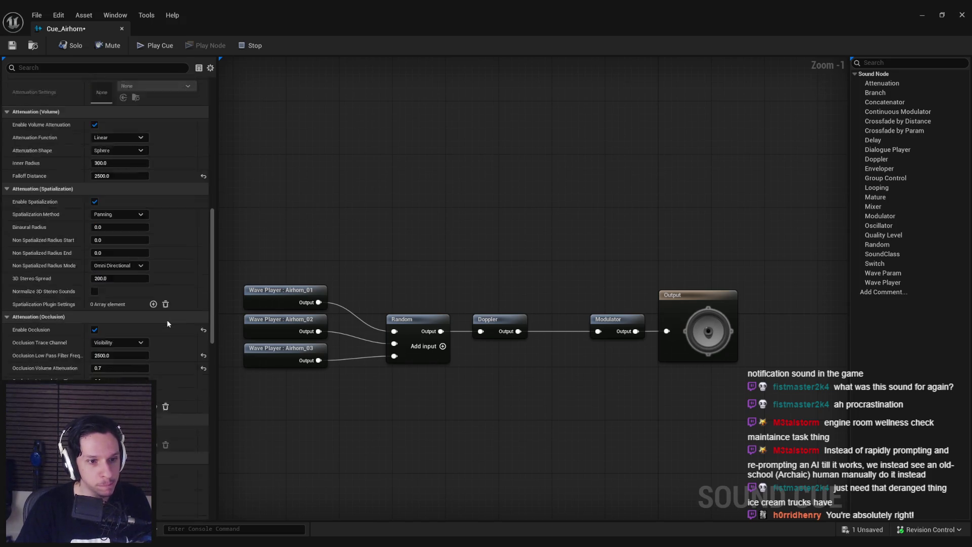
pyautogui.scroll(-12, 167, 320)
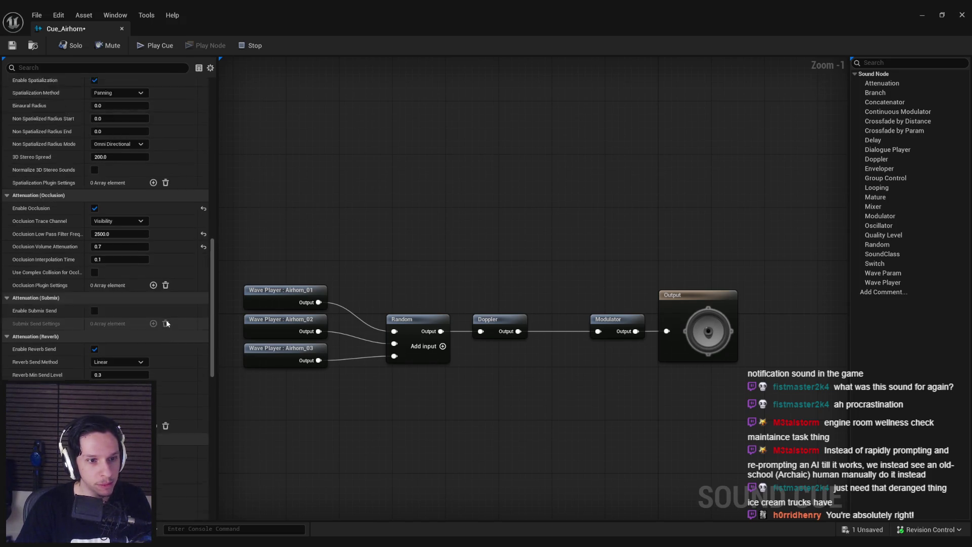
pyautogui.scroll(-8, 165, 320)
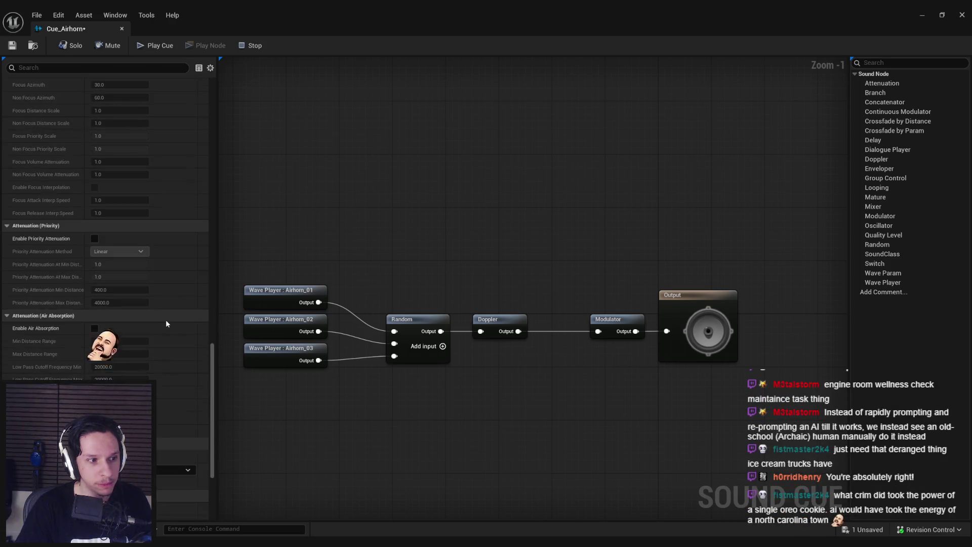
pyautogui.hotkey('ctrl', 's')
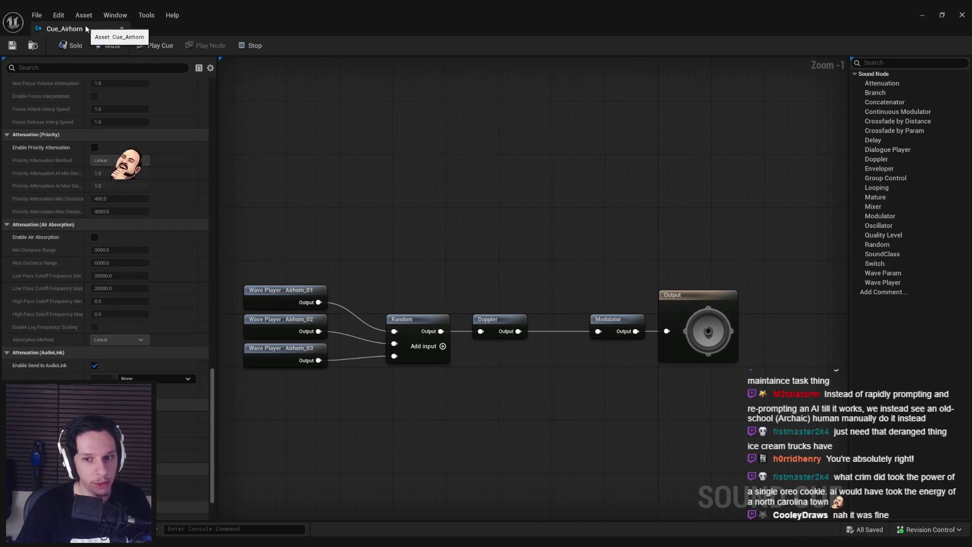
pyautogui.click(121, 29)
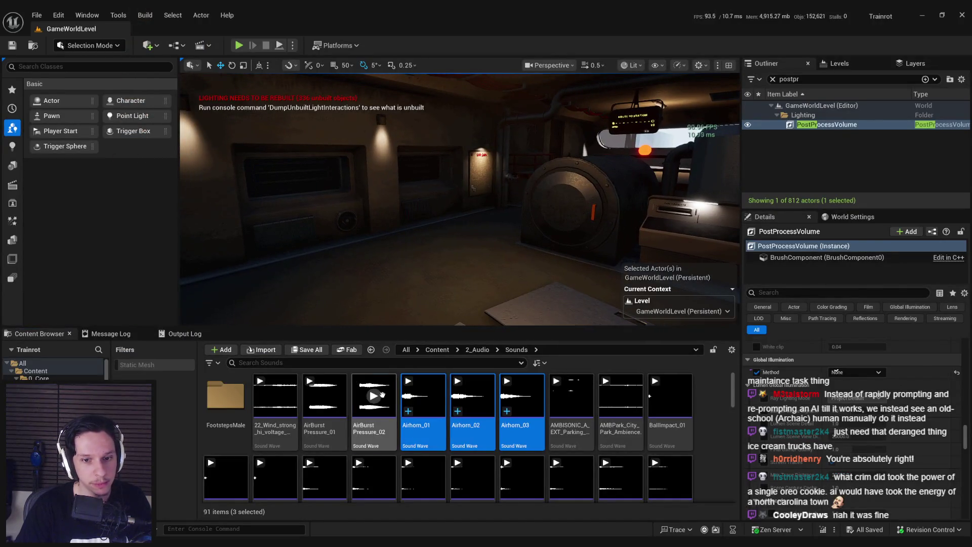
# Select the AirBurst Pressure_02 and AirBurst Pressure_01 sounds in the Content Browser
pyautogui.click(378, 406)
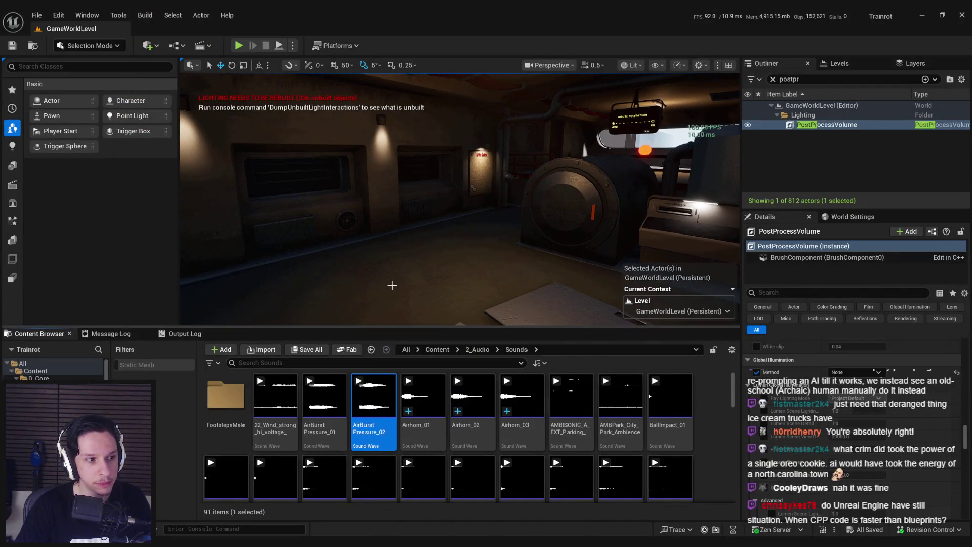
pyautogui.scroll(2, 406, 248)
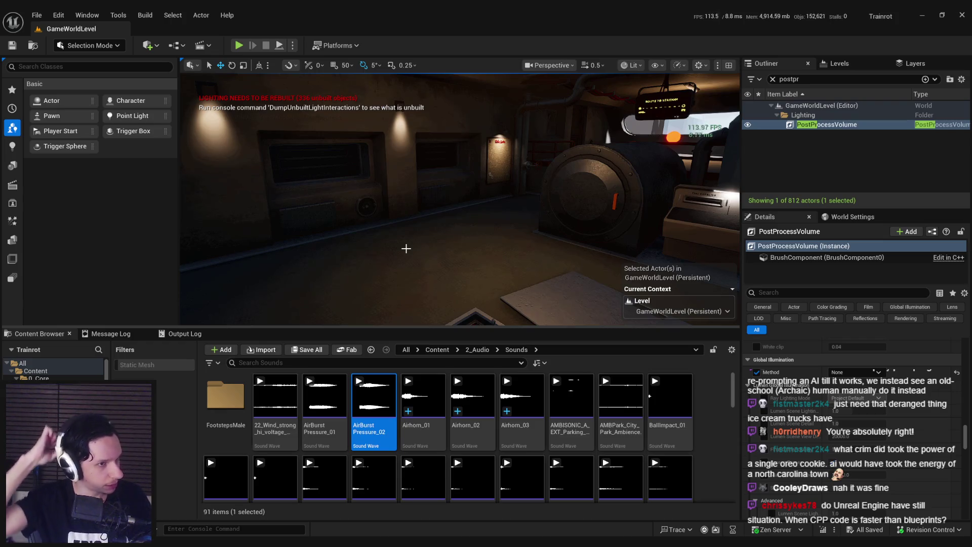
pyautogui.scroll(2, 406, 248)
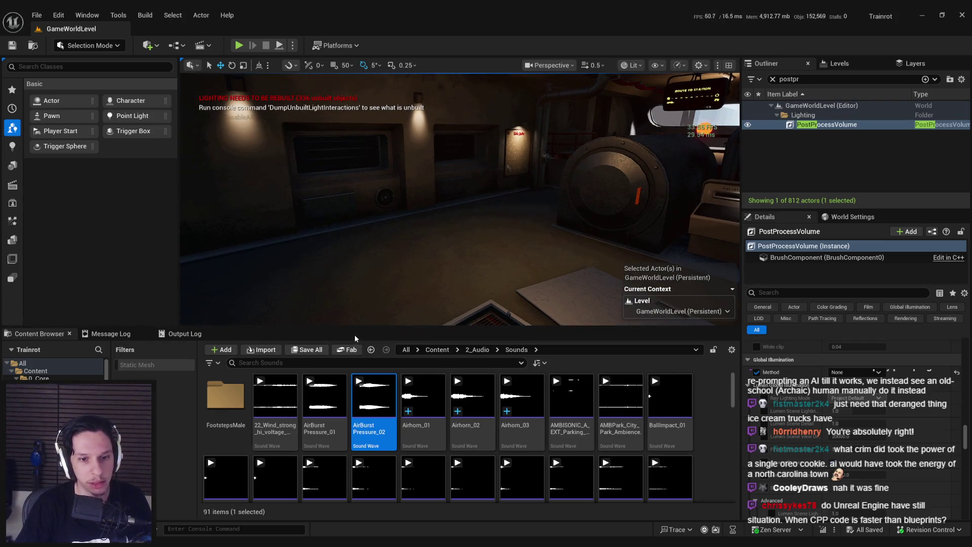
pyautogui.click(324, 397)
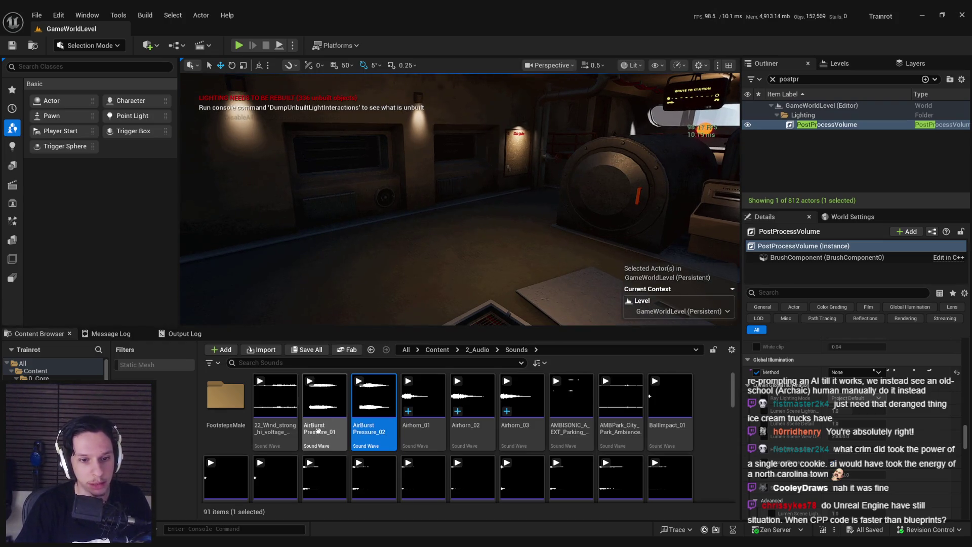
# Navigate to Content > 0_Core > Items and open the BP_Item-Airhorn Blueprint
pyautogui.click(477, 350)
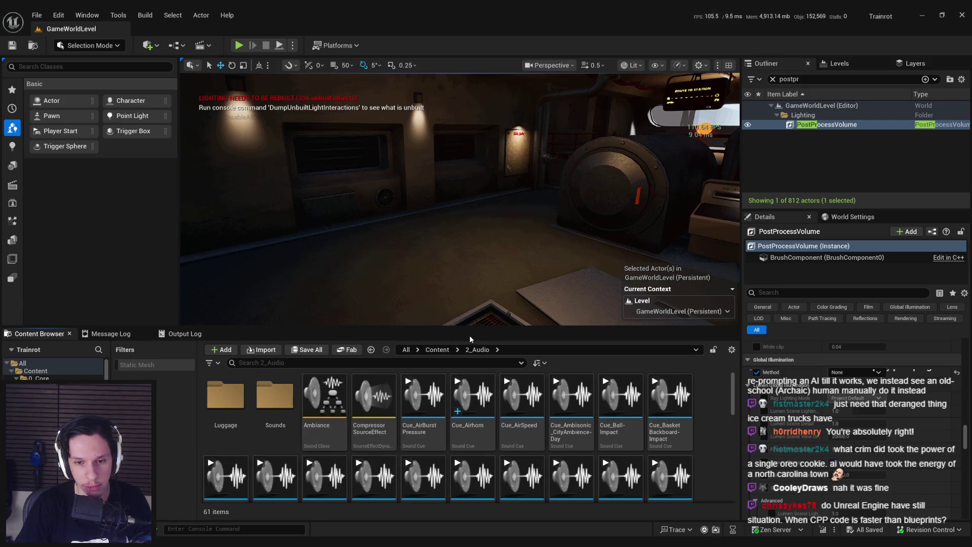
pyautogui.click(437, 350)
pyautogui.doubleClick(446, 400)
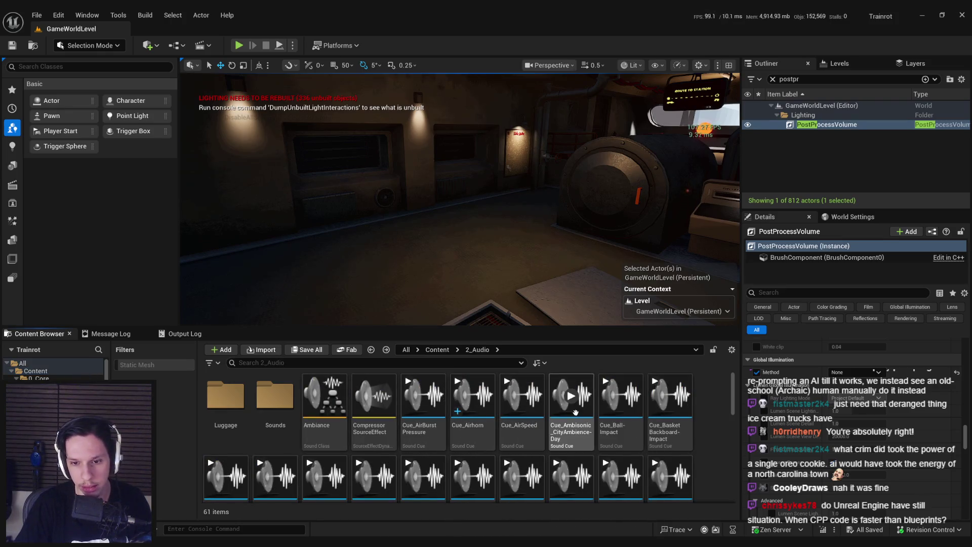
pyautogui.scroll(-2, 608, 435)
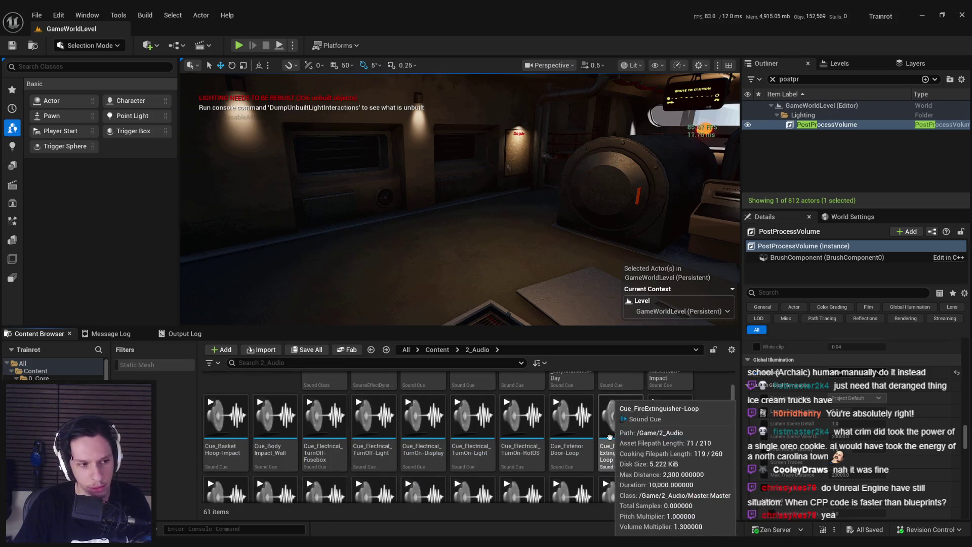
pyautogui.scroll(3, 522, 420)
pyautogui.click(437, 349)
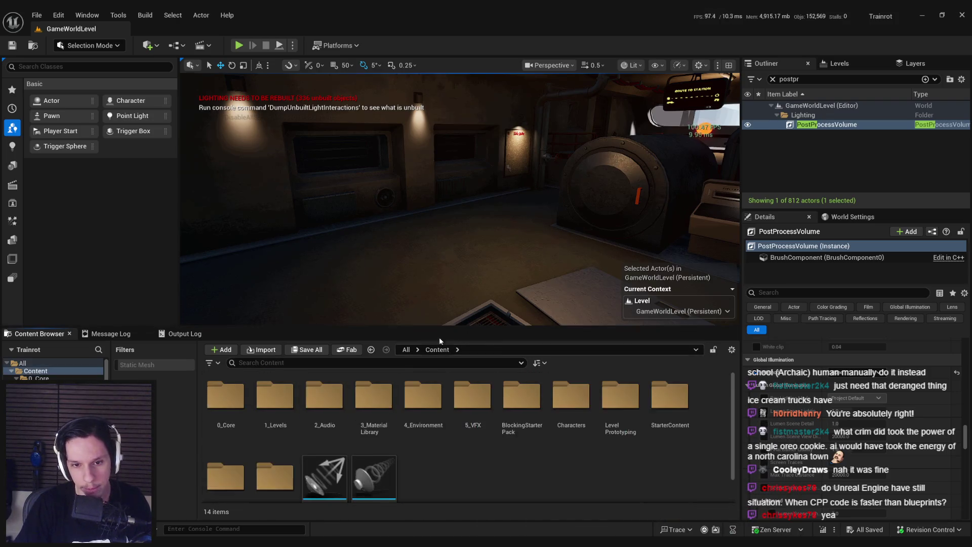
pyautogui.doubleClick(225, 398)
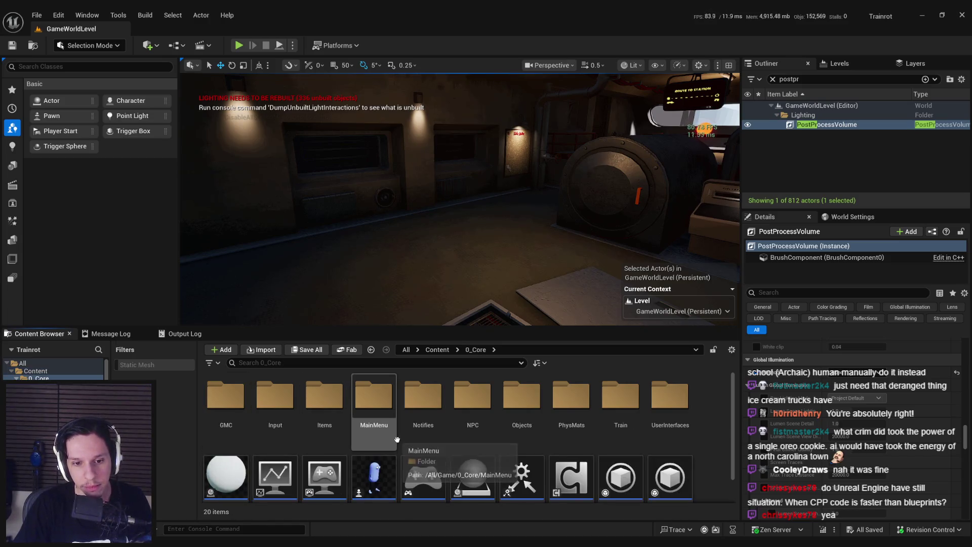
pyautogui.doubleClick(324, 420)
pyautogui.doubleClick(273, 441)
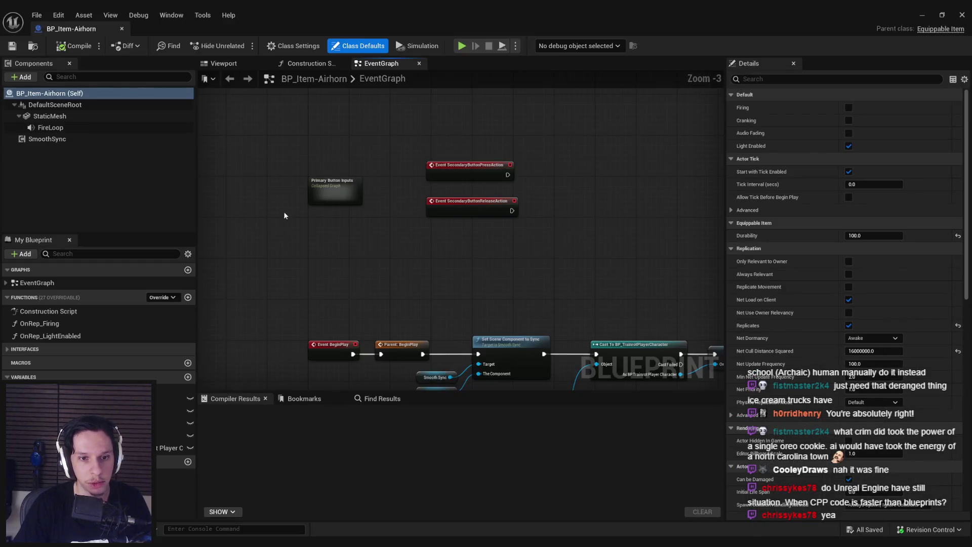
# In Primary Button Inputs, add a Spawn Sound Attached node after Event PrimaryButtonPressAction
pyautogui.scroll(4, 424, 263)
pyautogui.doubleClick(395, 237)
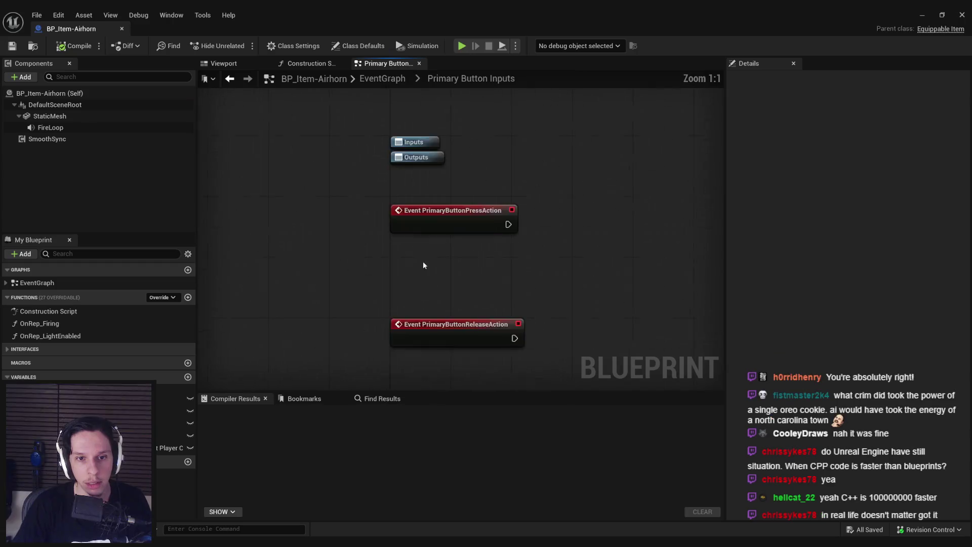
pyautogui.moveTo(433, 221); pyautogui.dragTo(518, 221)
pyautogui.write('play sound')
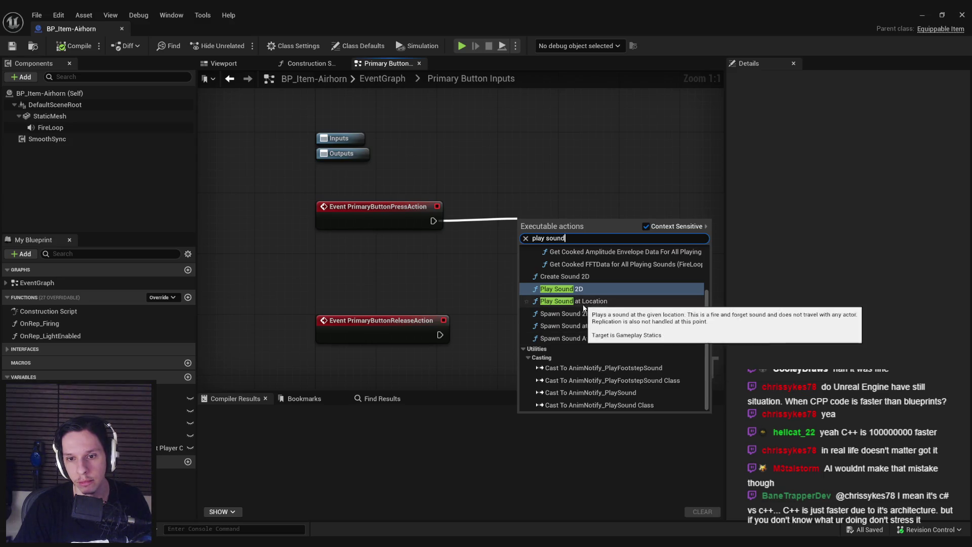
pyautogui.click(599, 338)
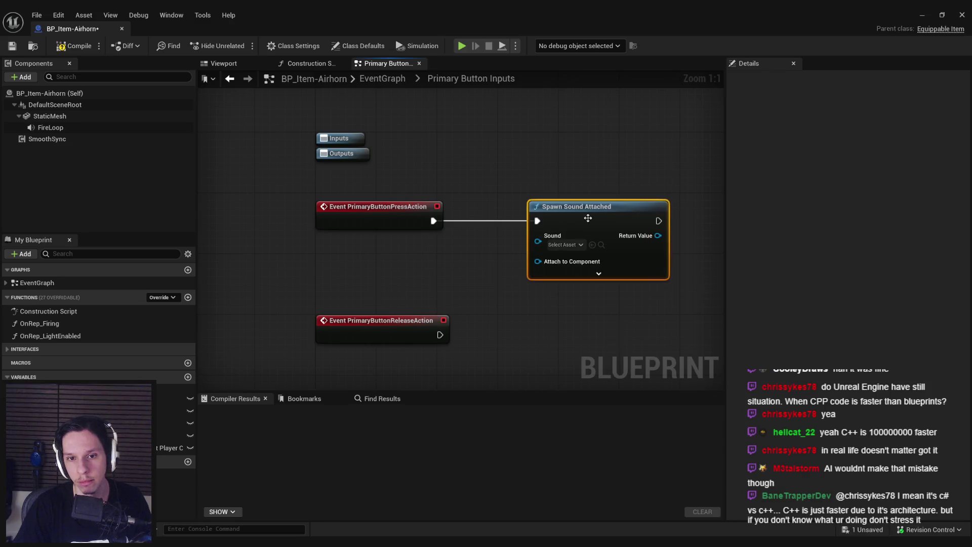
# Move the release event node further down, then save and compile the Blueprint
pyautogui.scroll(-2, 415, 231)
pyautogui.moveTo(415, 230); pyautogui.dragTo(415, 275)
pyautogui.click(417, 241)
pyautogui.hotkey('ctrl', 's')
pyautogui.scroll(2, 409, 215)
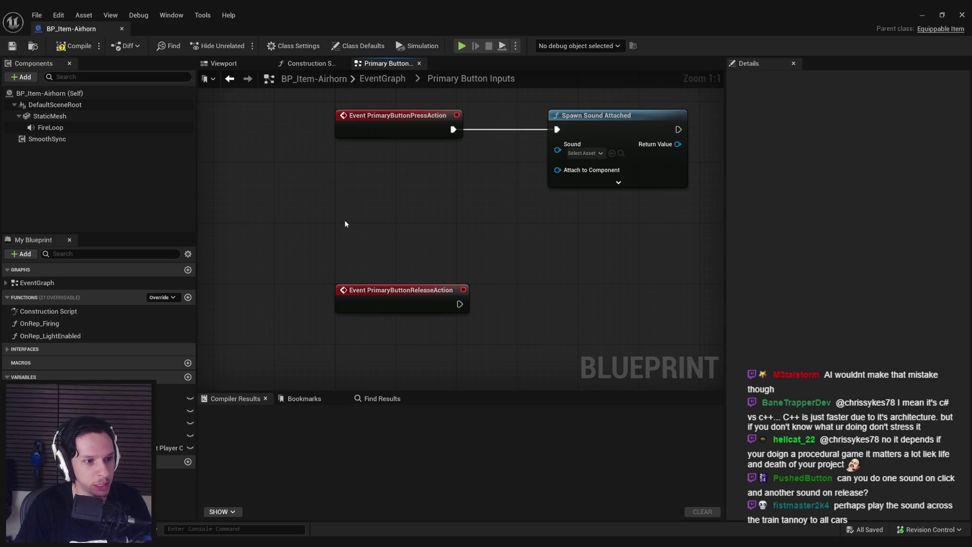
pyautogui.scroll(-1, 389, 242)
pyautogui.moveTo(397, 258); pyautogui.dragTo(396, 314)
pyautogui.click(375, 253)
pyautogui.moveTo(357, 200); pyautogui.dragTo(324, 254)
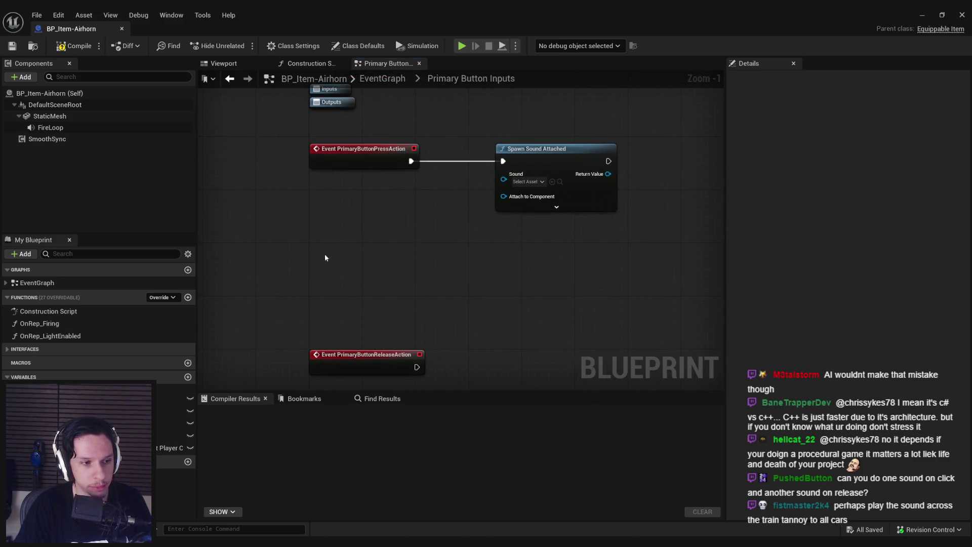
pyautogui.click(77, 50)
# Expand Spawn Sound Attached and set its Sound to Cue_Airhorn
pyautogui.scroll(1, 405, 183)
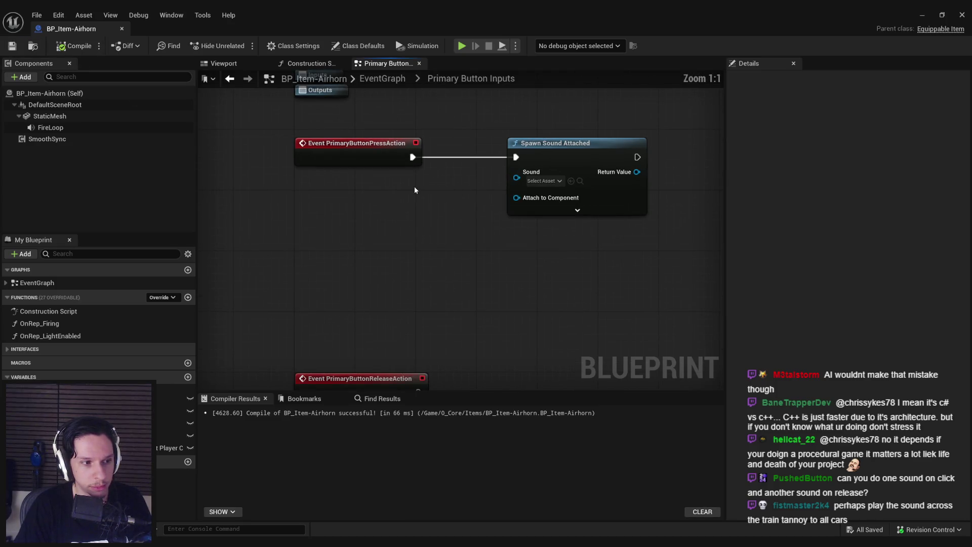
pyautogui.click(581, 209)
pyautogui.scroll(-1, 436, 244)
pyautogui.moveTo(437, 241)
pyautogui.mouseDown()
pyautogui.moveTo(434, 212)
pyautogui.moveTo(429, 225)
pyautogui.moveTo(409, 227)
pyautogui.moveTo(419, 238)
pyautogui.mouseUp()
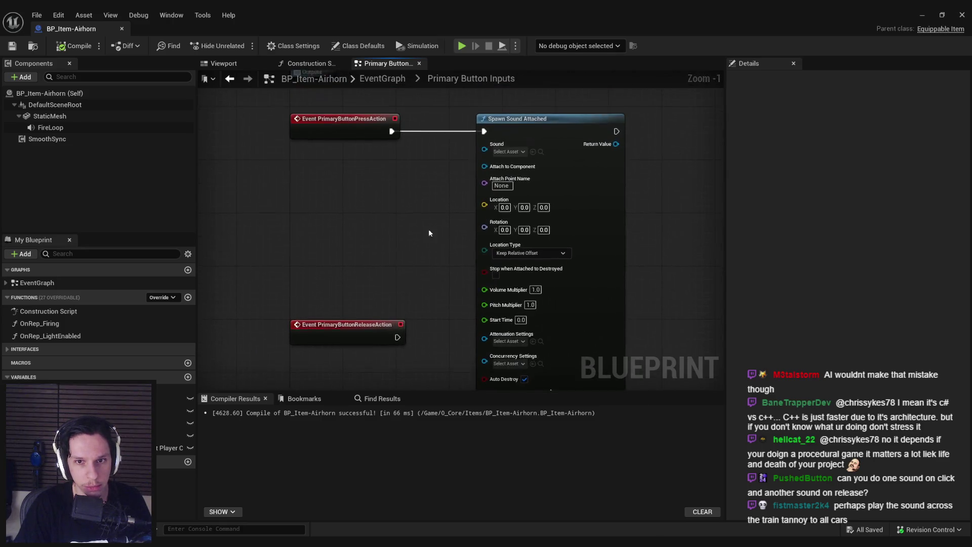
pyautogui.scroll(1, 419, 232)
pyautogui.moveTo(425, 178); pyautogui.dragTo(445, 216)
pyautogui.click(523, 179)
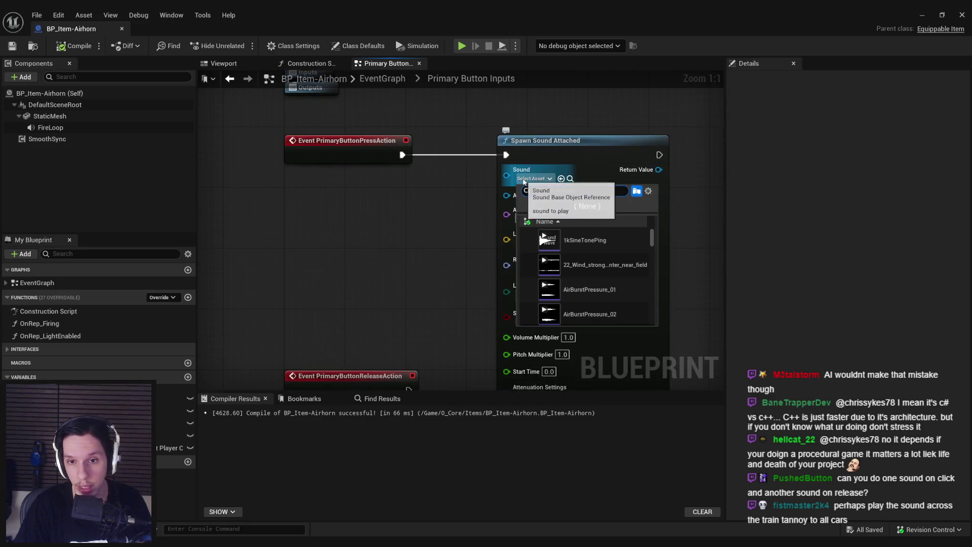
pyautogui.write('airhorn')
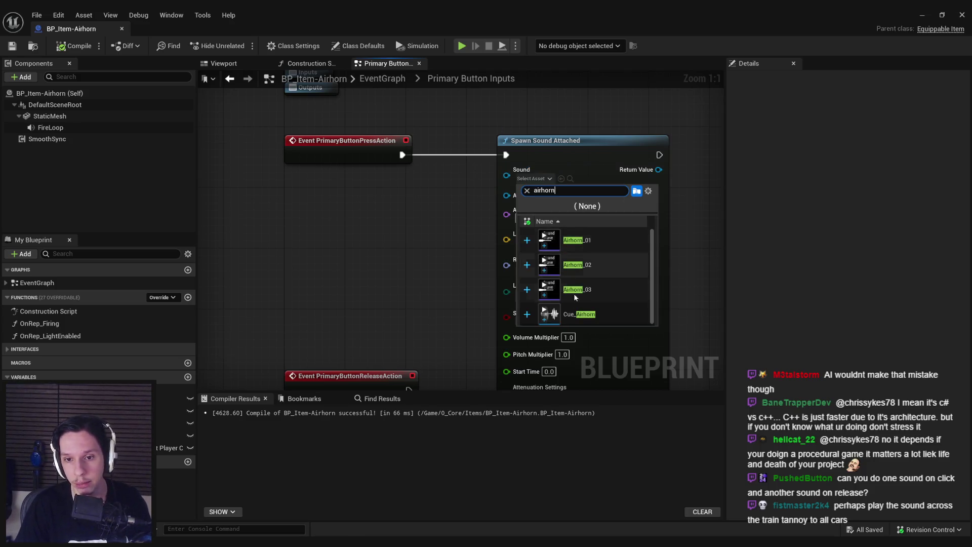
pyautogui.click(583, 291)
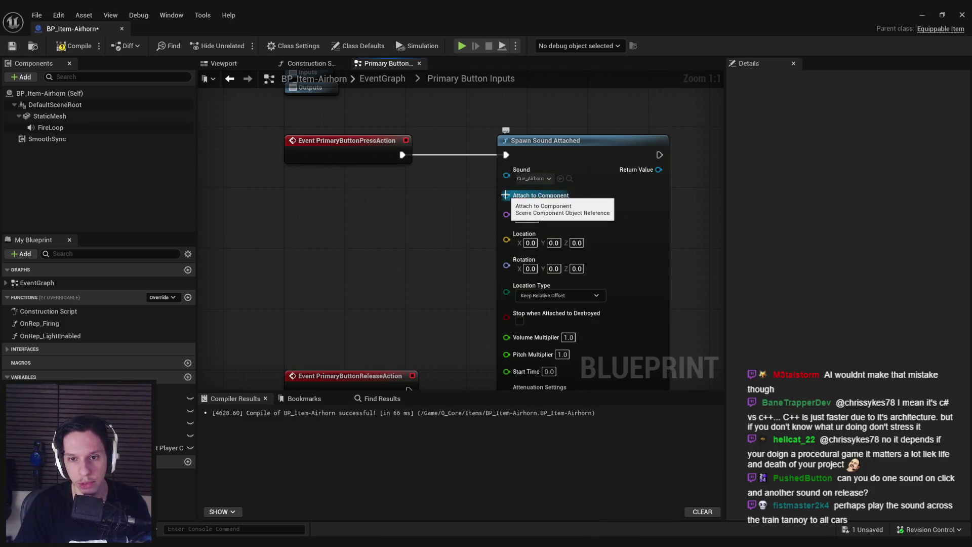
# Add a Static Mesh reference, wire it to Attach to Component, and compile
pyautogui.moveTo(448, 203); pyautogui.dragTo(530, 204)
pyautogui.scroll(-2, 545, 231)
pyautogui.scroll(1, 545, 227)
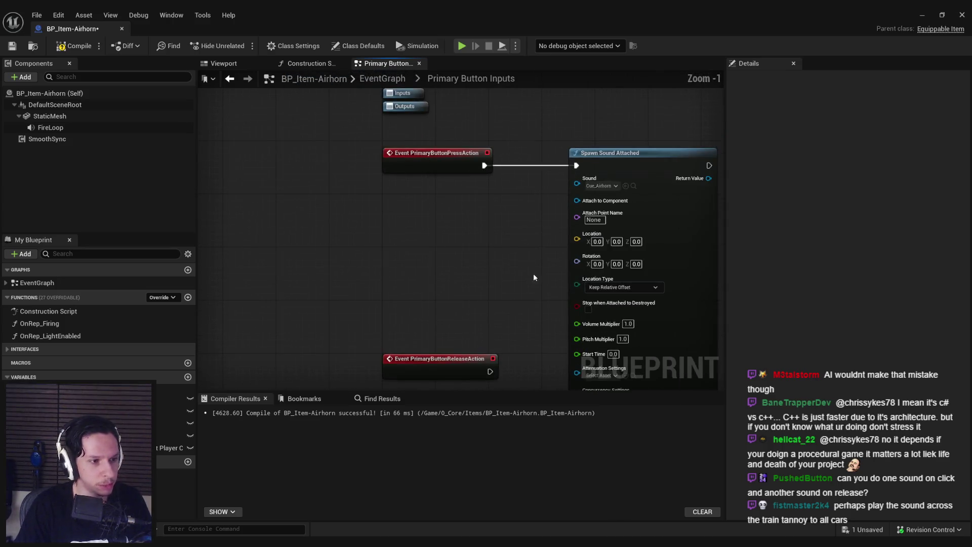
pyautogui.moveTo(471, 263); pyautogui.dragTo(470, 369)
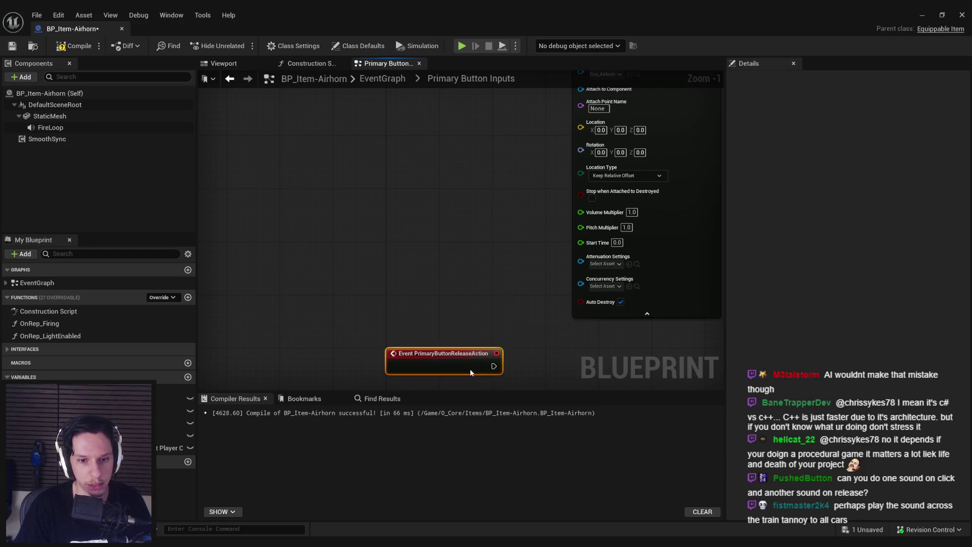
pyautogui.moveTo(474, 154)
pyautogui.mouseDown()
pyautogui.moveTo(439, 278)
pyautogui.moveTo(450, 230)
pyautogui.mouseUp()
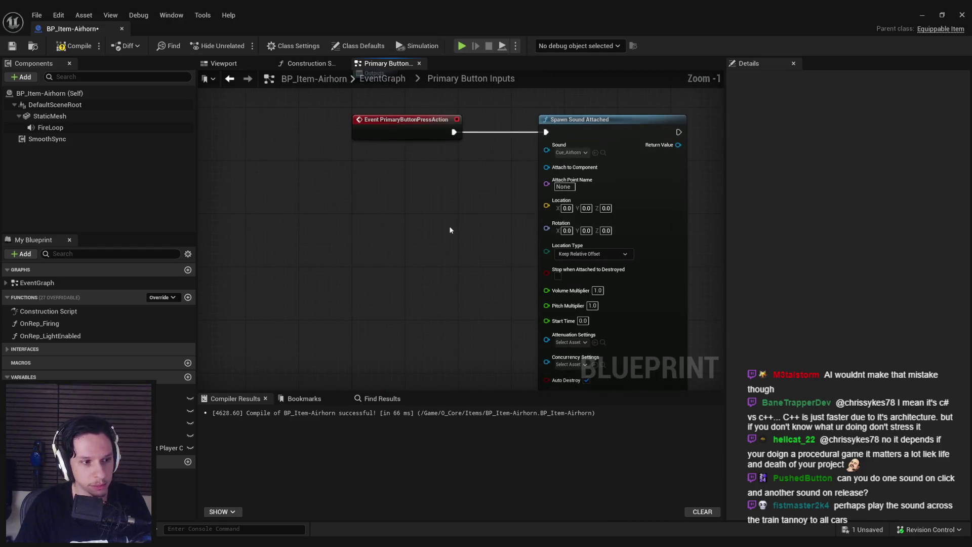
pyautogui.moveTo(546, 169)
pyautogui.mouseDown()
pyautogui.moveTo(409, 211)
pyautogui.moveTo(332, 197)
pyautogui.mouseUp()
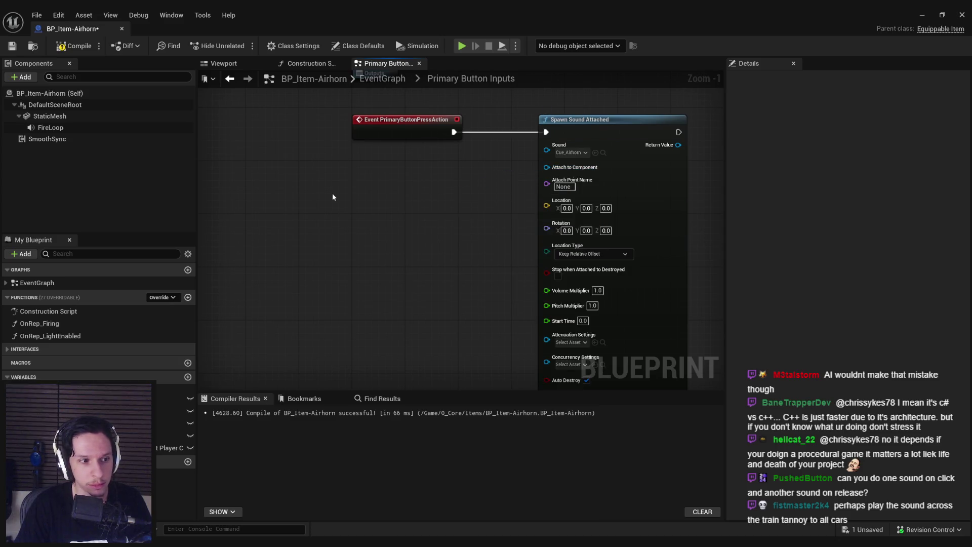
pyautogui.moveTo(547, 167); pyautogui.dragTo(449, 189)
pyautogui.moveTo(50, 116)
pyautogui.mouseDown()
pyautogui.moveTo(200, 150)
pyautogui.moveTo(476, 234)
pyautogui.moveTo(532, 177)
pyautogui.moveTo(505, 193)
pyautogui.moveTo(546, 167)
pyautogui.mouseUp()
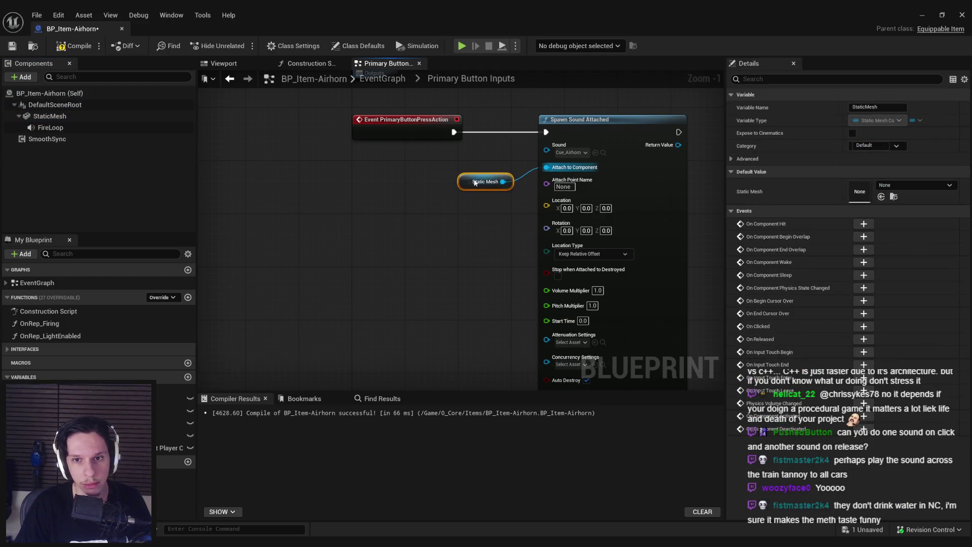
pyautogui.moveTo(582, 238); pyautogui.dragTo(536, 181)
pyautogui.click(71, 46)
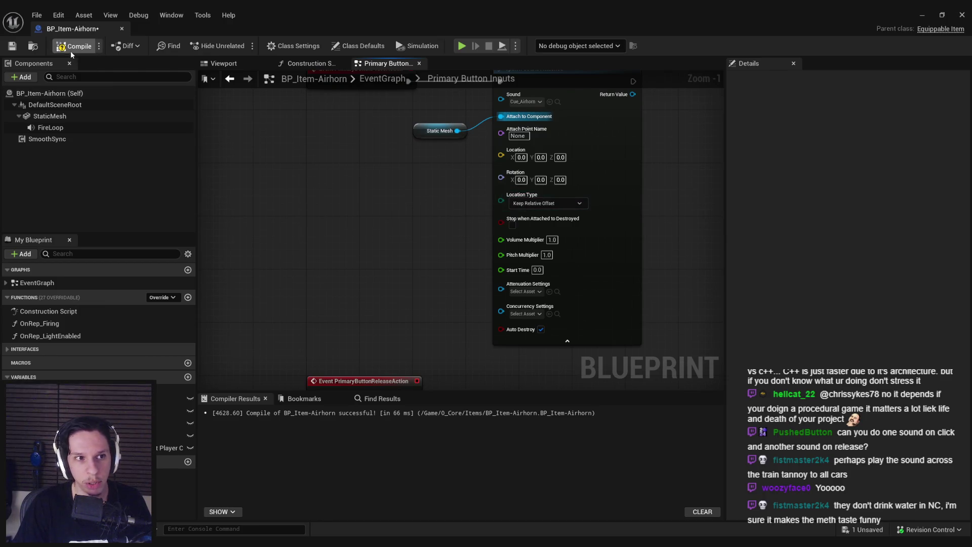
pyautogui.scroll(1, 386, 249)
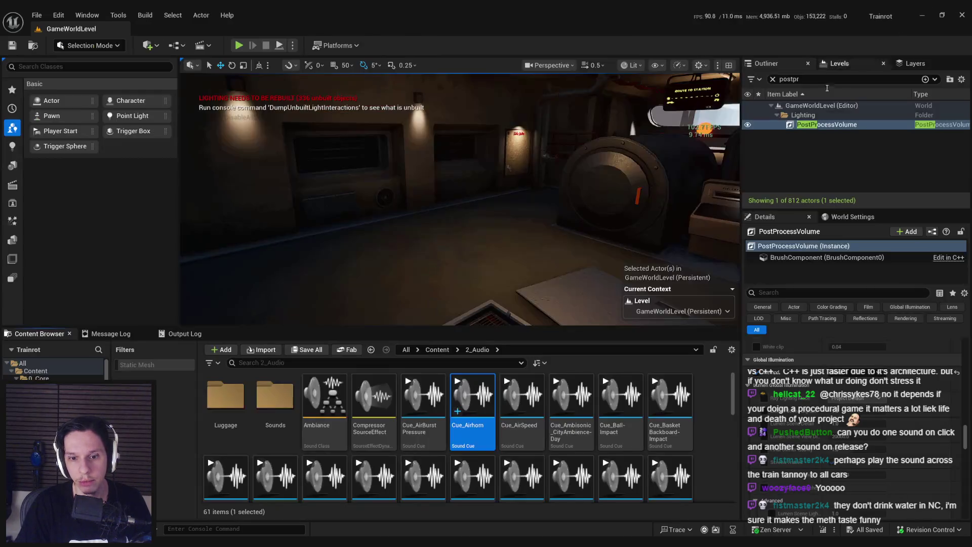
# Reopen Cue_Airhorn and review its Sphere attenuation: 300 inner radius, 2500 falloff
pyautogui.doubleClick(472, 416)
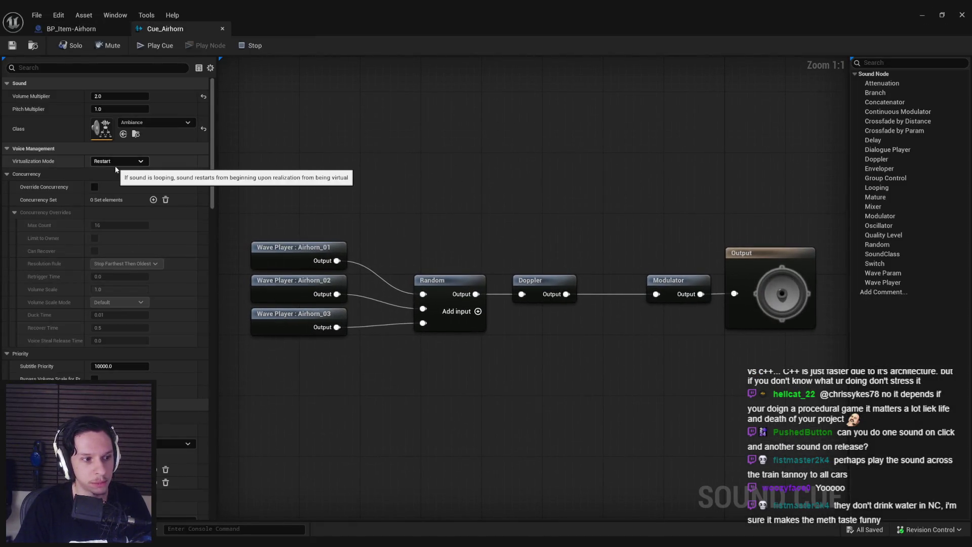
pyautogui.moveTo(215, 139)
pyautogui.mouseDown()
pyautogui.moveTo(236, 346)
pyautogui.moveTo(215, 449)
pyautogui.moveTo(220, 355)
pyautogui.moveTo(217, 334)
pyautogui.moveTo(218, 364)
pyautogui.moveTo(209, 302)
pyautogui.mouseUp()
pyautogui.scroll(3, 208, 314)
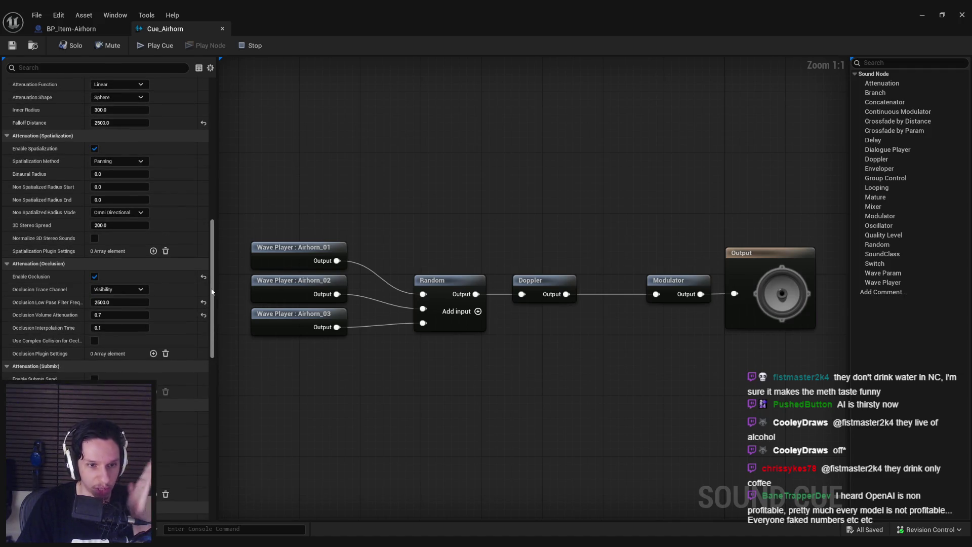
pyautogui.moveTo(212, 289)
pyautogui.mouseDown()
pyautogui.moveTo(221, 165)
pyautogui.moveTo(213, 142)
pyautogui.moveTo(212, 460)
pyautogui.mouseUp()
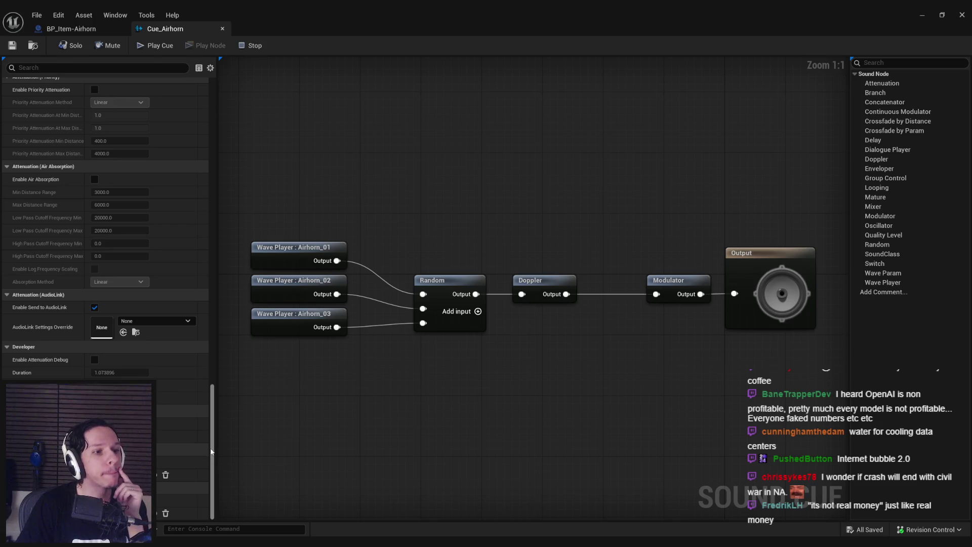
pyautogui.scroll(10, 202, 409)
pyautogui.scroll(6, 201, 377)
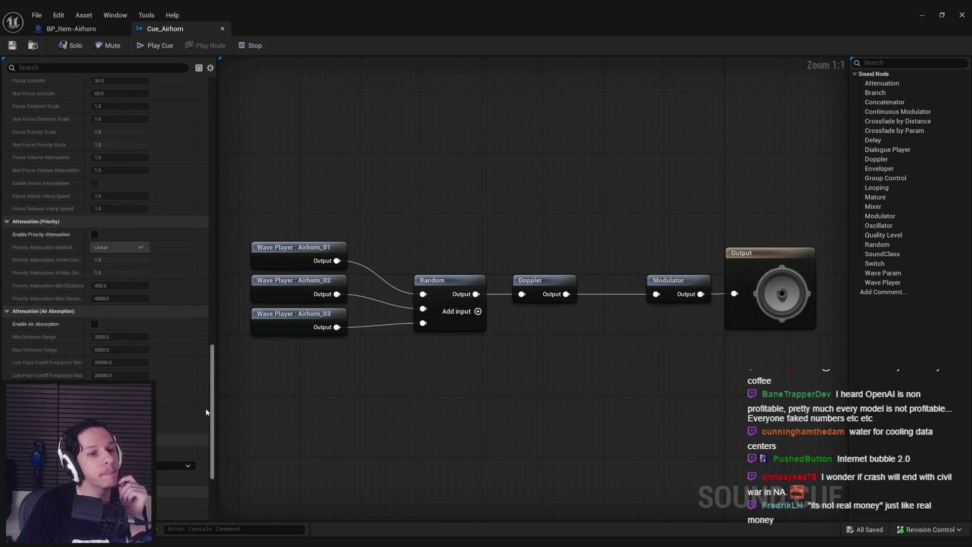
pyautogui.scroll(6, 197, 336)
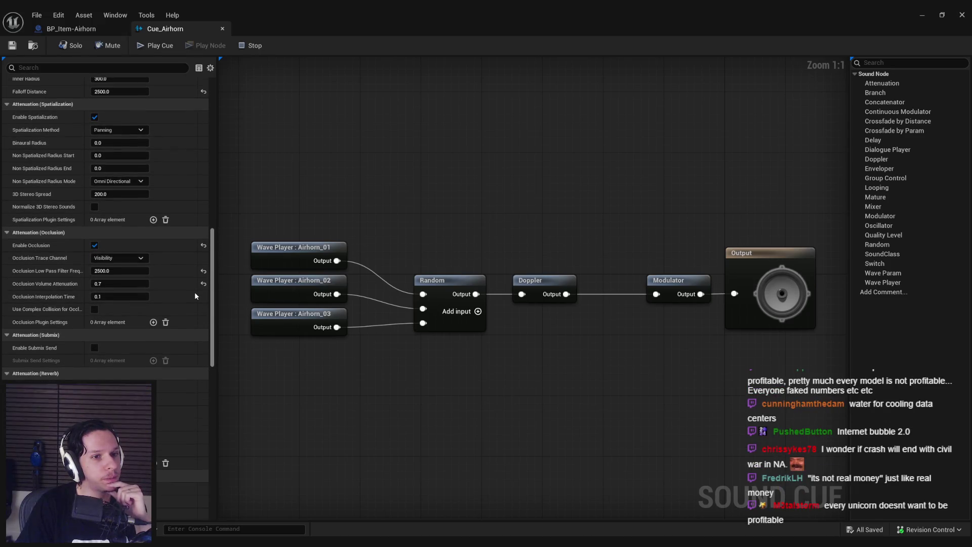
pyautogui.scroll(5, 195, 291)
pyautogui.scroll(1, 187, 259)
pyautogui.click(133, 208)
pyautogui.click(126, 220)
pyautogui.click(128, 222)
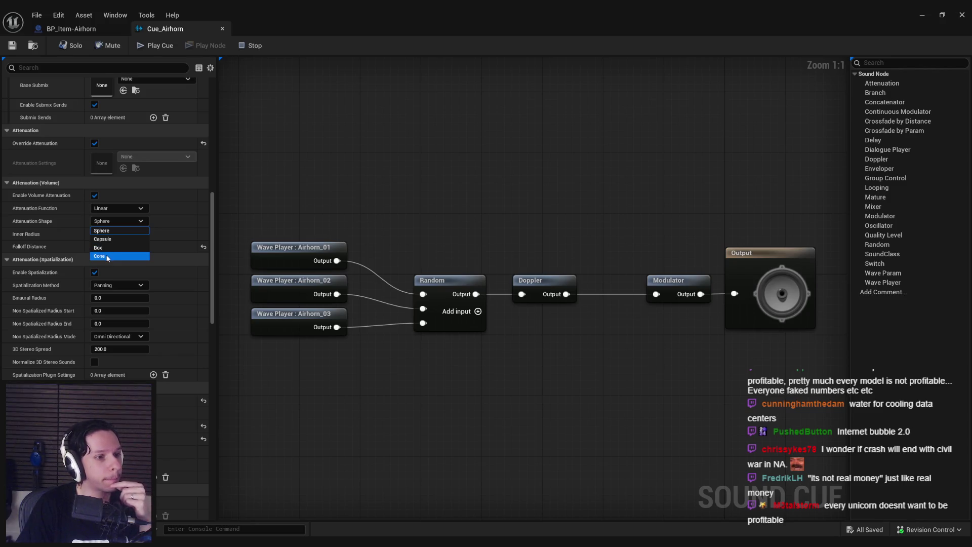
pyautogui.click(265, 212)
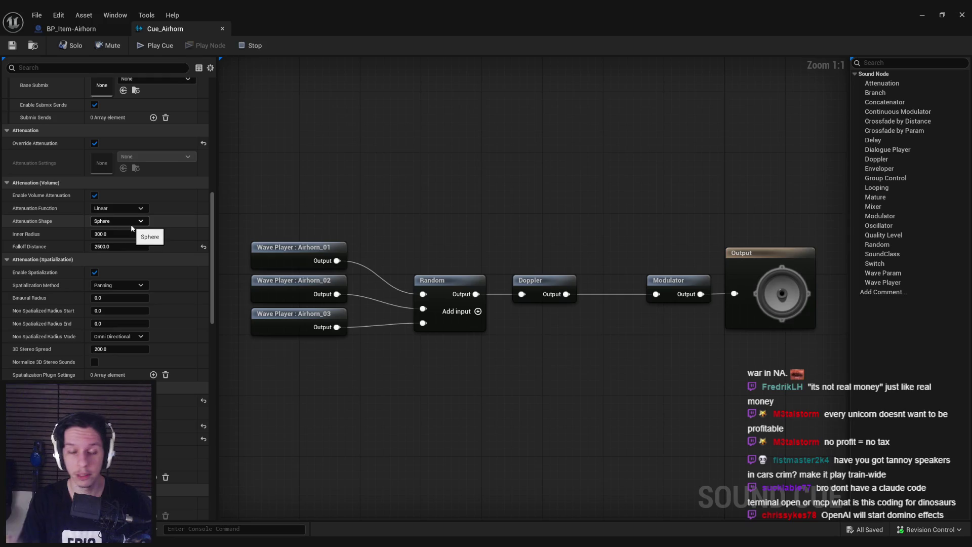
# Move the three Wave Player nodes slightly lower and save the cue
pyautogui.moveTo(389, 373); pyautogui.dragTo(248, 238)
pyautogui.moveTo(283, 282)
pyautogui.mouseDown()
pyautogui.moveTo(286, 297)
pyautogui.moveTo(302, 297)
pyautogui.mouseUp()
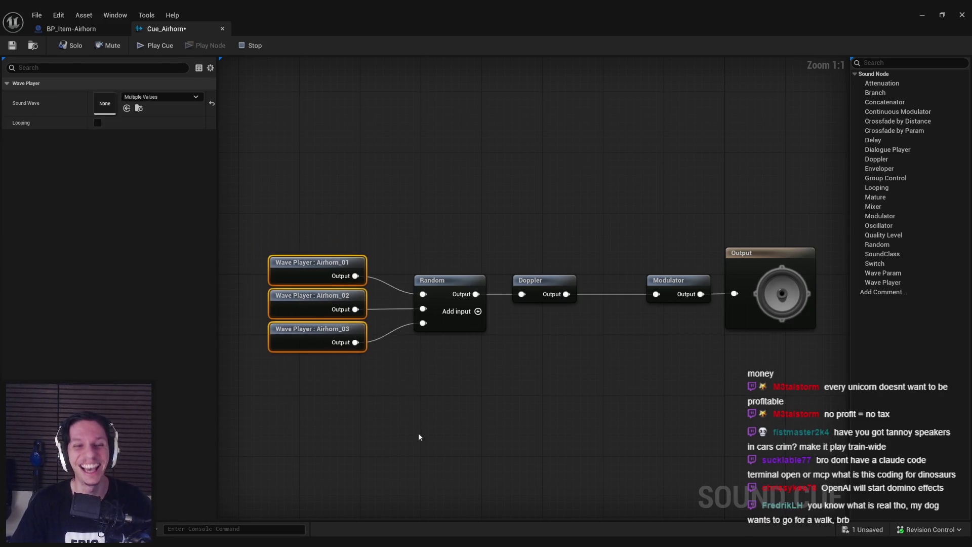
pyautogui.click(411, 431)
pyautogui.hotkey('ctrl', 's')
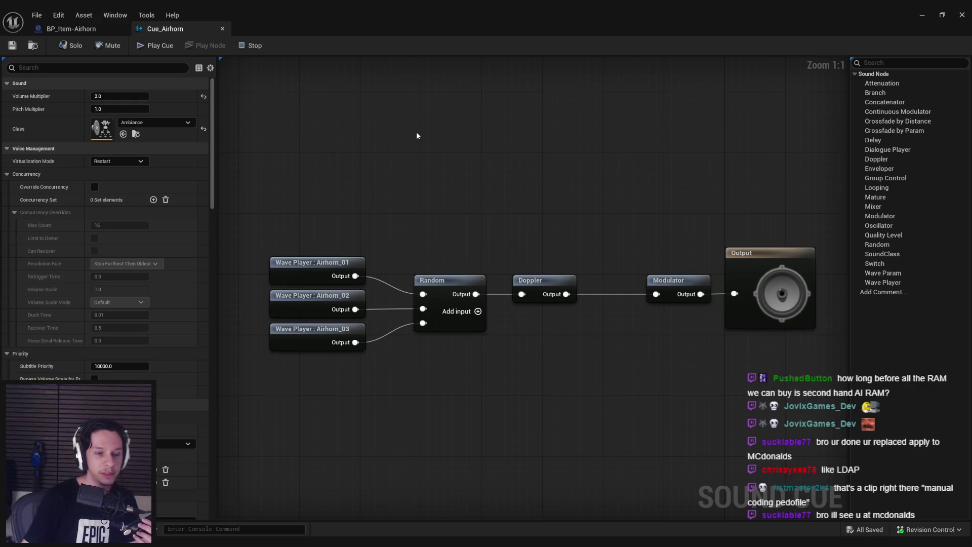
# Shift the Wave Players, Random and Doppler nodes right, then save Cue_Airhorn
pyautogui.moveTo(303, 224); pyautogui.dragTo(542, 401)
pyautogui.press('Right')
pyautogui.press('Right')
pyautogui.press('Right')
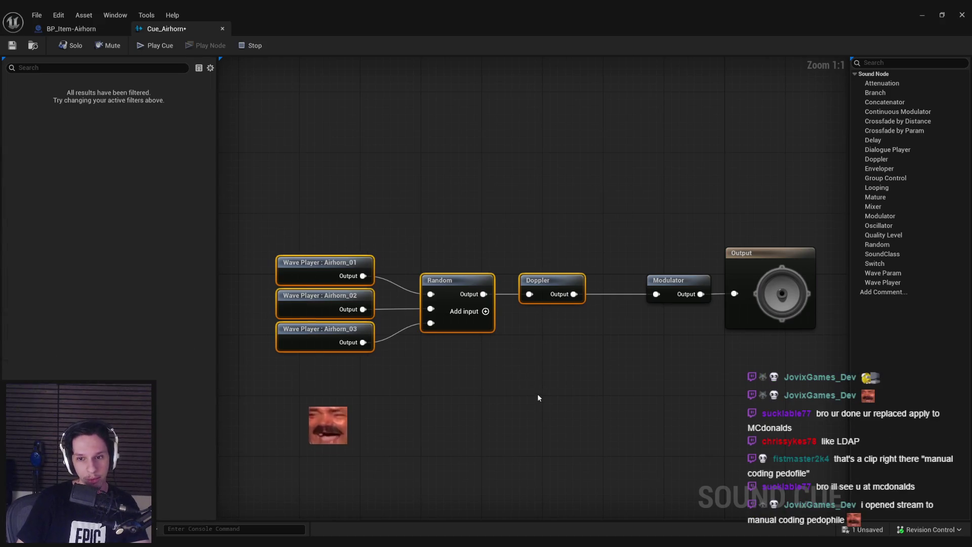
pyautogui.press('Left')
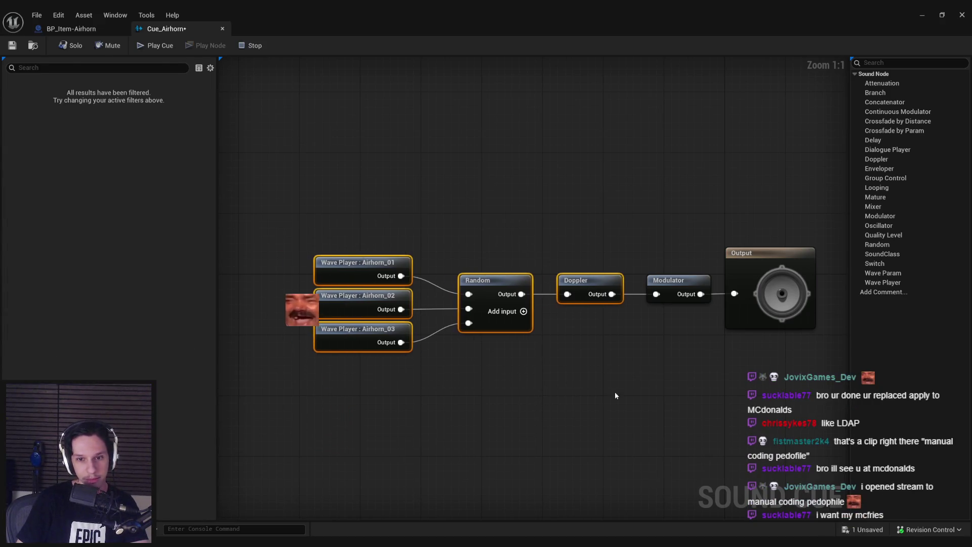
pyautogui.click(615, 392)
pyautogui.click(20, 47)
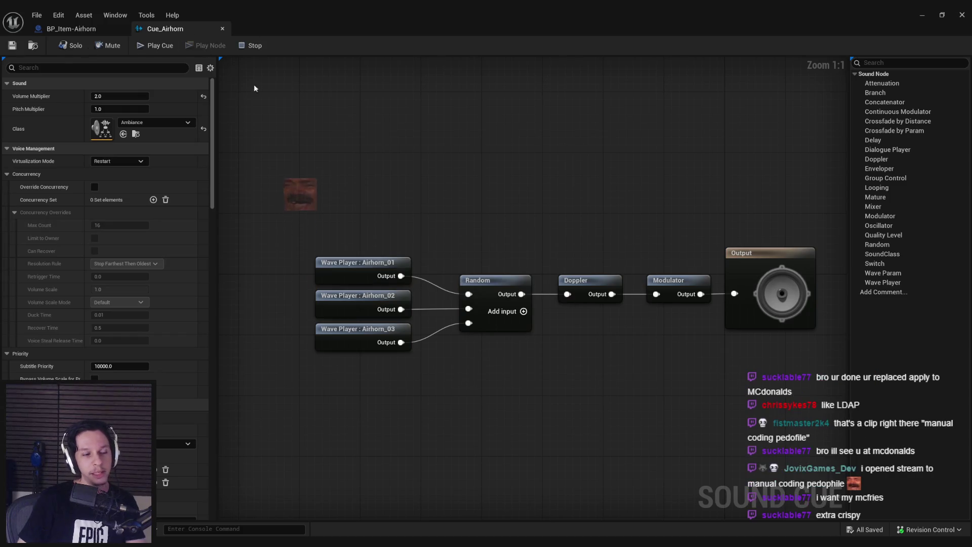
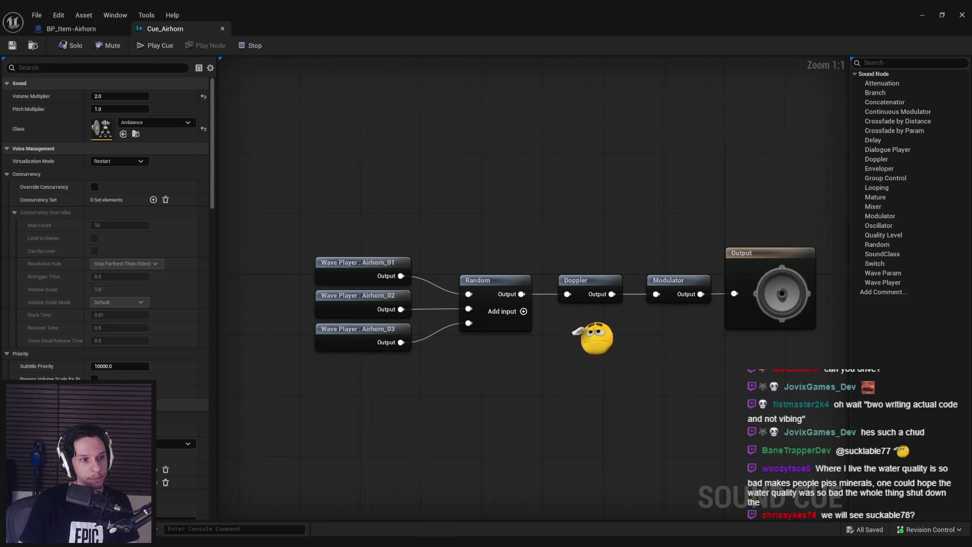
# Leave the Cue_Airhorn graph for the BP_Item-Airhorn blueprint, then minimize it to reach the level
pyautogui.moveTo(367, 221); pyautogui.dragTo(347, 227)
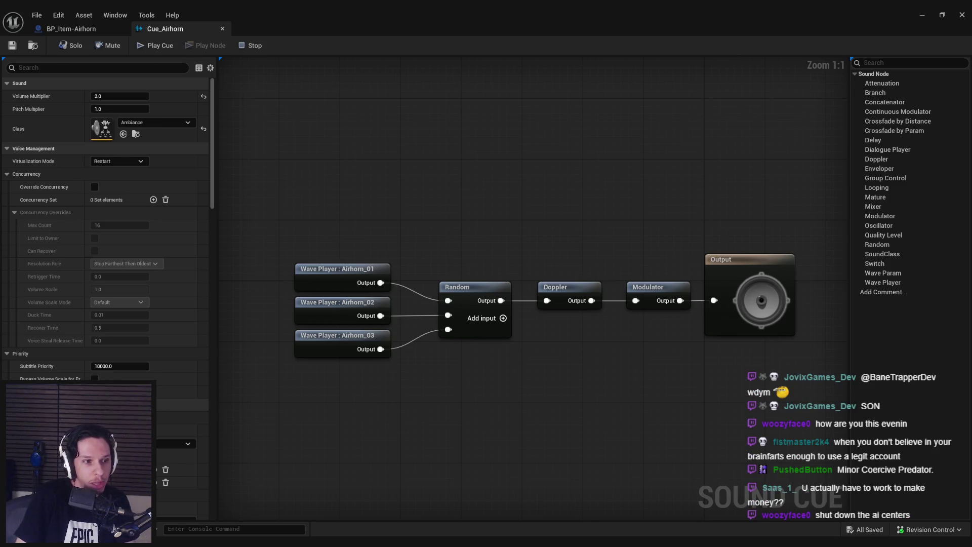
pyautogui.moveTo(430, 173); pyautogui.dragTo(406, 165)
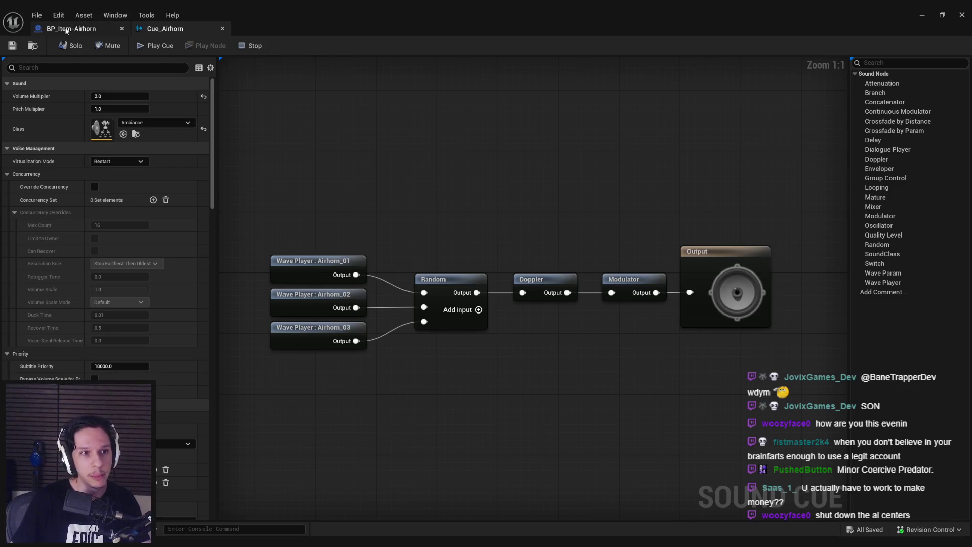
pyautogui.click(66, 30)
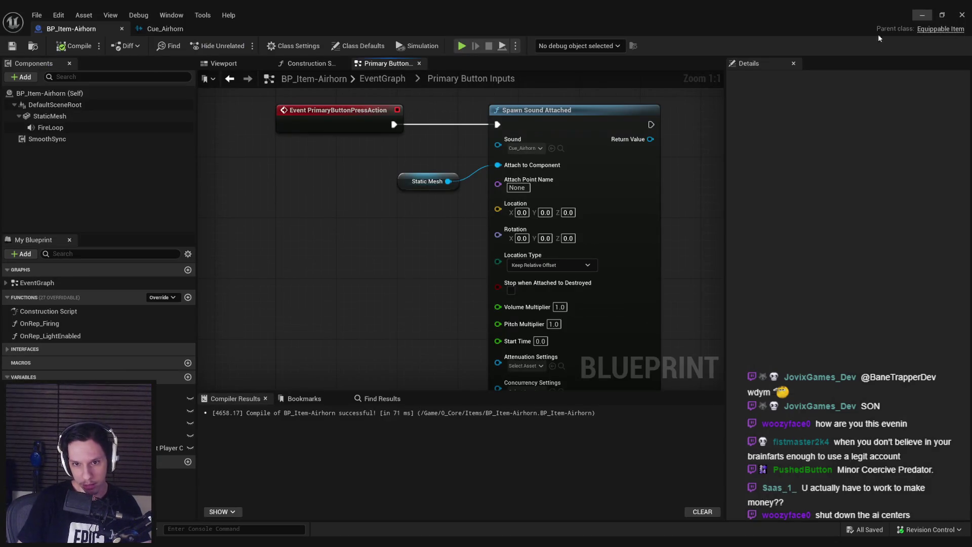
pyautogui.scroll(-2, 431, 138)
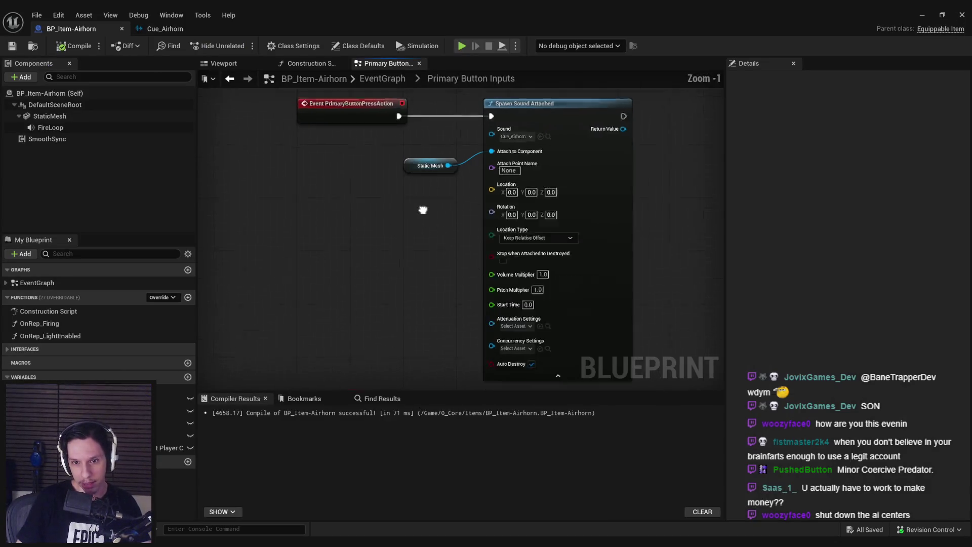
pyautogui.click(922, 17)
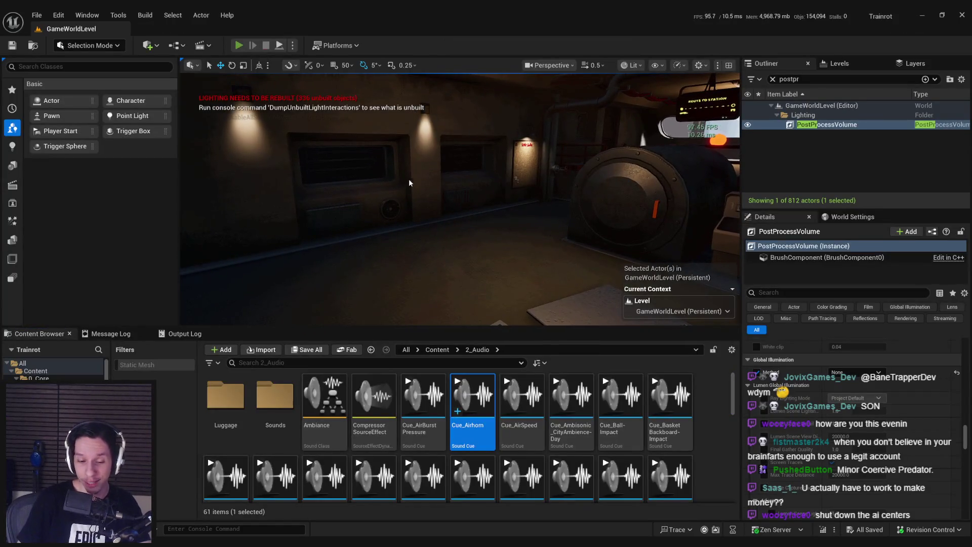
# In the running game, equip the red airhorn, walk through the rooms and blow it
pyautogui.press('F11')
pyautogui.press('w')
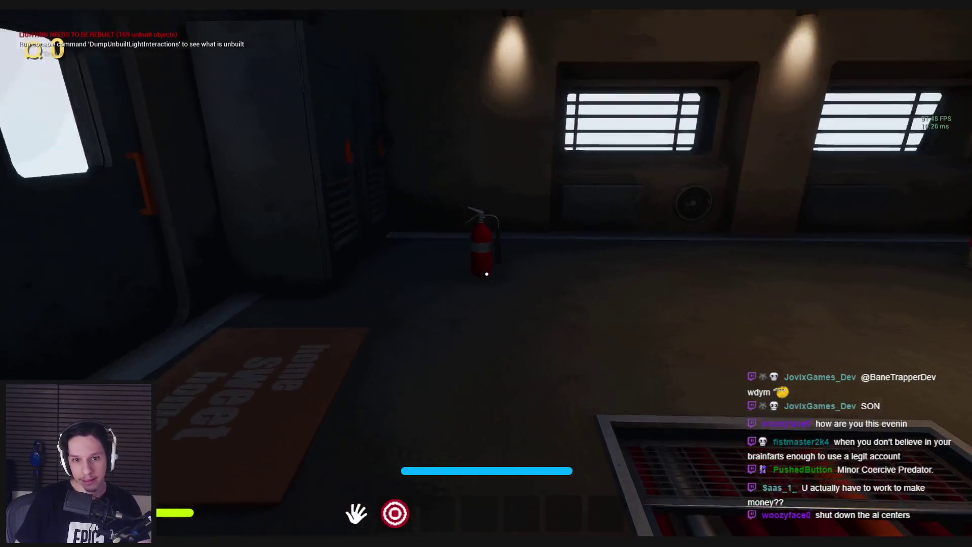
pyautogui.press('3')
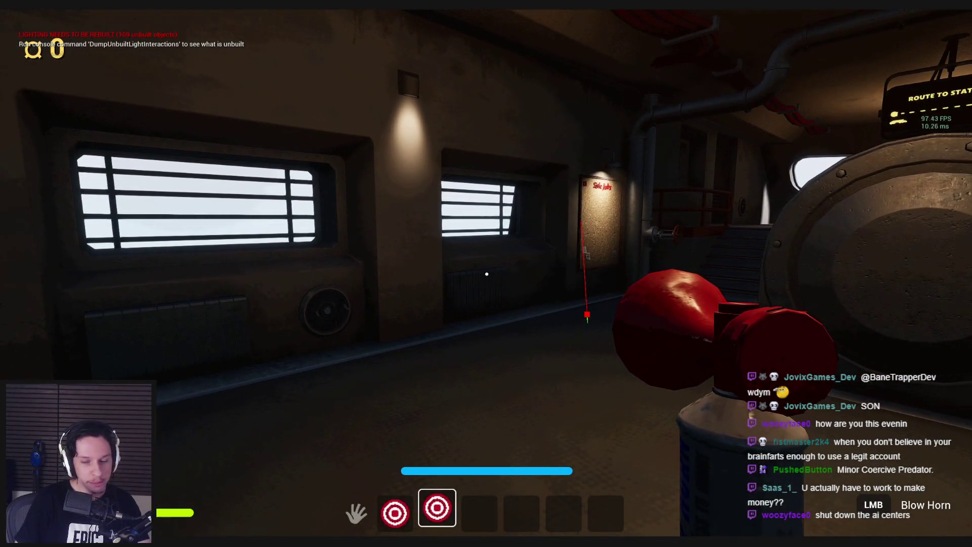
pyautogui.press('w')
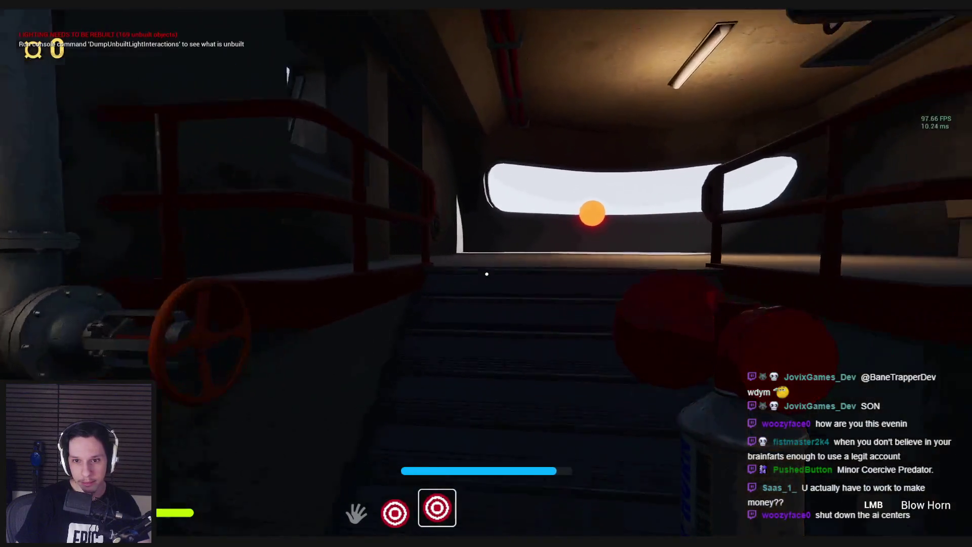
pyautogui.press('w')
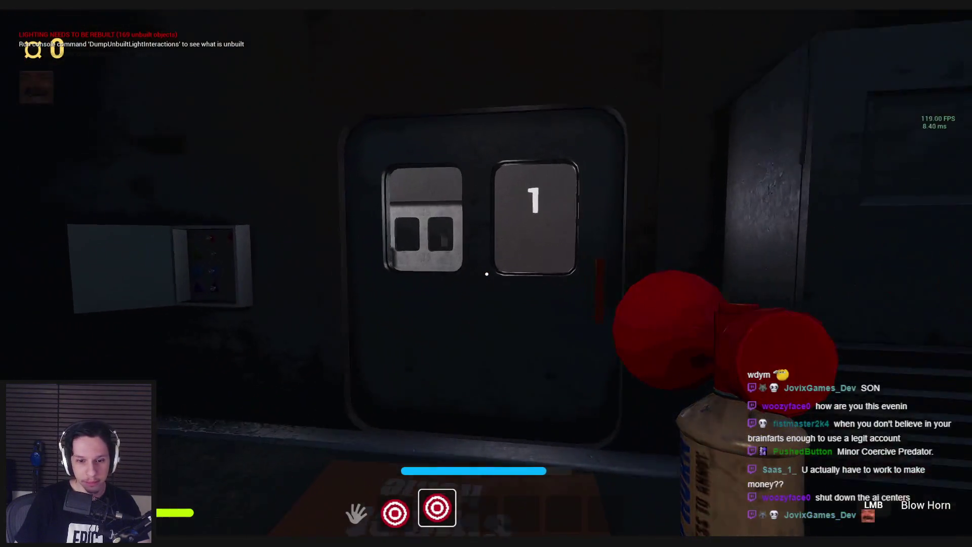
pyautogui.press('w')
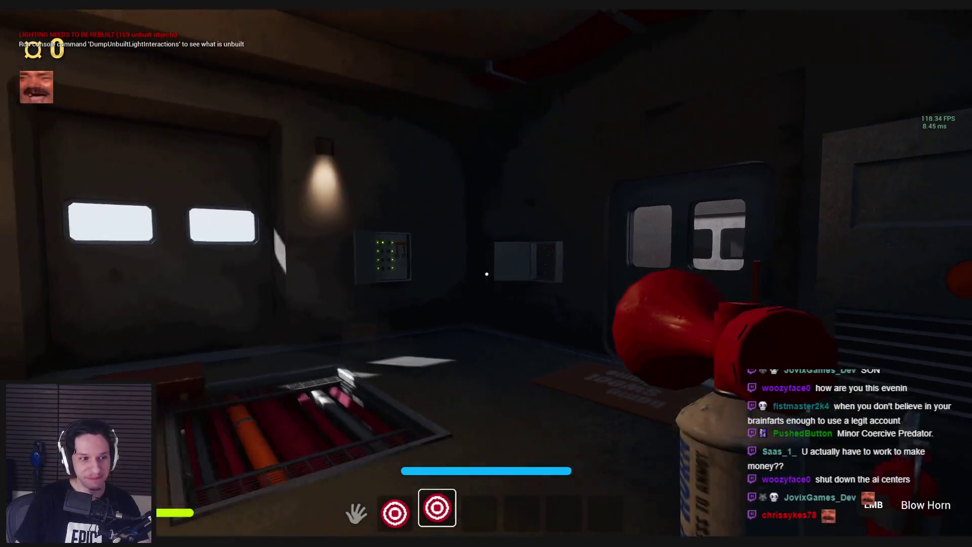
pyautogui.press('w')
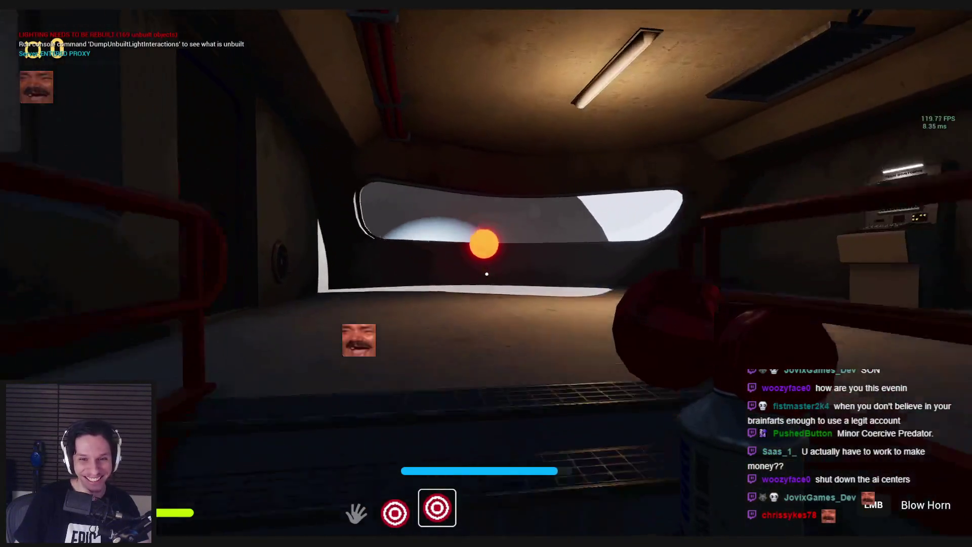
pyautogui.press('w')
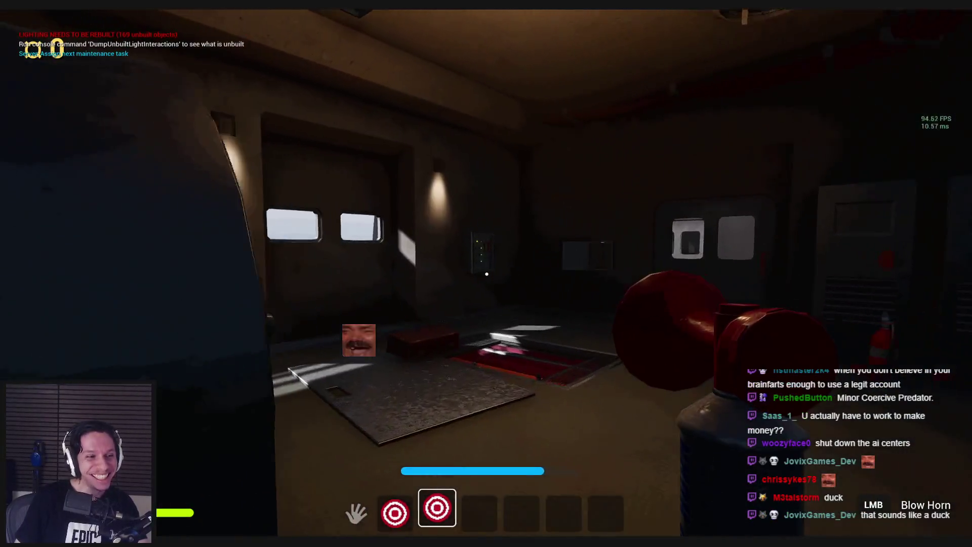
pyautogui.press('w')
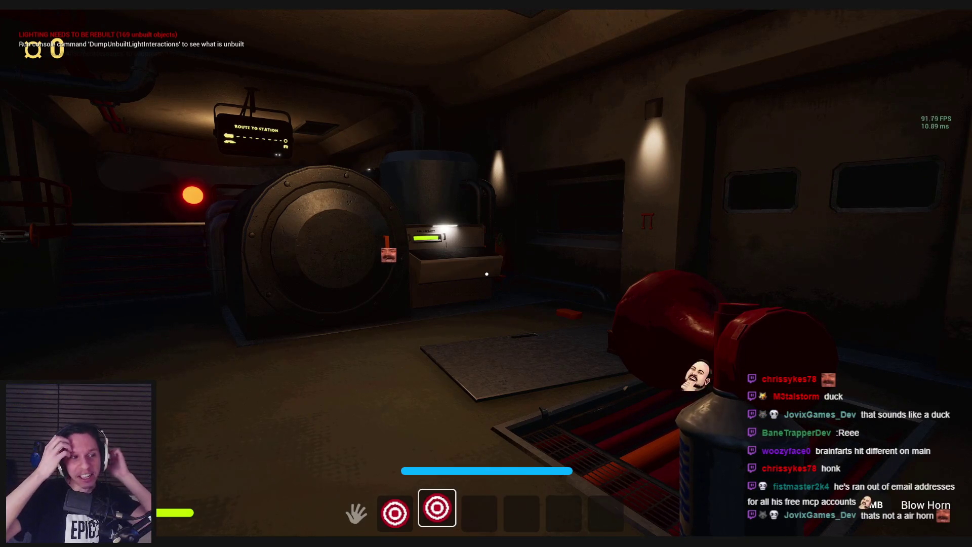
pyautogui.press('s')
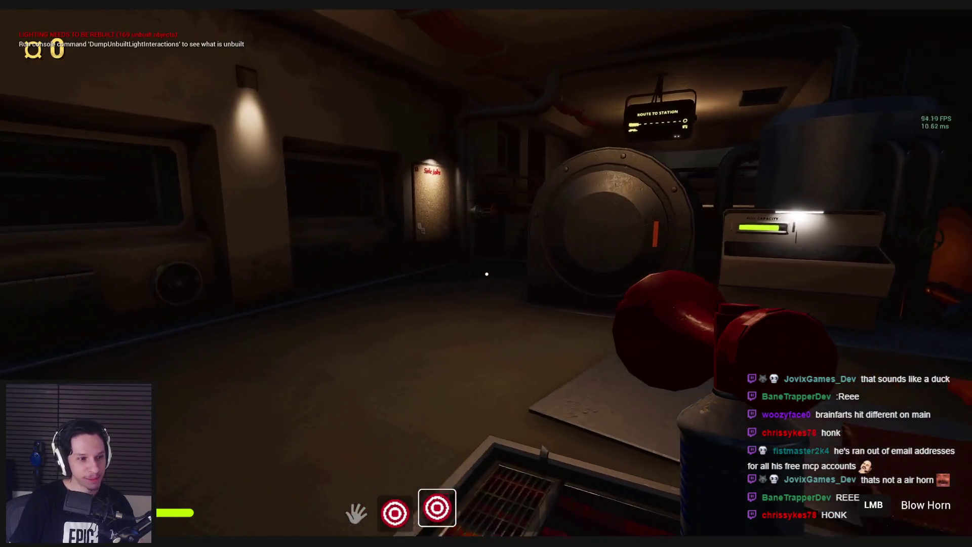
pyautogui.press('shift')
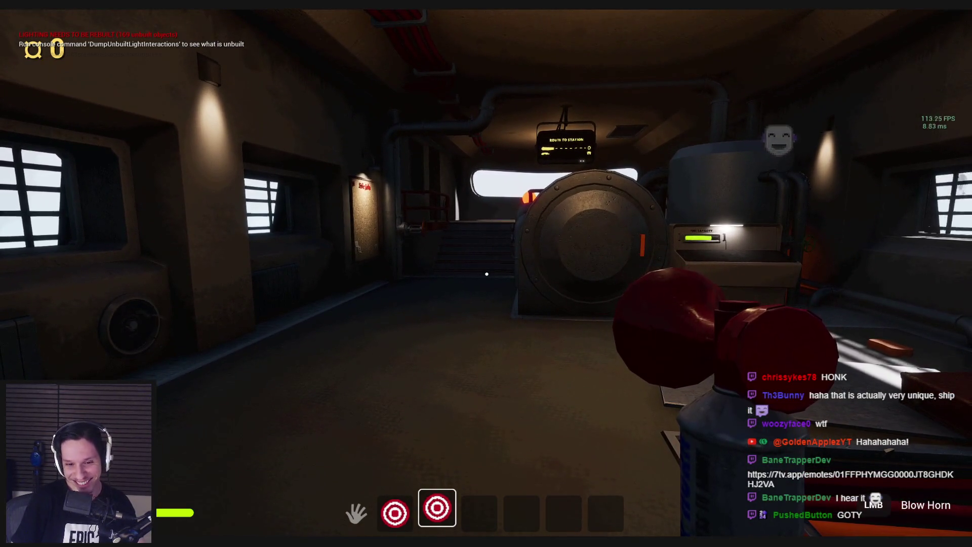
pyautogui.click(487, 274)
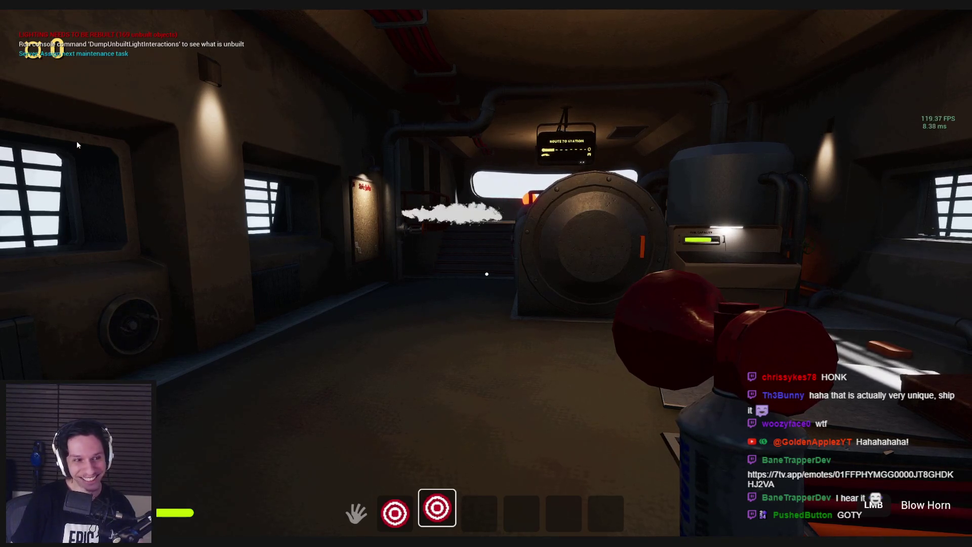
# Stop the play session with F8 and bring back the BP_Item-Airhorn blueprint window
pyautogui.press('F8')
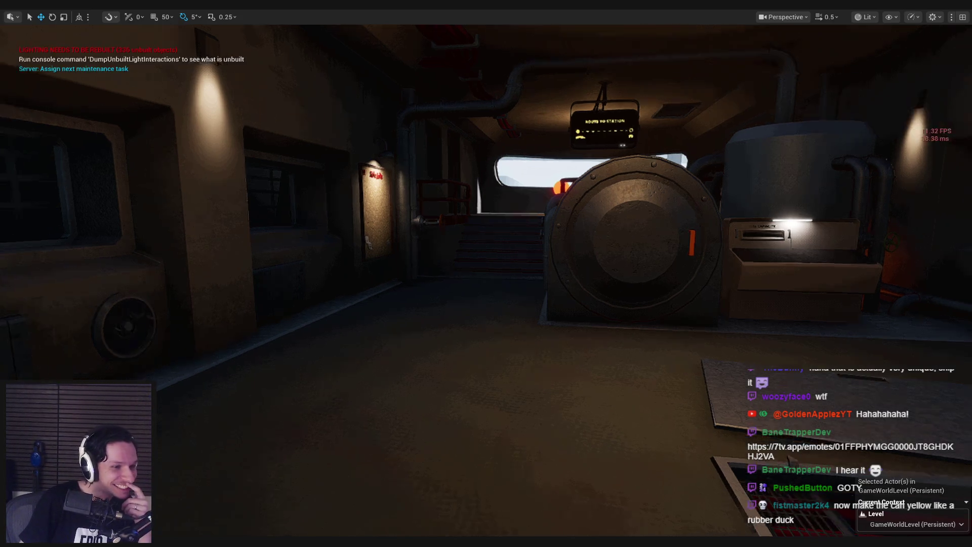
pyautogui.moveTo(338, 391); pyautogui.dragTo(305, 457)
pyautogui.moveTo(294, 545)
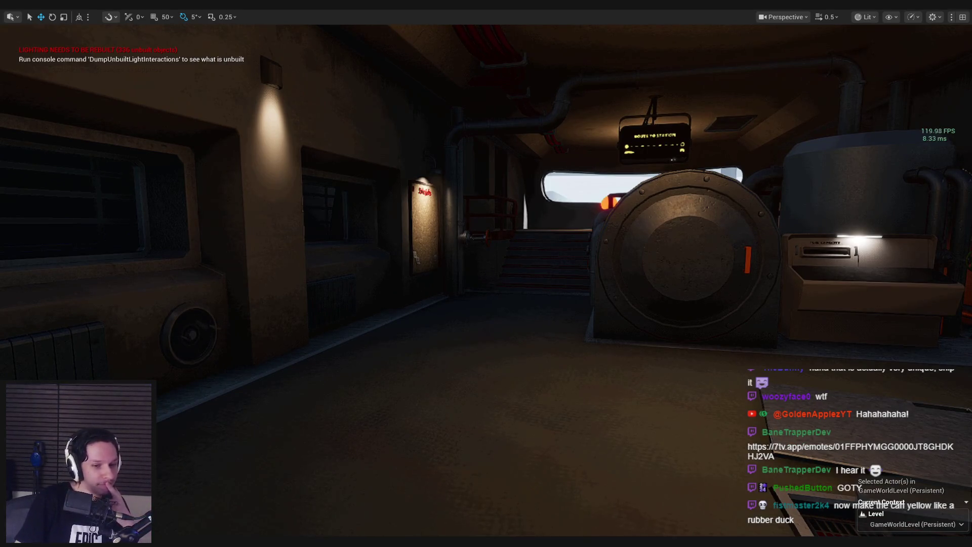
pyautogui.click(344, 502)
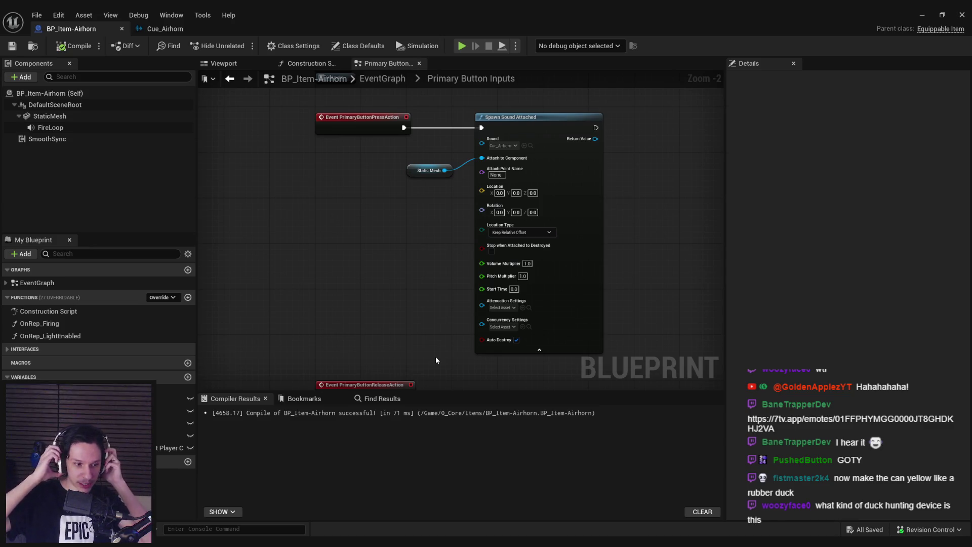
# Move the Event PrimaryButtonReleaseAction node down and save the blueprint
pyautogui.scroll(2, 412, 187)
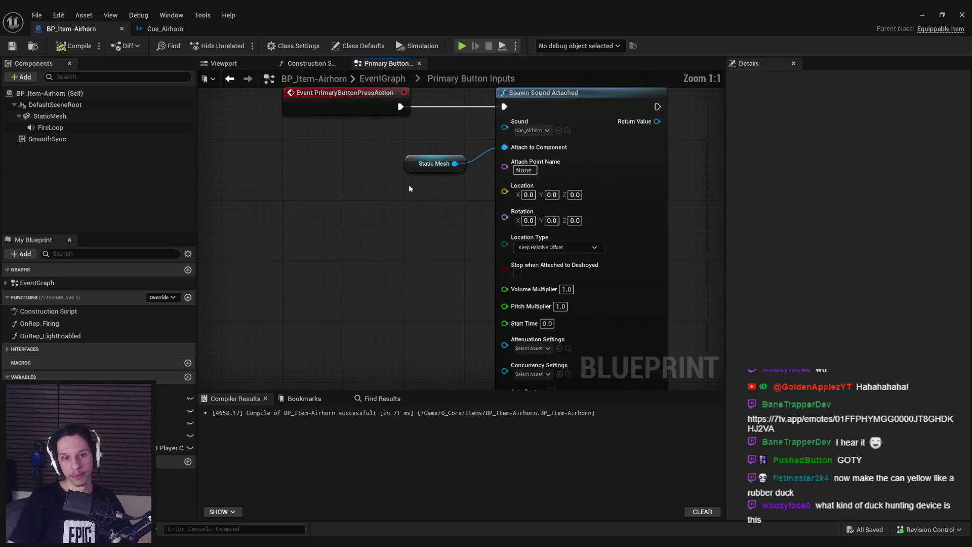
pyautogui.scroll(-2, 384, 218)
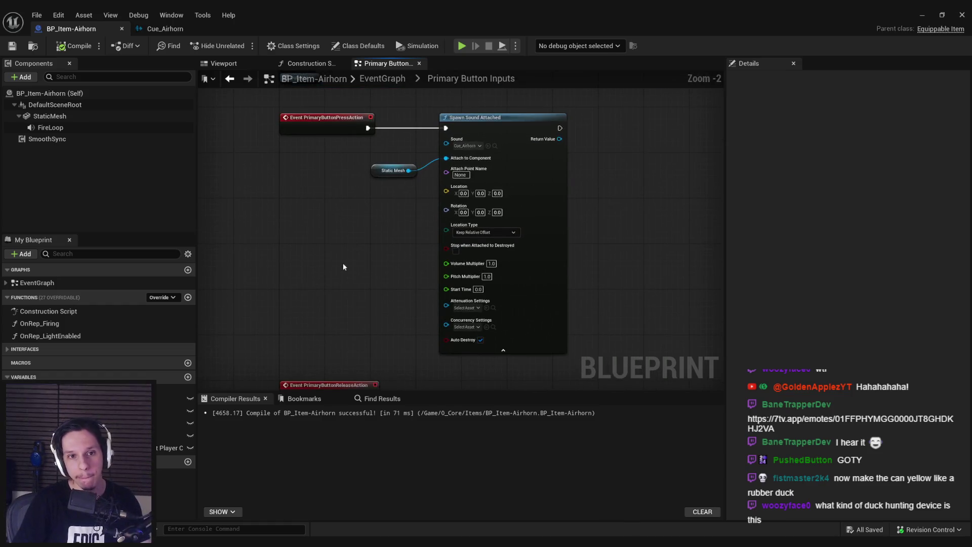
pyautogui.moveTo(344, 287); pyautogui.dragTo(344, 343)
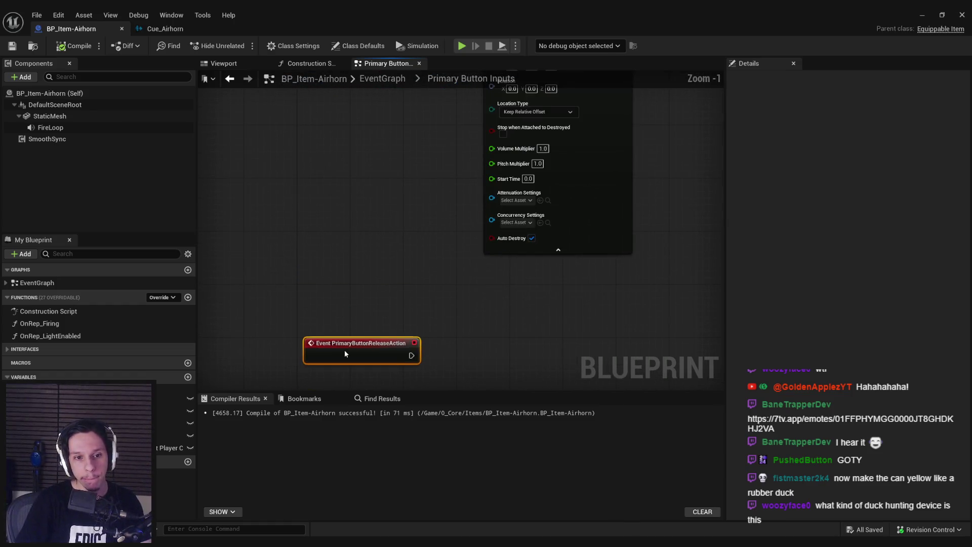
pyautogui.click(361, 290)
pyautogui.scroll(-1, 359, 301)
pyautogui.hotkey('ctrl', 's')
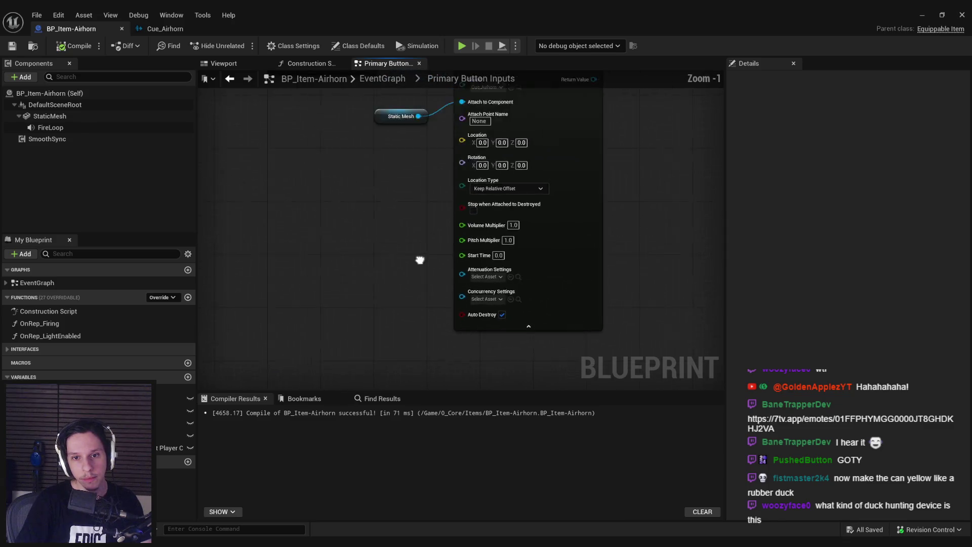
# Shift the PrimaryButtonReleaseAction node further down in the graph
pyautogui.scroll(1, 412, 277)
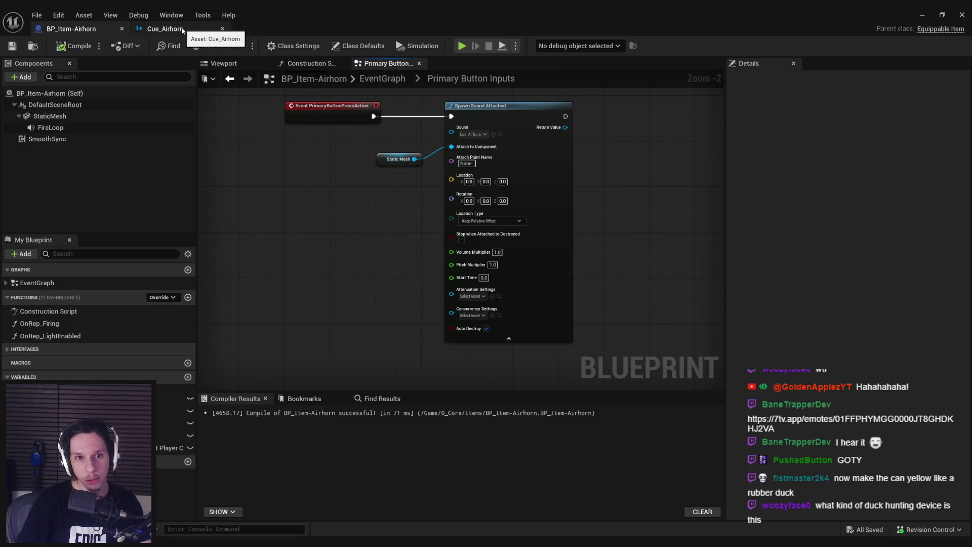
pyautogui.scroll(-1, 299, 199)
pyautogui.moveTo(298, 199); pyautogui.dragTo(294, 194)
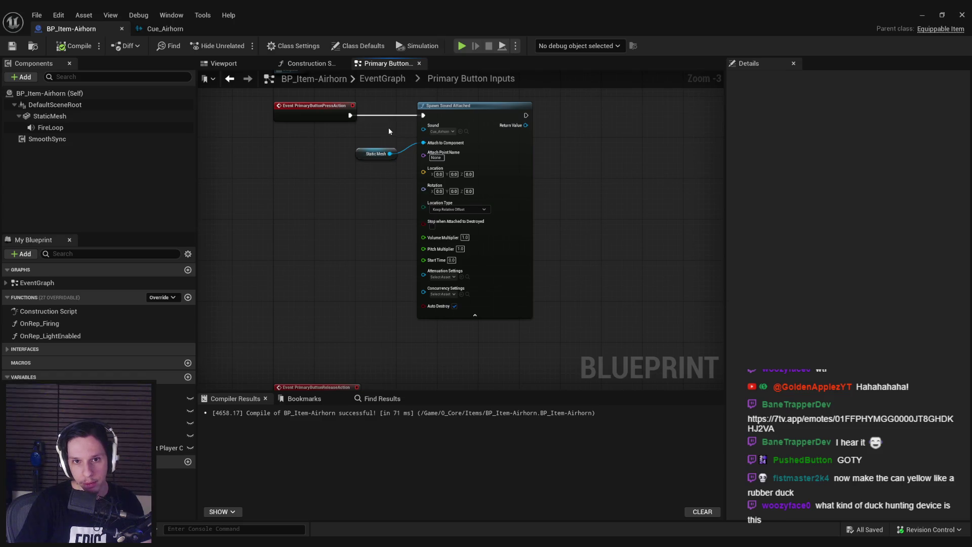
pyautogui.moveTo(478, 119); pyautogui.dragTo(400, 118)
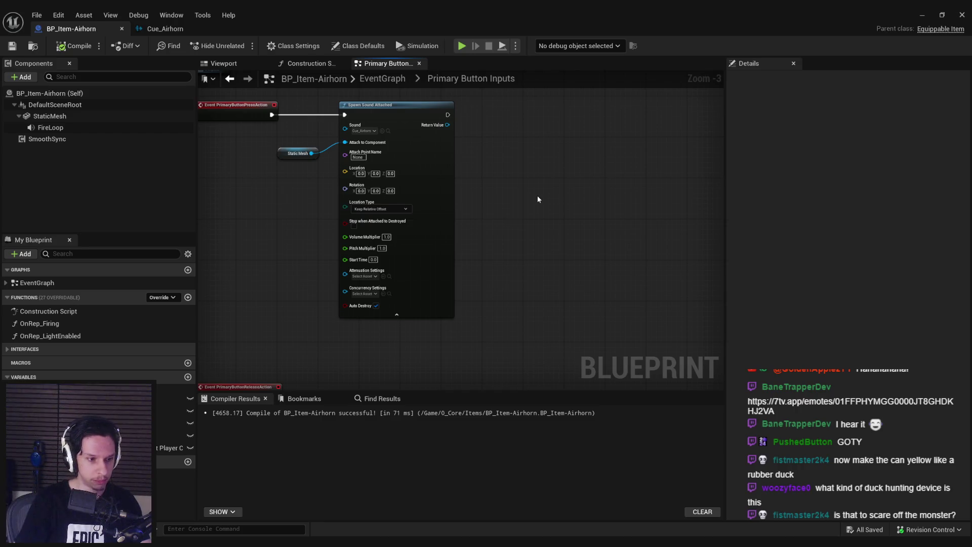
pyautogui.moveTo(517, 289); pyautogui.dragTo(522, 243)
pyautogui.scroll(-1, 521, 243)
pyautogui.moveTo(328, 307); pyautogui.dragTo(324, 336)
pyautogui.click(330, 290)
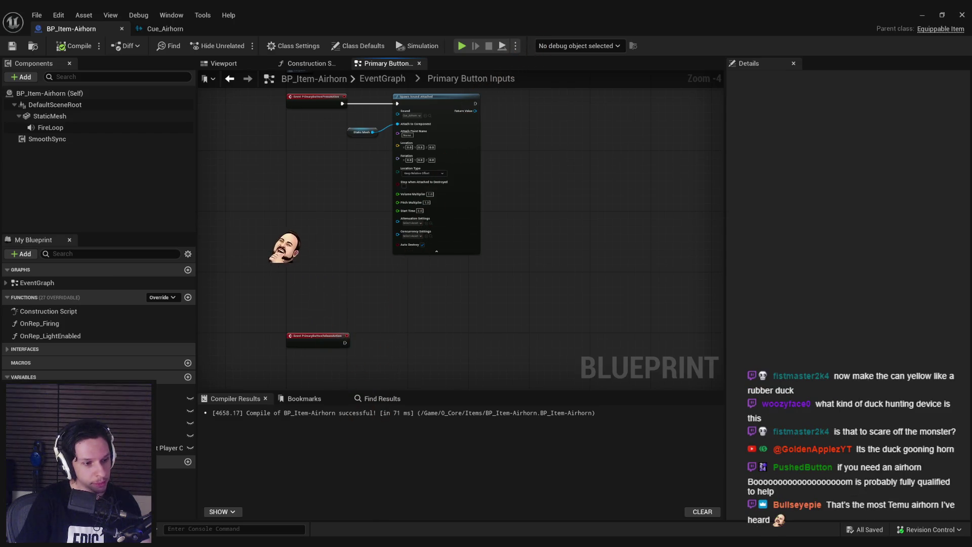
# Switch to the level viewport and start a new Play-In-Editor session with Alt+P
pyautogui.scroll(1, 349, 289)
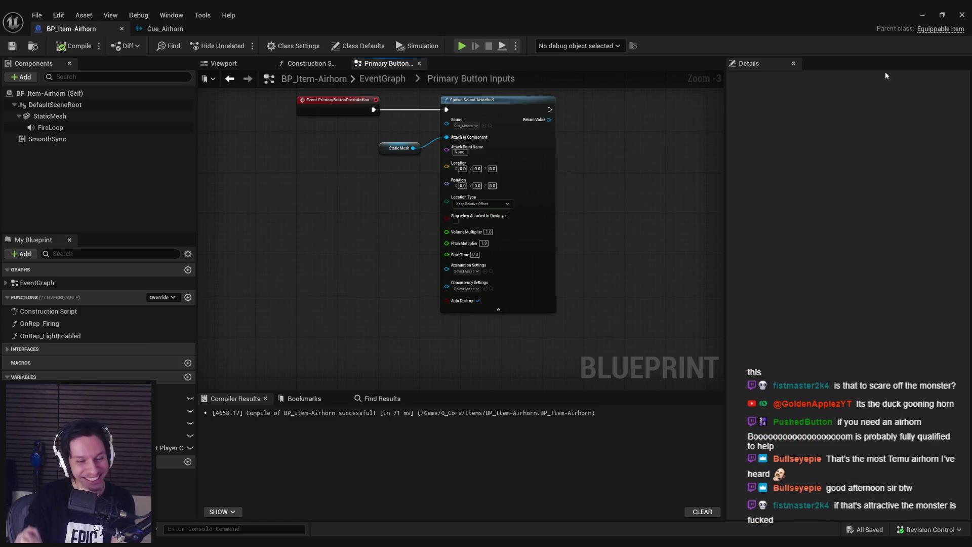
pyautogui.hotkey('alt', 'Tab')
pyautogui.hotkey('alt', 'p')
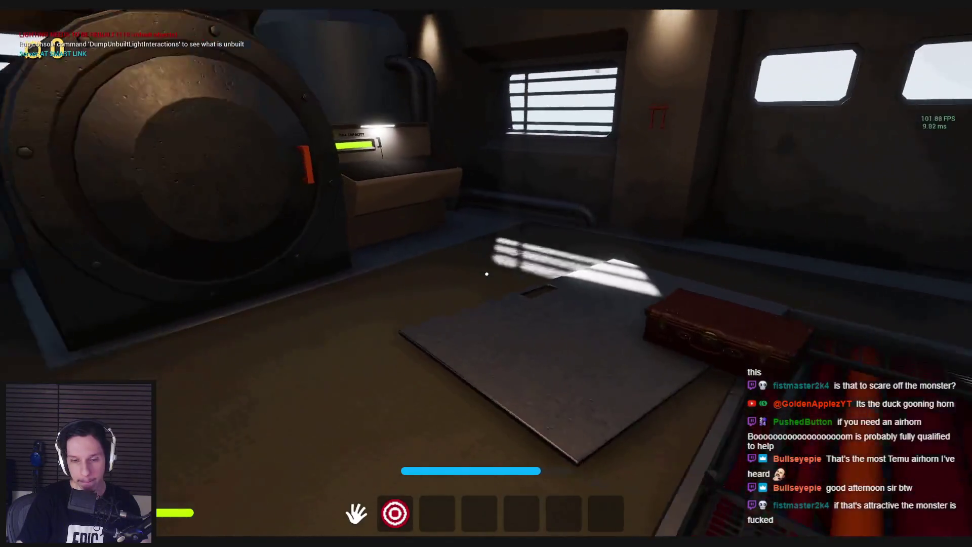
# Stop Play-In-Editor with Esc, landing back in the BP_Item-Airhorn Primary Button Inputs graph
pyautogui.press('Escape')
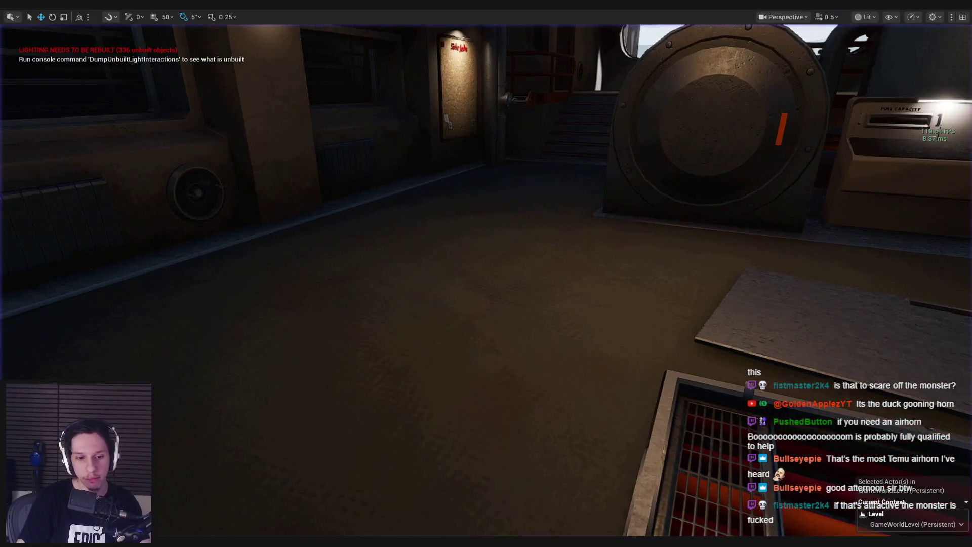
pyautogui.scroll(2, 394, 247)
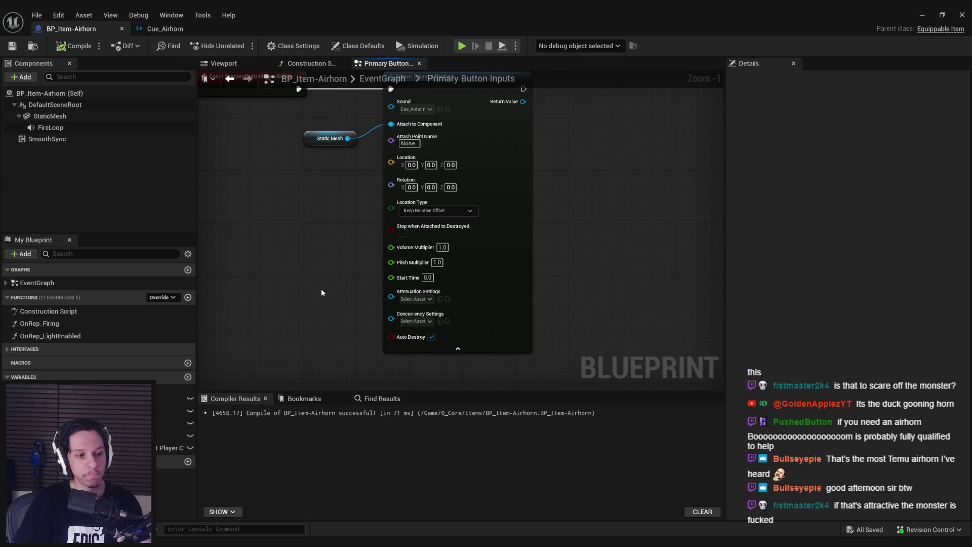
# Glance at the airhorn sound cue, then return to the blueprint's button press event
pyautogui.scroll(-1, 348, 275)
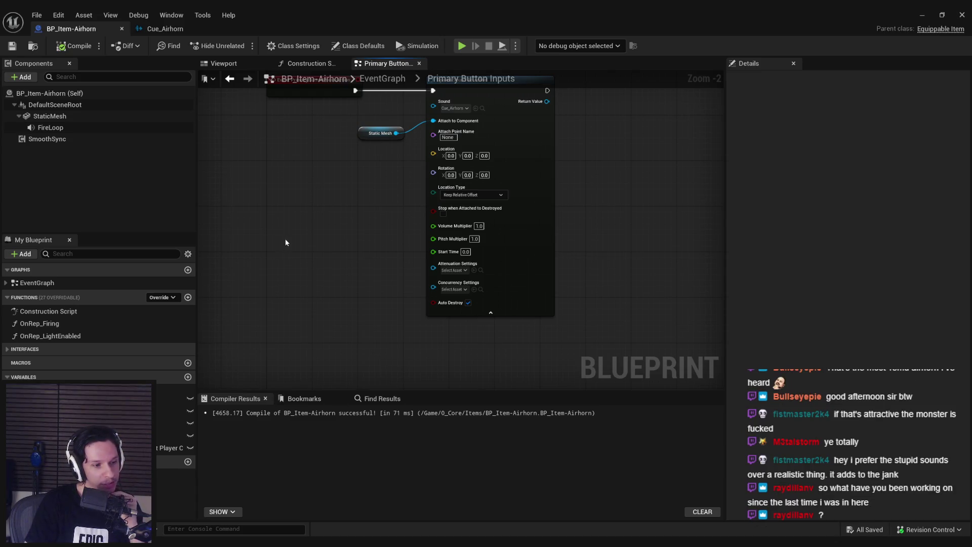
pyautogui.click(162, 29)
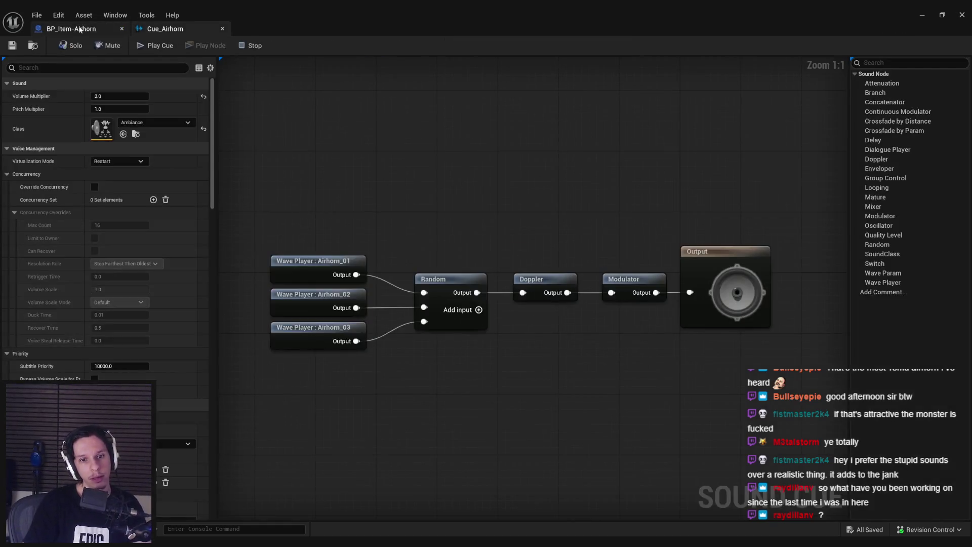
pyautogui.click(91, 29)
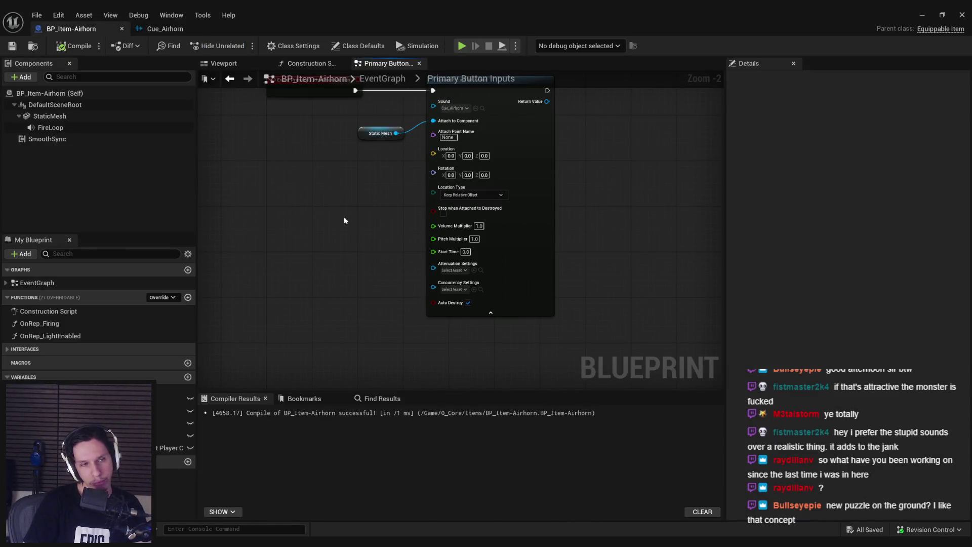
pyautogui.moveTo(323, 189); pyautogui.dragTo(335, 220)
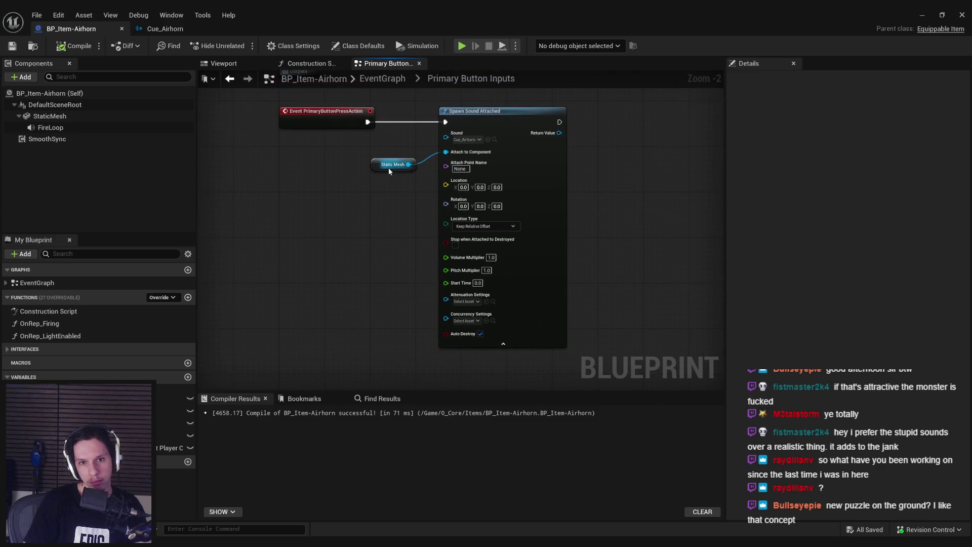
pyautogui.scroll(-2, 428, 208)
pyautogui.scroll(2, 521, 219)
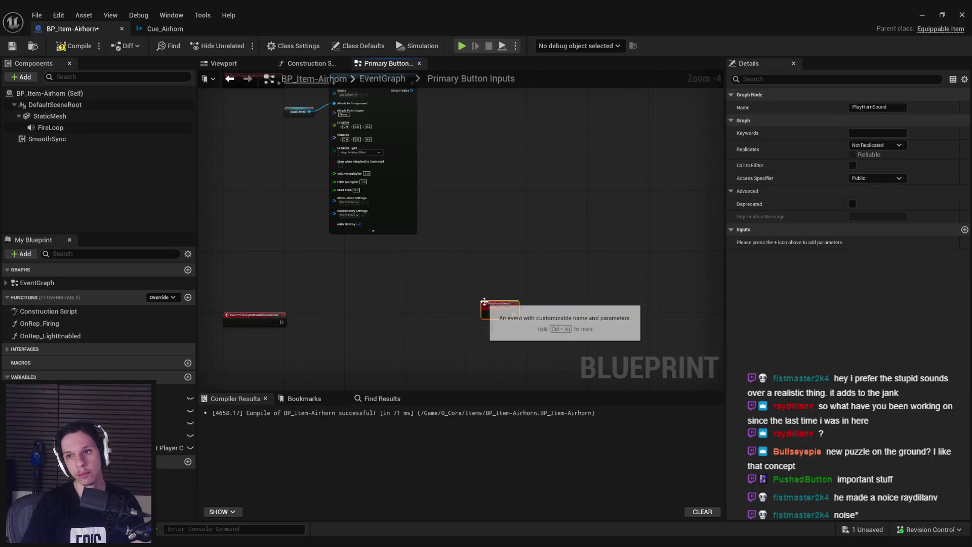
# Rename the event ServerPlayHornSound, set Replicates to Run on Server, and move it lower
pyautogui.click(854, 108)
pyautogui.write('Server')
pyautogui.press('Return')
pyautogui.click(871, 148)
pyautogui.click(865, 182)
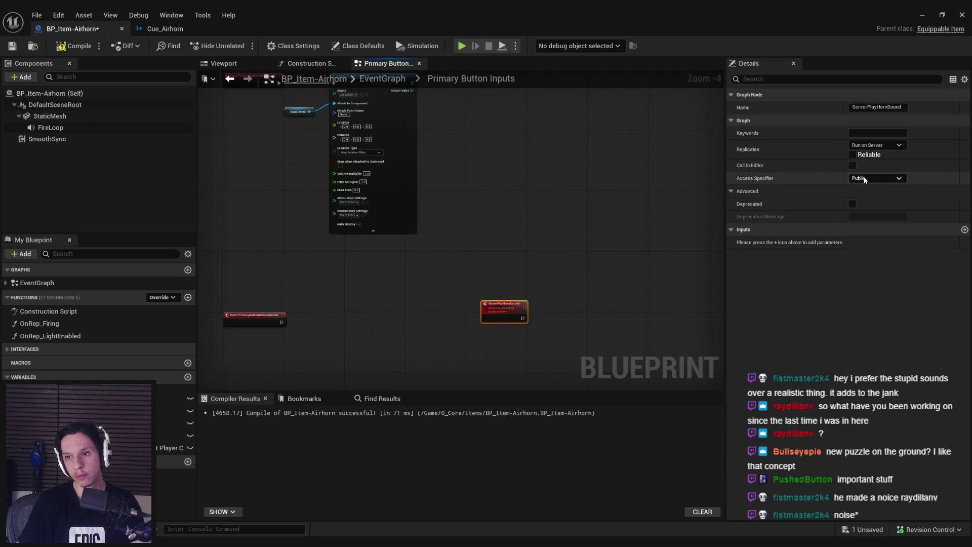
pyautogui.moveTo(486, 273); pyautogui.dragTo(395, 297)
pyautogui.click(430, 304)
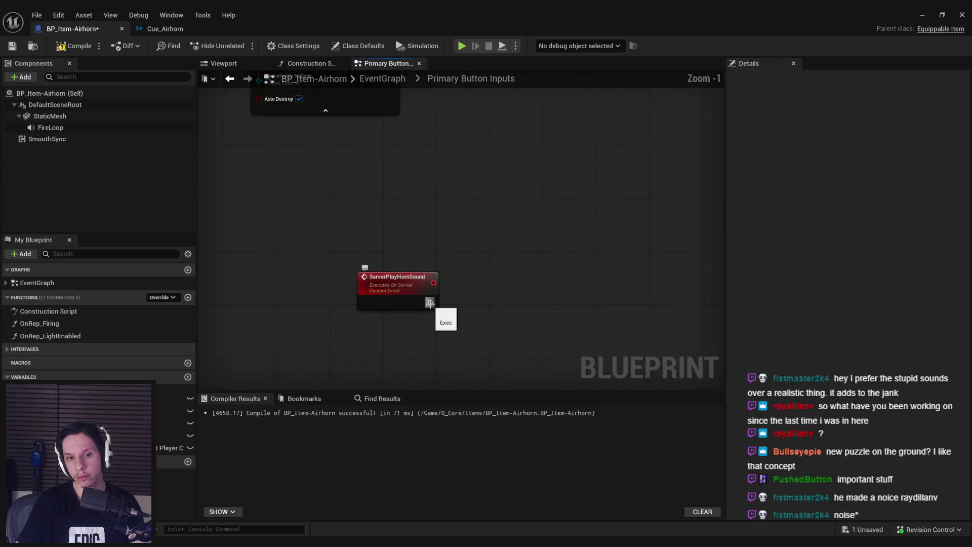
# Add a custom event MultiPlayHornSound with Replicates set to Multicast
pyautogui.scroll(2, 434, 314)
pyautogui.click(427, 313)
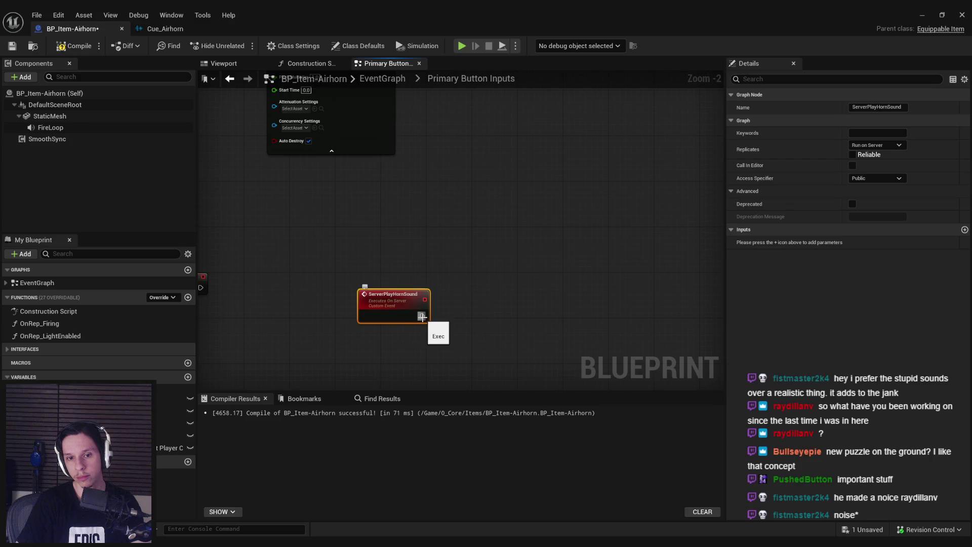
pyautogui.scroll(-1, 427, 317)
pyautogui.click(373, 327)
pyautogui.rightClick(372, 327)
pyautogui.write('custom')
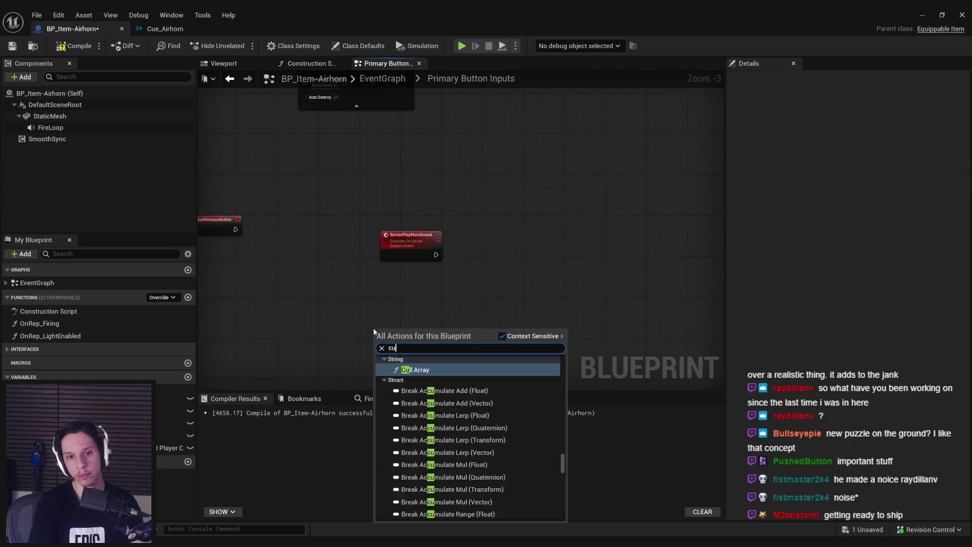
pyautogui.press('Return')
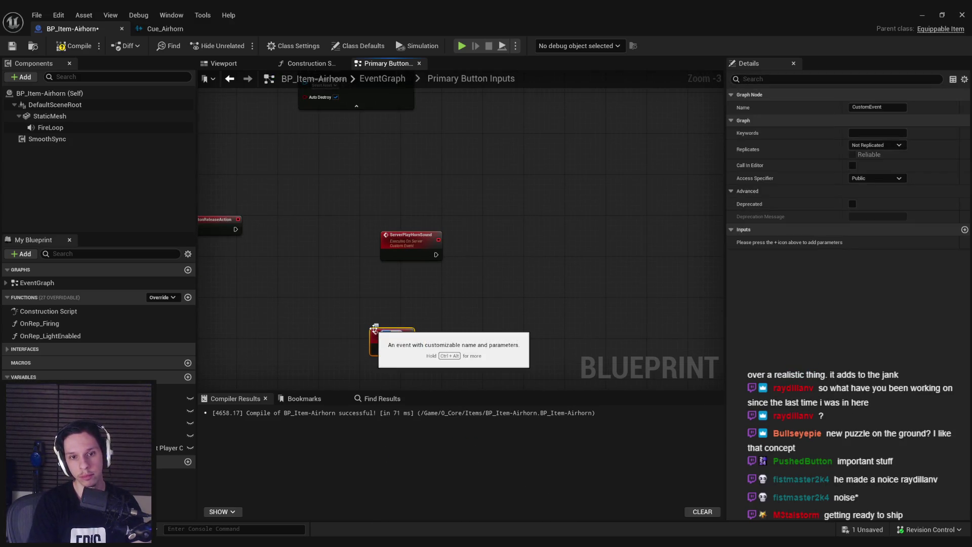
pyautogui.write('MultiPlayHornSound')
pyautogui.press('Return')
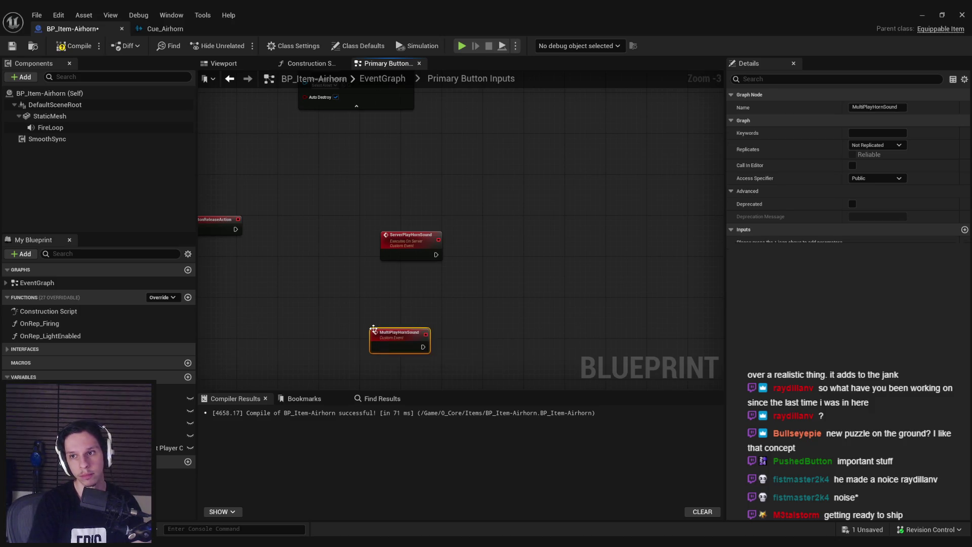
pyautogui.click(877, 145)
pyautogui.click(873, 170)
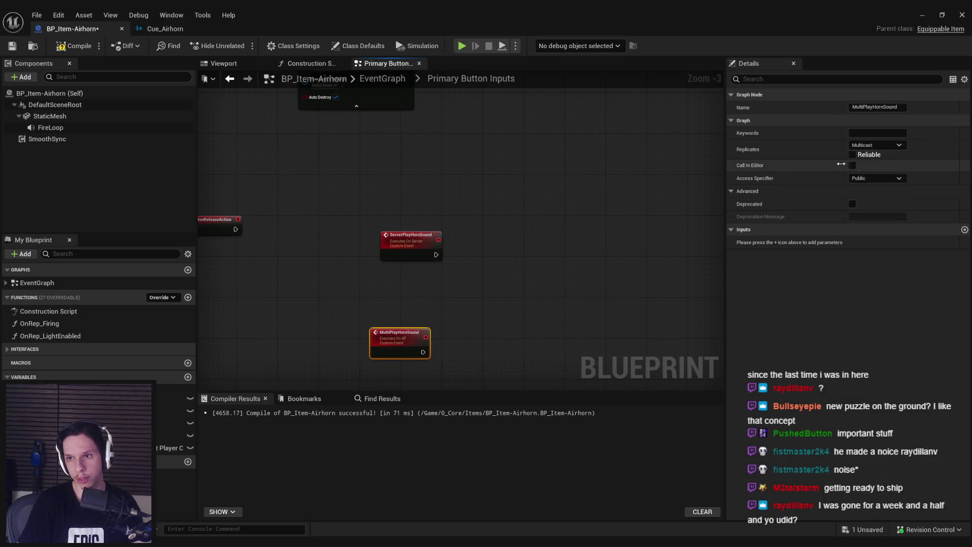
# Position the MultiPlayHornSound node and bring the Spawn Sound Attached node into view
pyautogui.moveTo(389, 343); pyautogui.dragTo(399, 348)
pyautogui.click(434, 201)
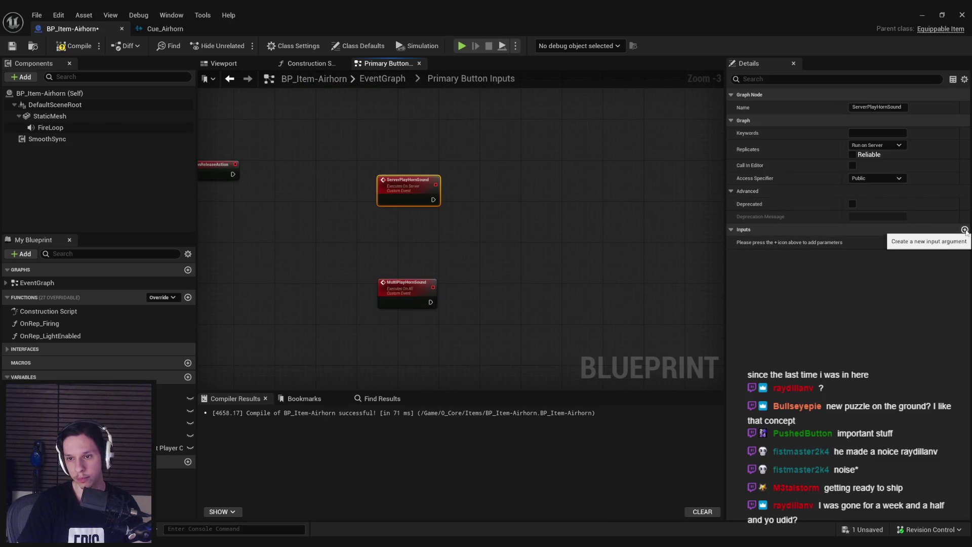
pyautogui.moveTo(438, 246)
pyautogui.mouseDown()
pyautogui.moveTo(466, 373)
pyautogui.moveTo(452, 270)
pyautogui.mouseUp()
pyautogui.scroll(-1, 466, 373)
pyautogui.scroll(1, 458, 374)
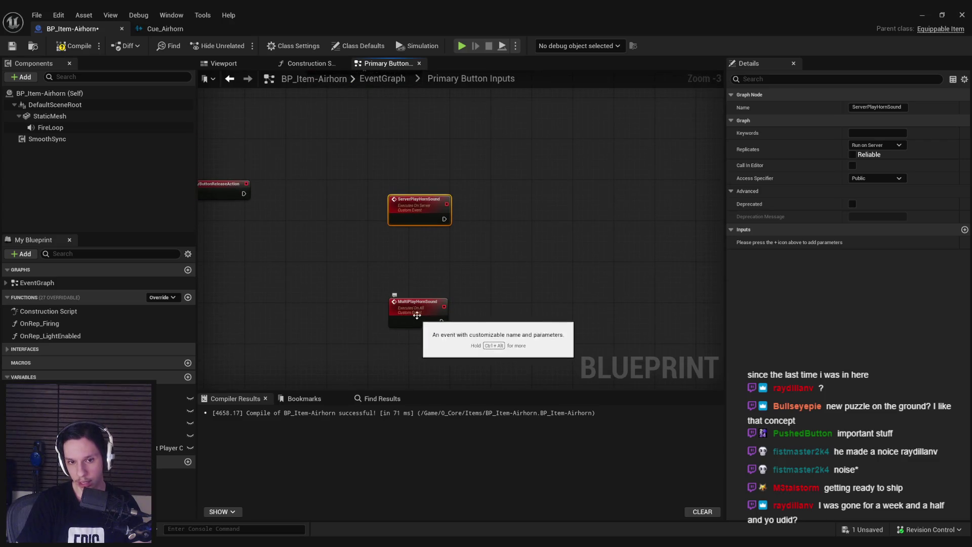
pyautogui.scroll(-1, 388, 301)
pyautogui.moveTo(388, 302)
pyautogui.mouseDown()
pyautogui.moveTo(450, 370)
pyautogui.moveTo(444, 302)
pyautogui.moveTo(403, 267)
pyautogui.mouseUp()
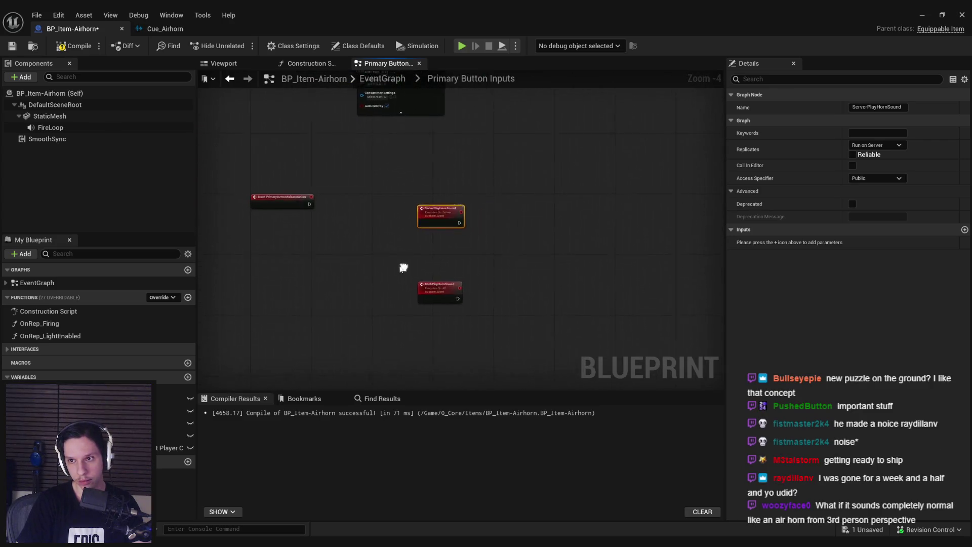
# Give ServerPlayHornSound a Pawn object reference input named Owner
pyautogui.scroll(2, 556, 266)
pyautogui.click(965, 230)
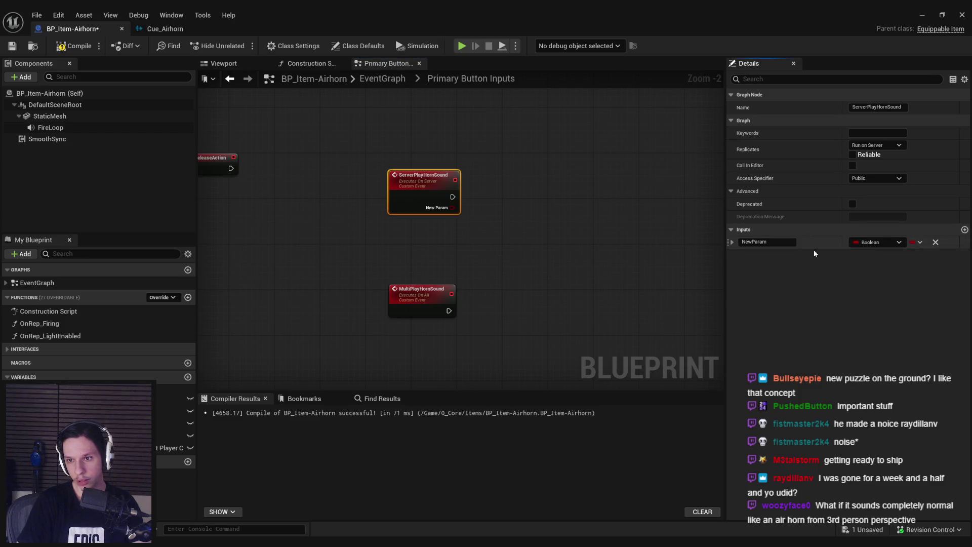
pyautogui.click(871, 244)
pyautogui.write('pawn')
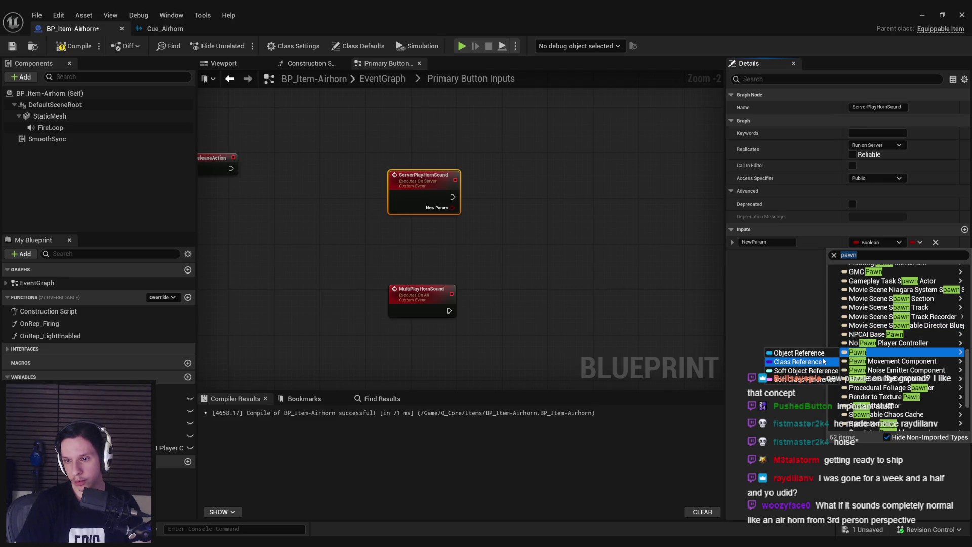
pyautogui.click(821, 358)
pyautogui.click(885, 244)
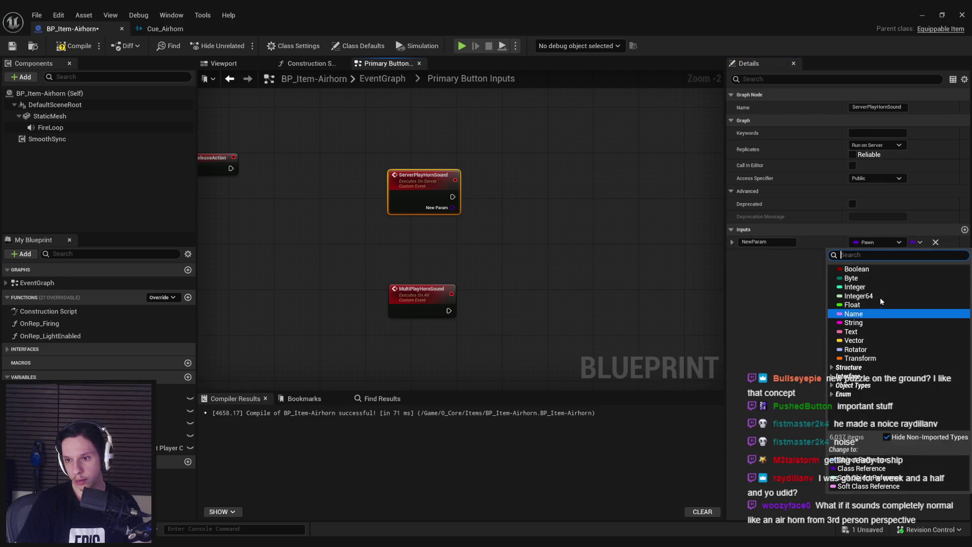
pyautogui.write('pawn')
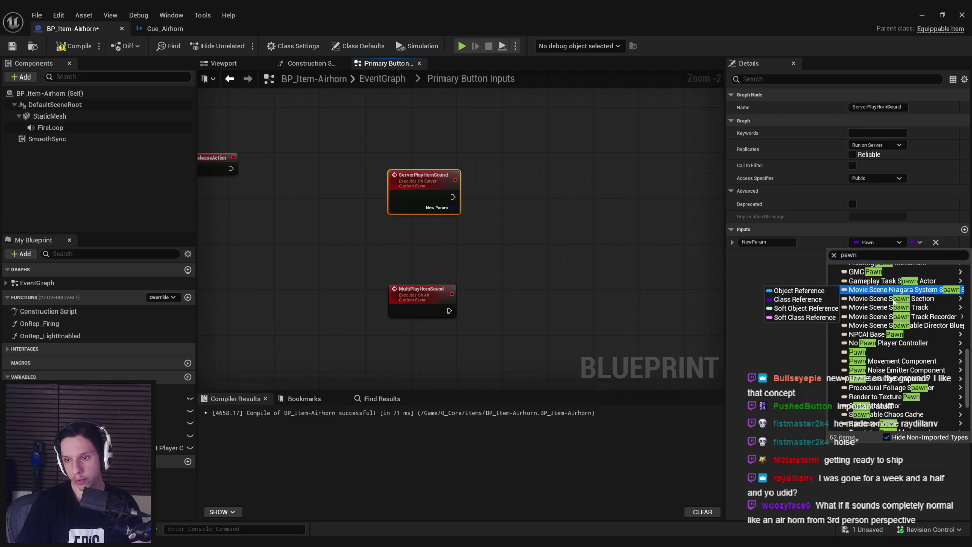
pyautogui.moveTo(870, 353)
pyautogui.click(798, 353)
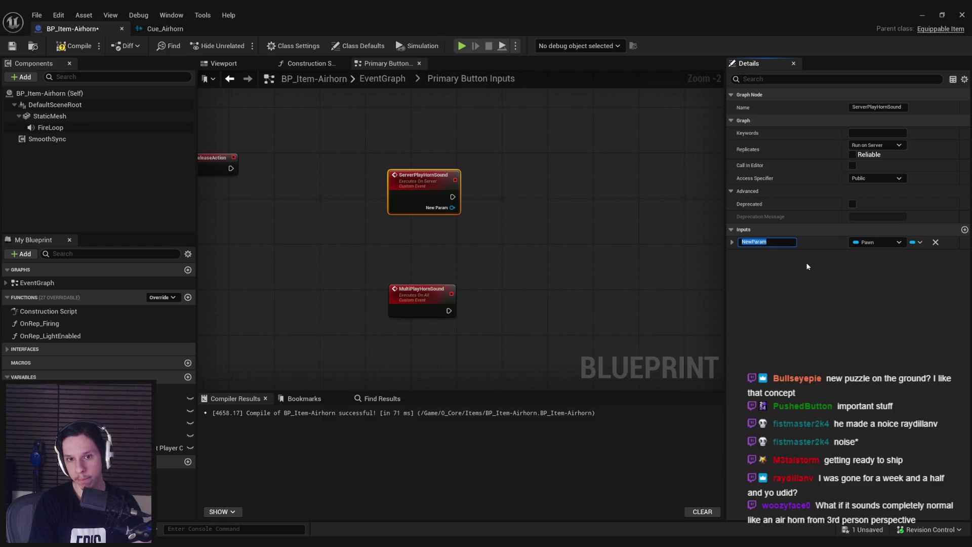
pyautogui.write('Owner')
pyautogui.press('Return')
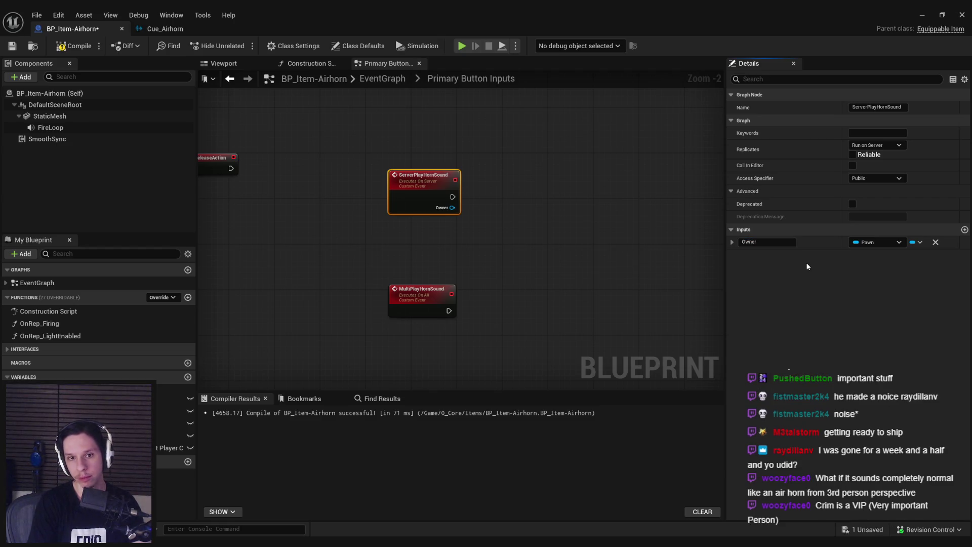
# Add a matching Owner input to the MultiPlayHornSound event
pyautogui.click(467, 234)
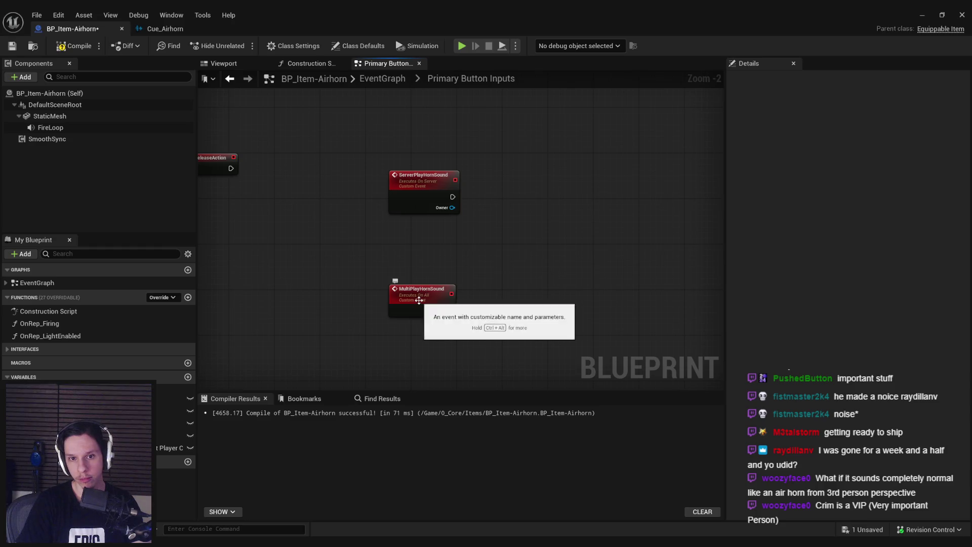
pyautogui.click(424, 293)
pyautogui.click(964, 229)
pyautogui.click(787, 242)
pyautogui.write('Owner')
pyautogui.press('Return')
# From ServerPlayHornSound's Owner, add a Multi Play Horn Sound call, then return to the level
pyautogui.moveTo(452, 208)
pyautogui.mouseDown()
pyautogui.moveTo(482, 210)
pyautogui.moveTo(515, 187)
pyautogui.mouseUp()
pyautogui.write('mut')
pyautogui.press('BackSpace')
pyautogui.write('lti')
pyautogui.press('Return')
pyautogui.click(507, 276)
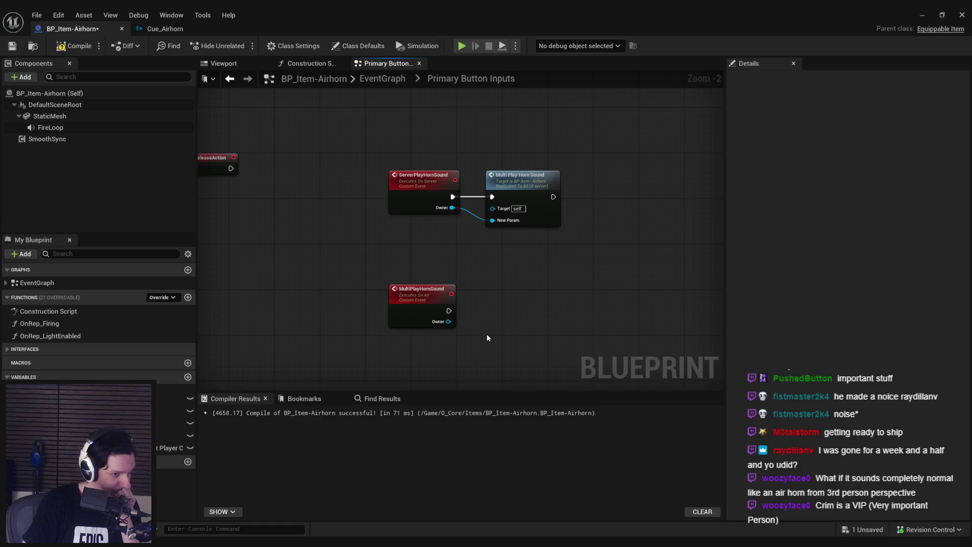
pyautogui.click(922, 15)
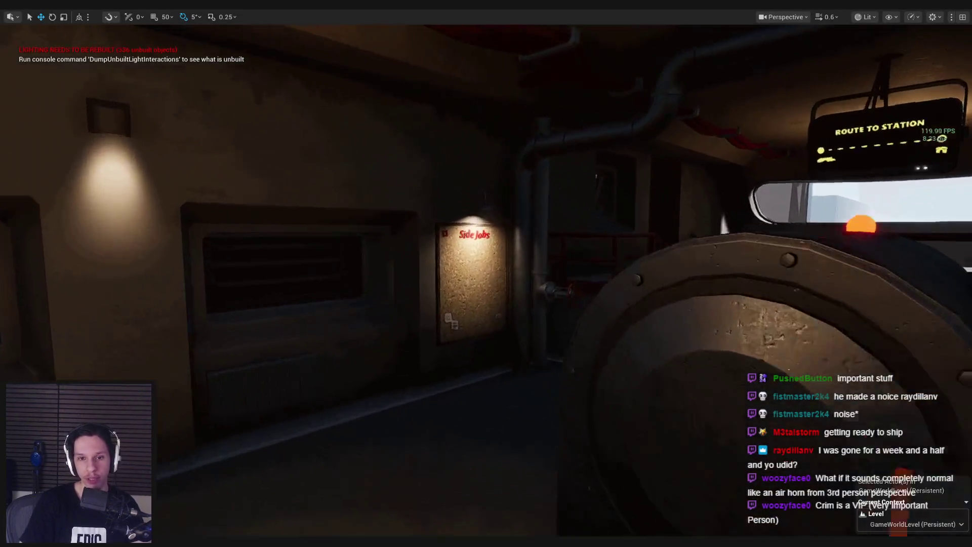
# Fly the editor view around the engine room to inspect it
pyautogui.scroll(1, 486, 273)
pyautogui.press('w')
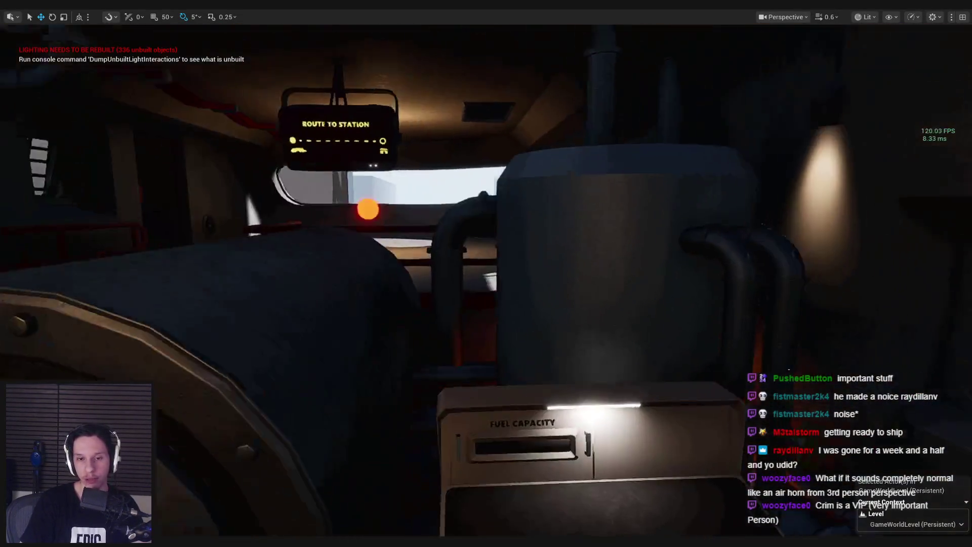
pyautogui.press('w')
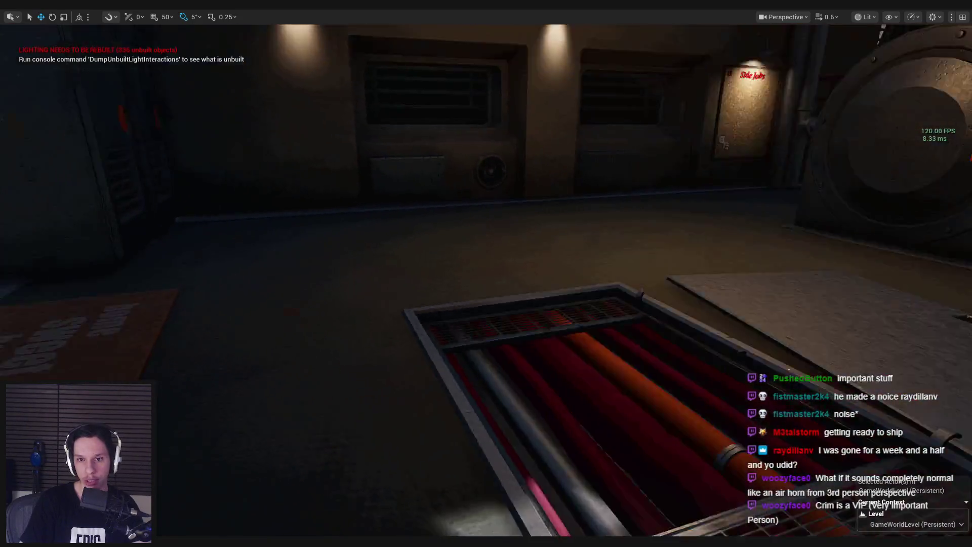
pyautogui.press('w')
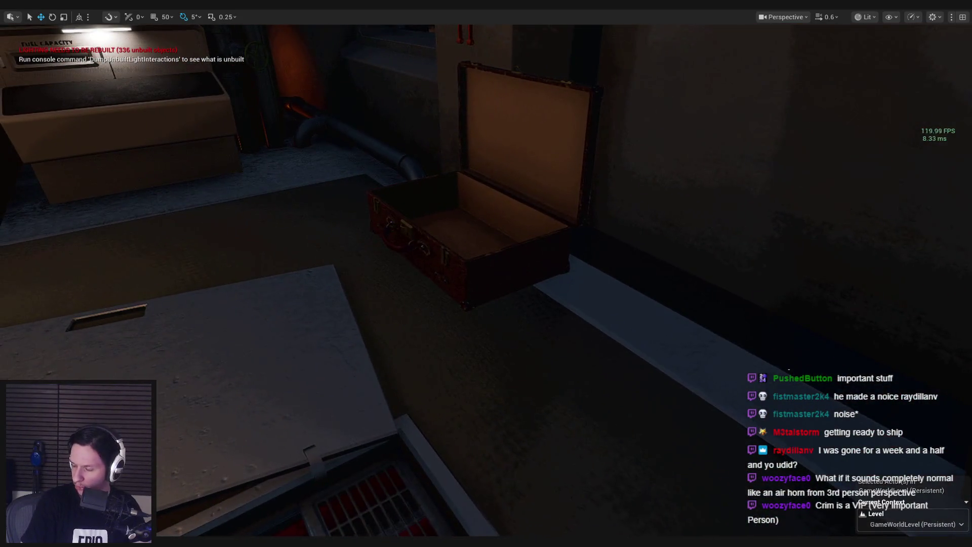
pyautogui.press('w')
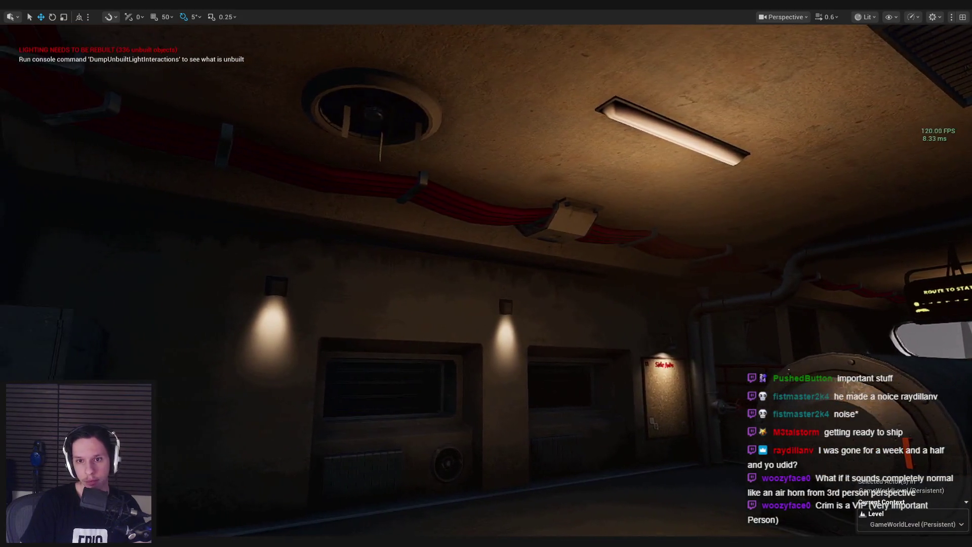
pyautogui.press('w')
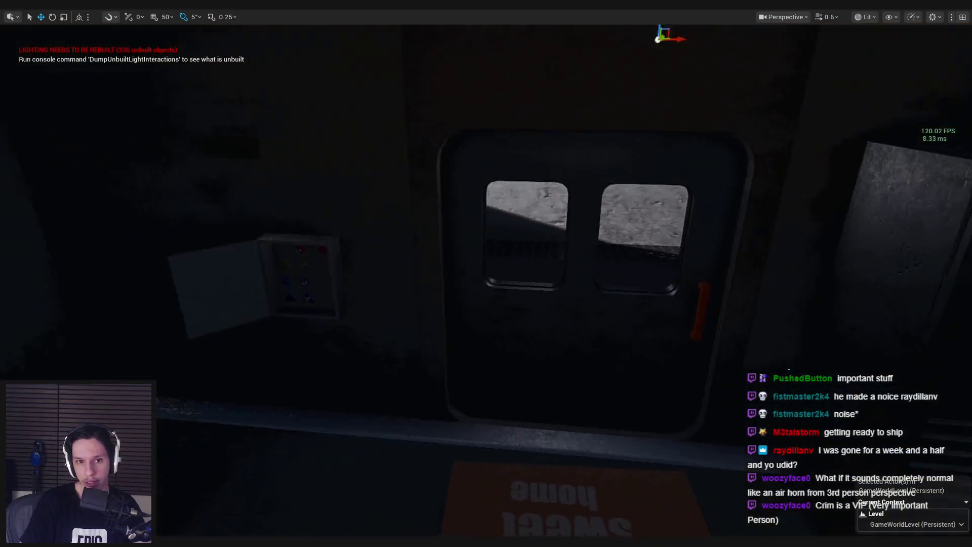
pyautogui.press('s')
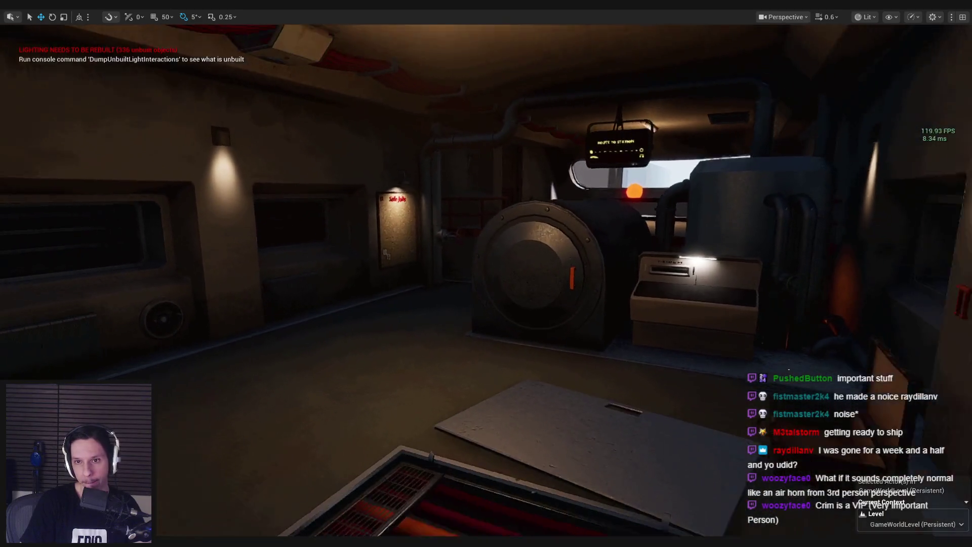
pyautogui.press('s')
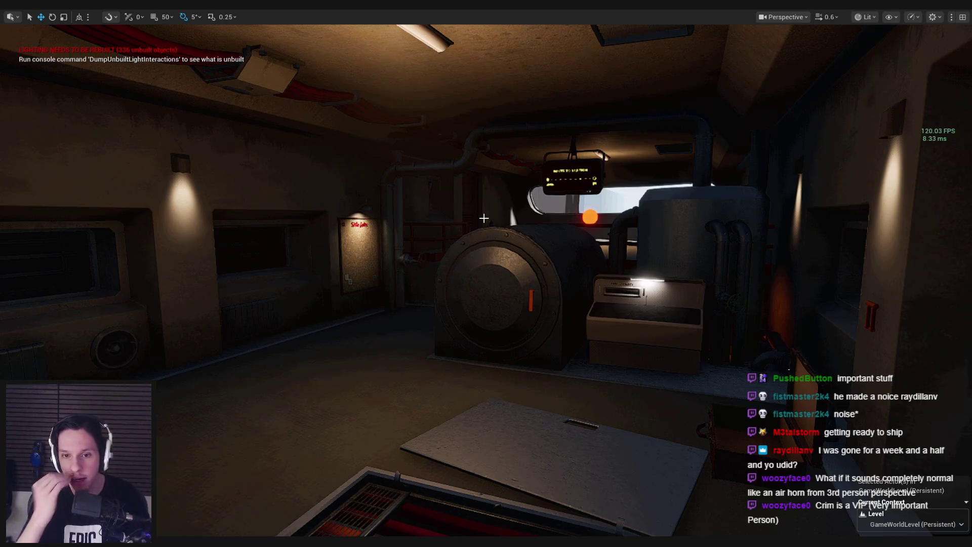
pyautogui.press('w')
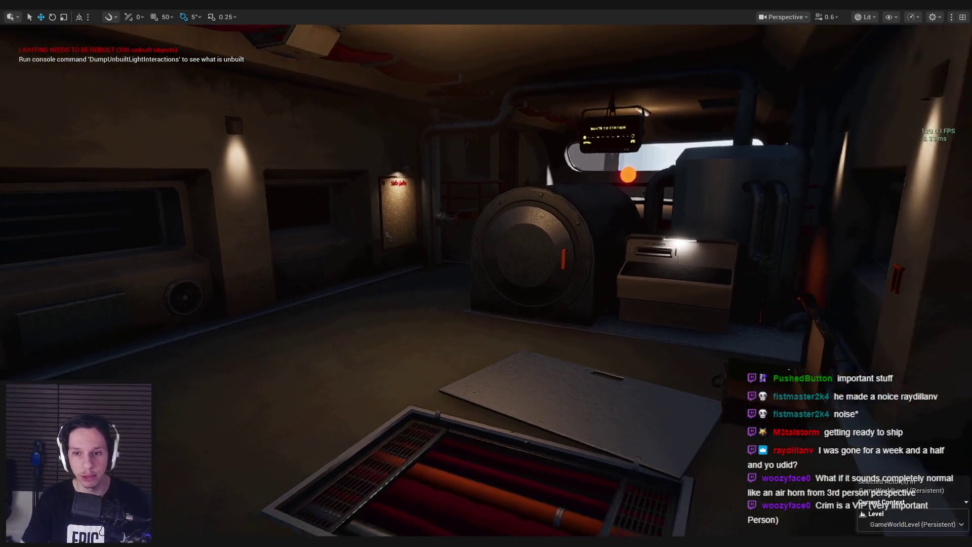
pyautogui.moveTo(485, 247); pyautogui.dragTo(456, 238)
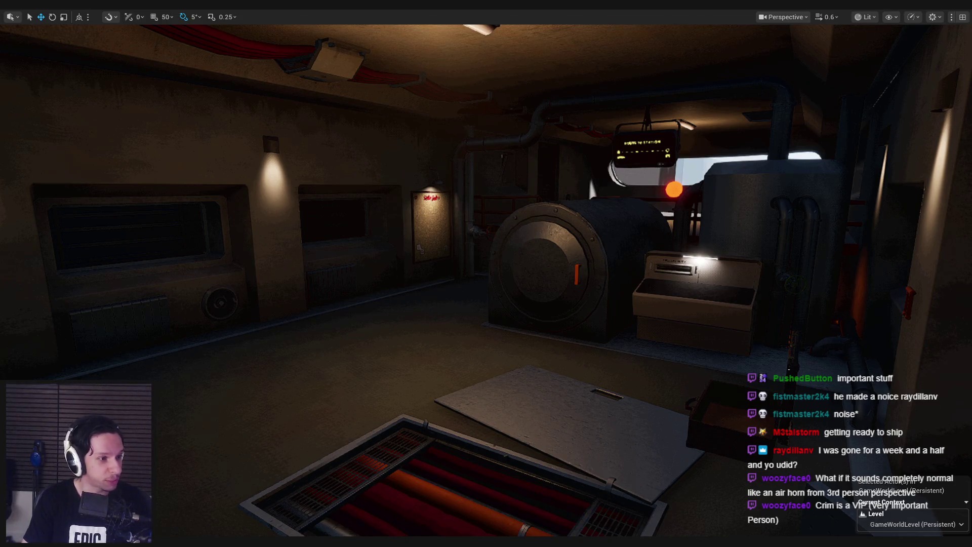
# Play-test the level walking toward the Side Jobs board, stop, and restore the full editor layout
pyautogui.hotkey('alt', 'p')
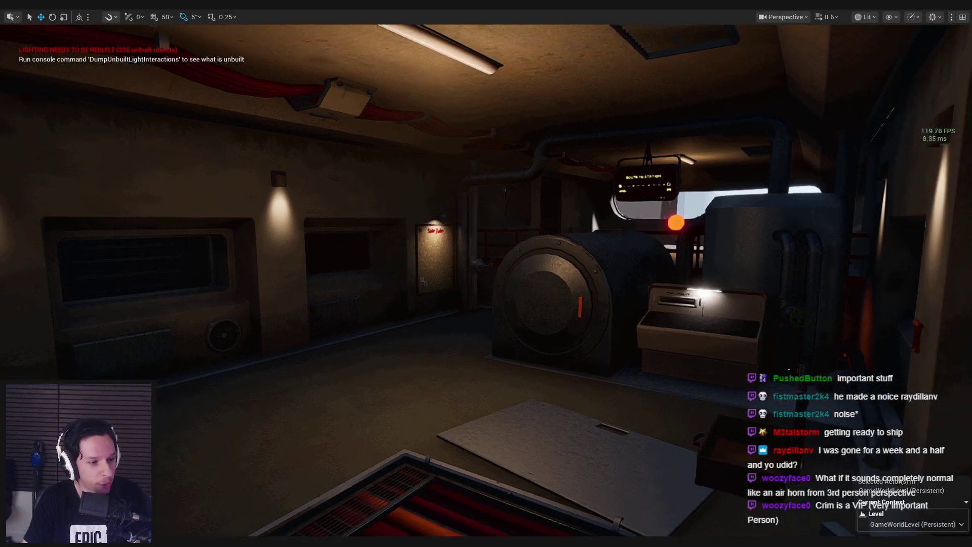
pyautogui.moveTo(248, 542)
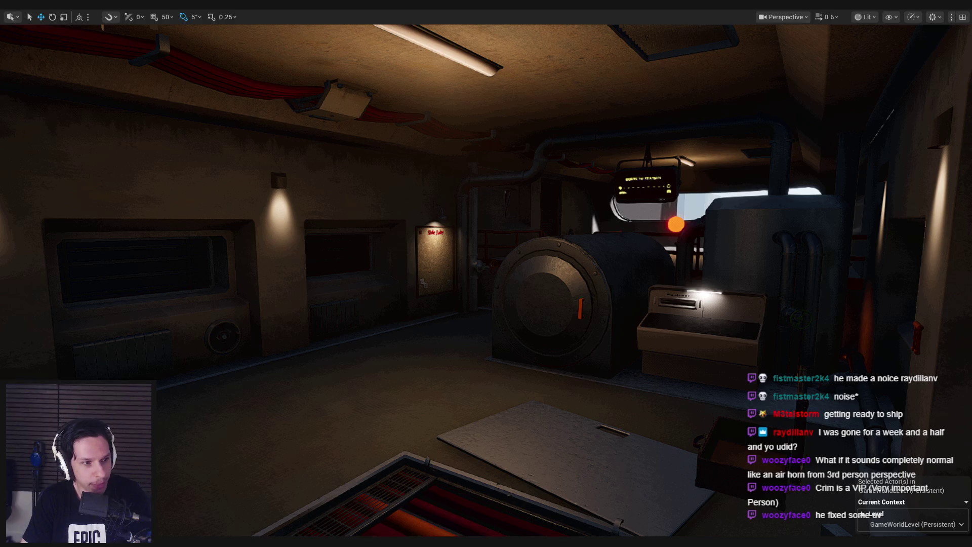
pyautogui.hotkey('alt', 'p')
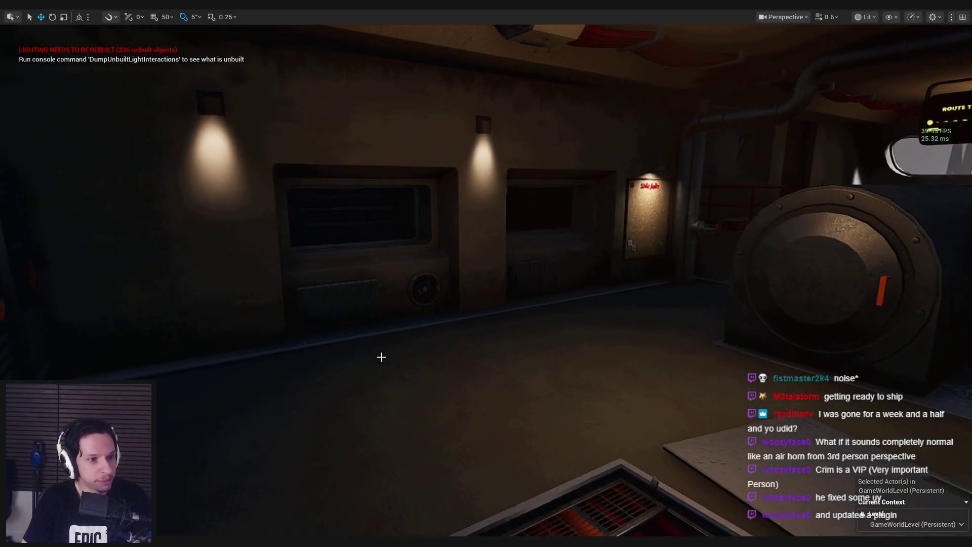
pyautogui.press('w')
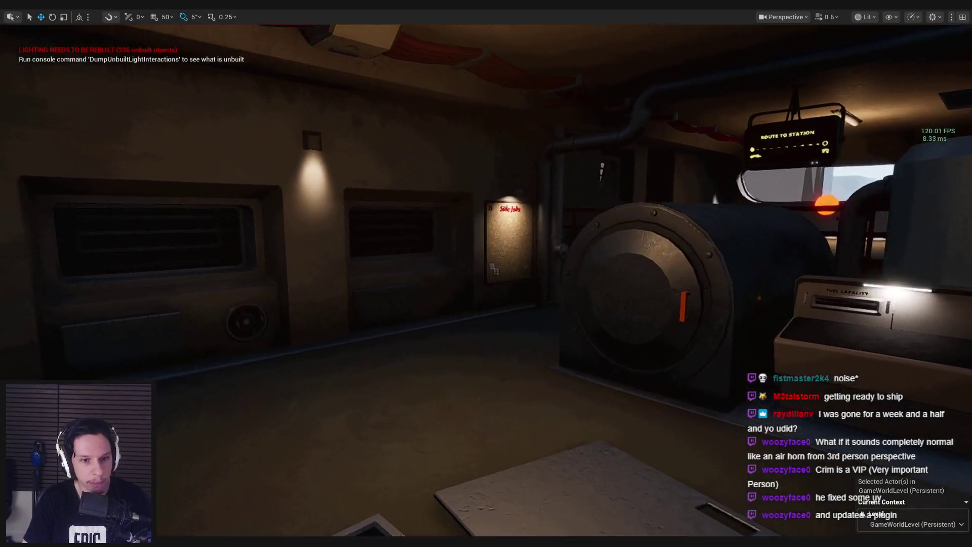
pyautogui.press('Escape')
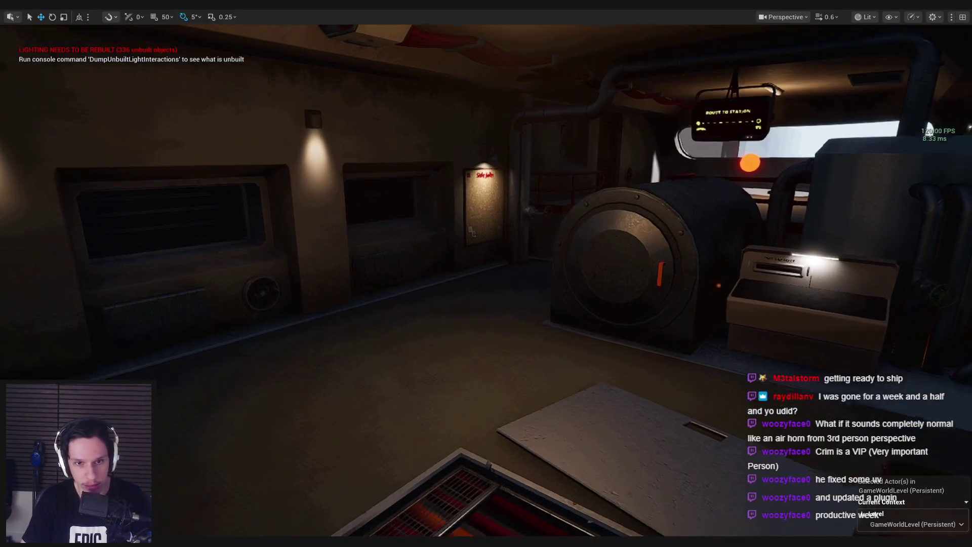
pyautogui.press('F11')
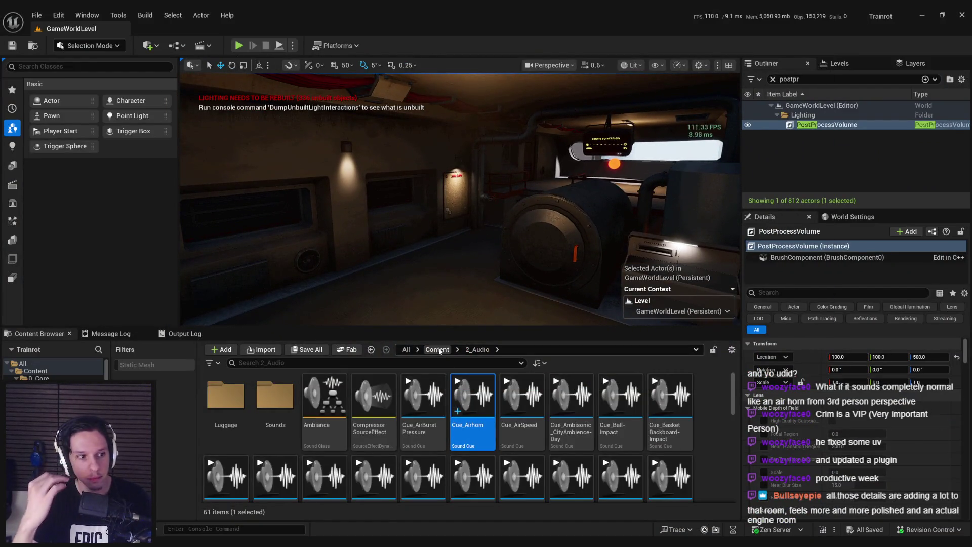
pyautogui.moveTo(470, 188); pyautogui.dragTo(474, 238)
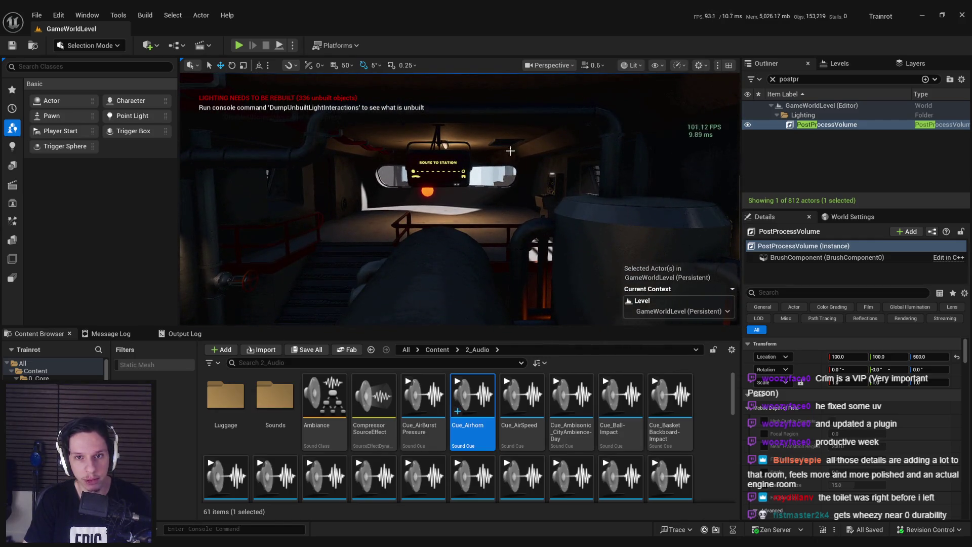
pyautogui.moveTo(501, 130)
pyautogui.mouseDown()
pyautogui.moveTo(405, 152)
pyautogui.moveTo(501, 139)
pyautogui.moveTo(475, 114)
pyautogui.moveTo(466, 122)
pyautogui.moveTo(479, 111)
pyautogui.moveTo(576, 193)
pyautogui.moveTo(562, 193)
pyautogui.mouseUp()
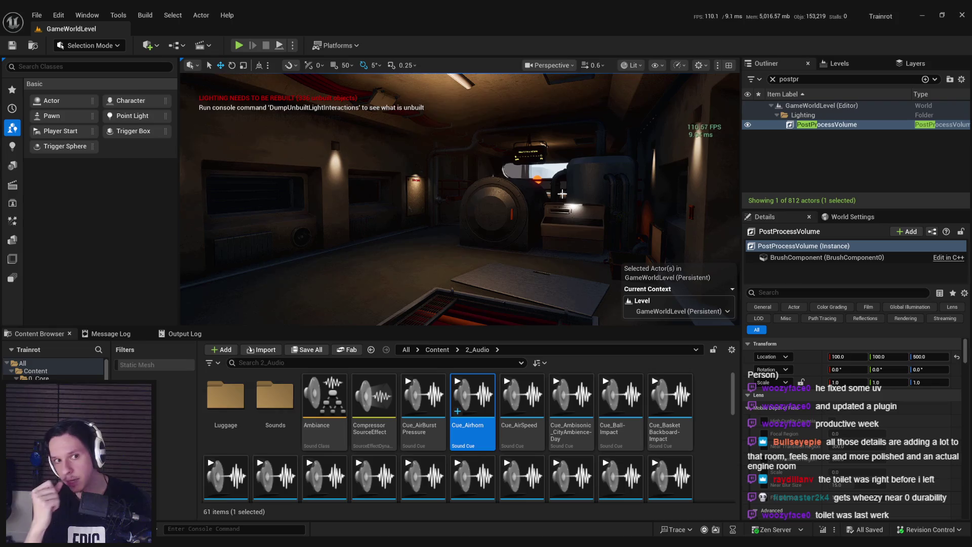
pyautogui.moveTo(562, 193); pyautogui.dragTo(511, 252)
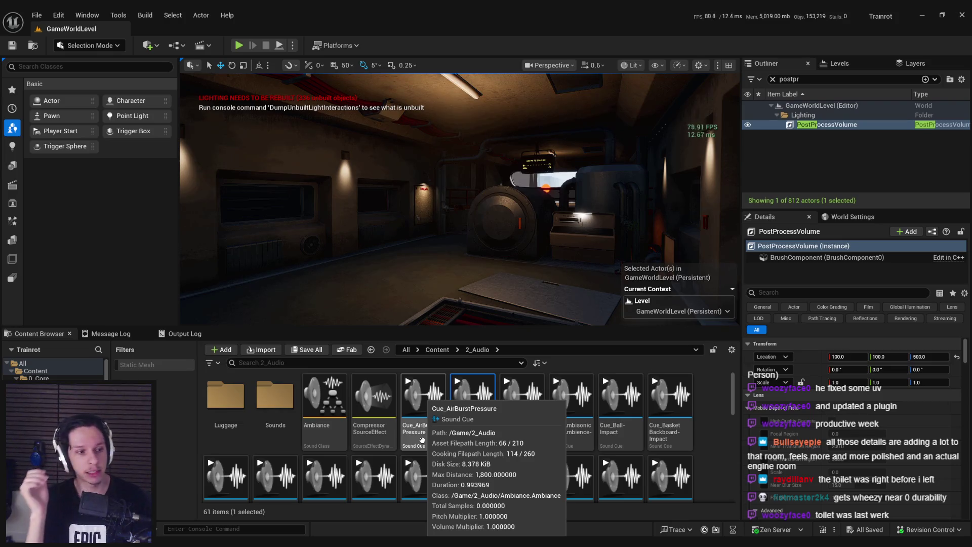
pyautogui.click(467, 433)
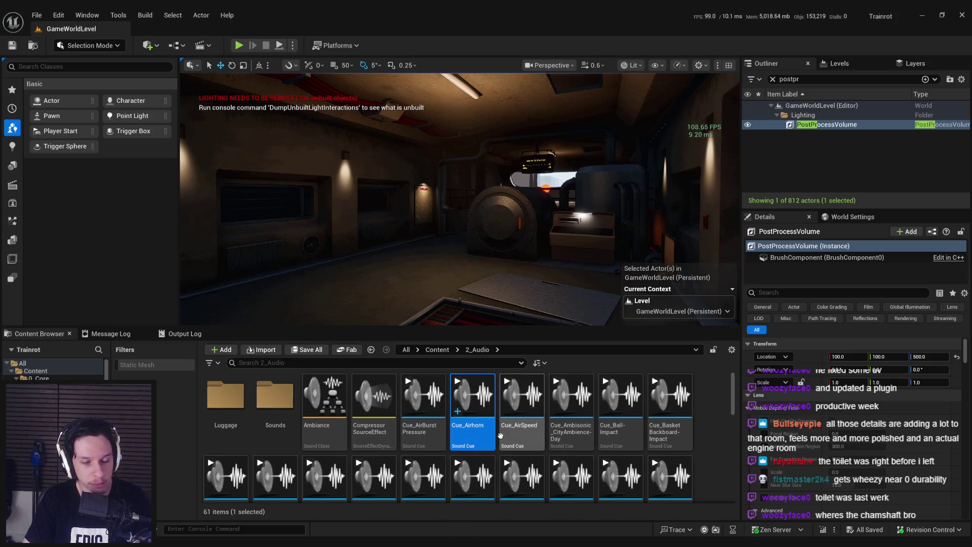
pyautogui.moveTo(509, 304)
pyautogui.mouseDown()
pyautogui.moveTo(505, 324)
pyautogui.moveTo(503, 289)
pyautogui.mouseUp()
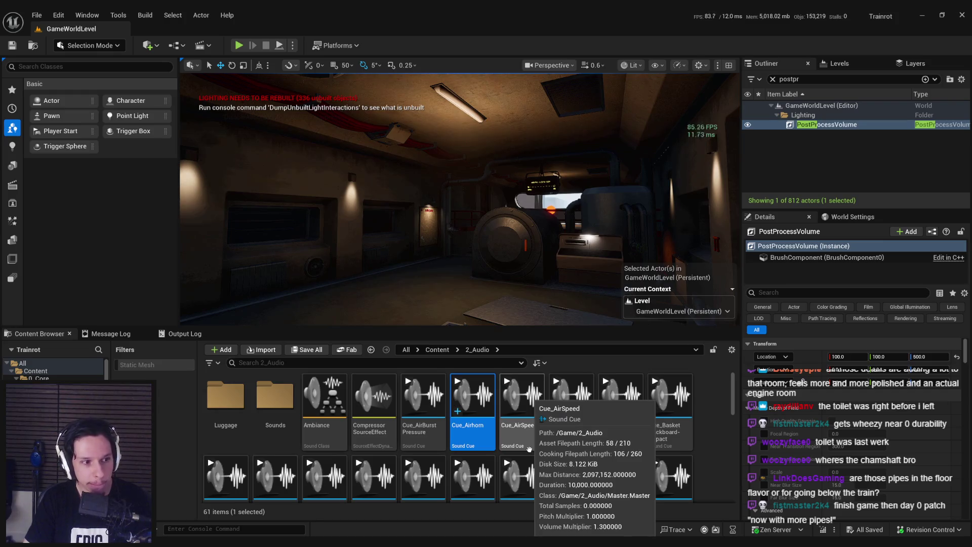
pyautogui.moveTo(506, 303)
pyautogui.mouseDown()
pyautogui.moveTo(507, 325)
pyautogui.moveTo(507, 304)
pyautogui.mouseUp()
pyautogui.moveTo(230, 219)
pyautogui.mouseDown()
pyautogui.moveTo(221, 216)
pyautogui.moveTo(230, 219)
pyautogui.mouseUp()
pyautogui.scroll(-5, 447, 241)
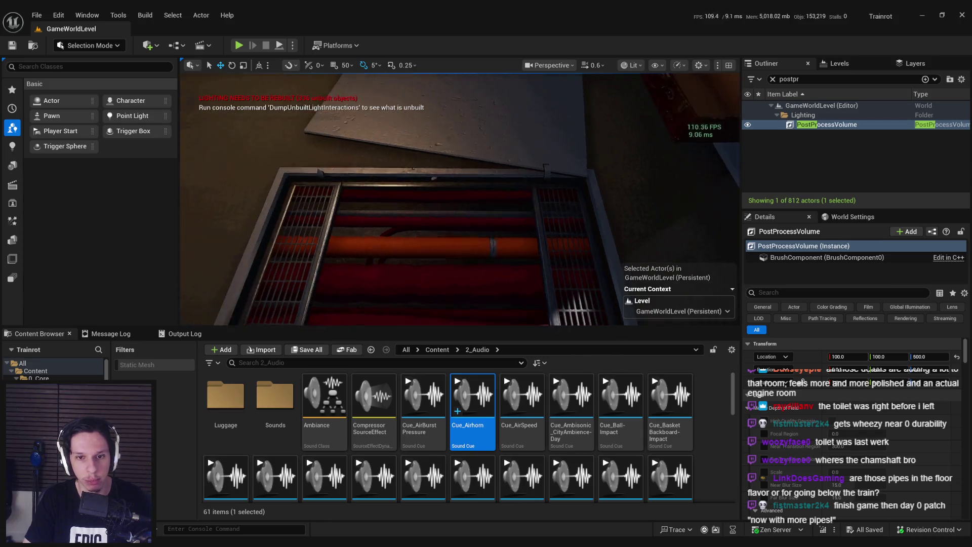
pyautogui.moveTo(497, 255)
pyautogui.mouseDown()
pyautogui.moveTo(482, 250)
pyautogui.moveTo(482, 193)
pyautogui.mouseUp()
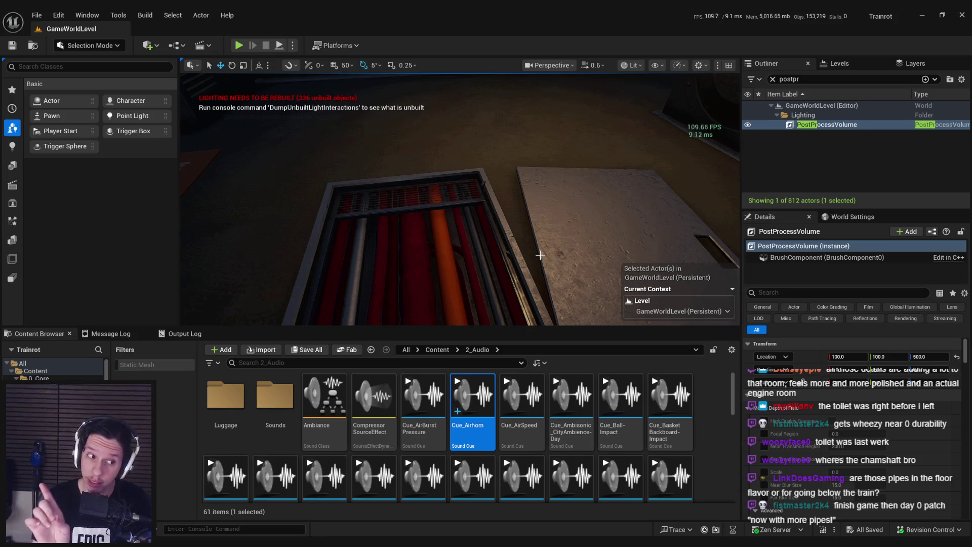
pyautogui.moveTo(540, 255)
pyautogui.mouseDown()
pyautogui.moveTo(539, 280)
pyautogui.moveTo(527, 256)
pyautogui.moveTo(512, 253)
pyautogui.mouseUp()
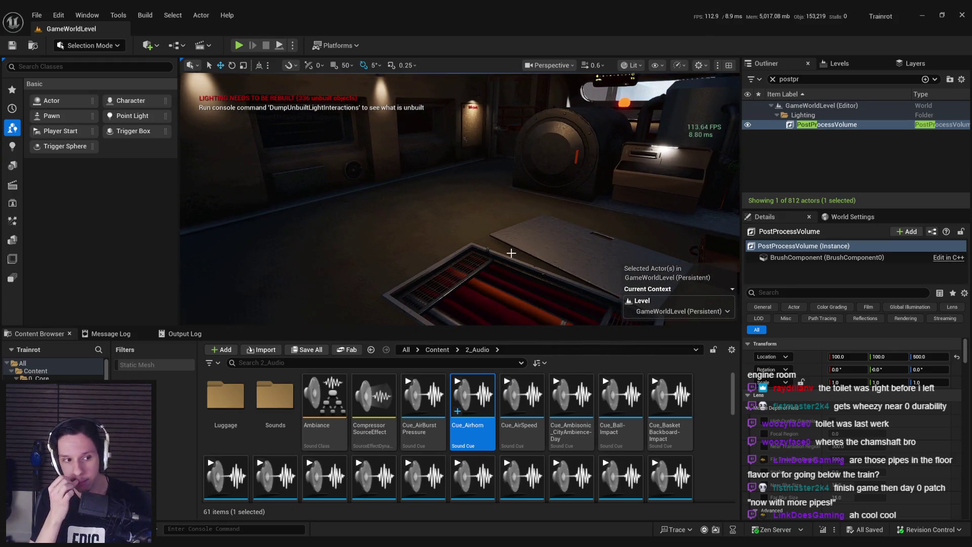
pyautogui.moveTo(512, 253)
pyautogui.mouseDown()
pyautogui.moveTo(501, 247)
pyautogui.moveTo(504, 269)
pyautogui.moveTo(488, 285)
pyautogui.moveTo(481, 273)
pyautogui.mouseUp()
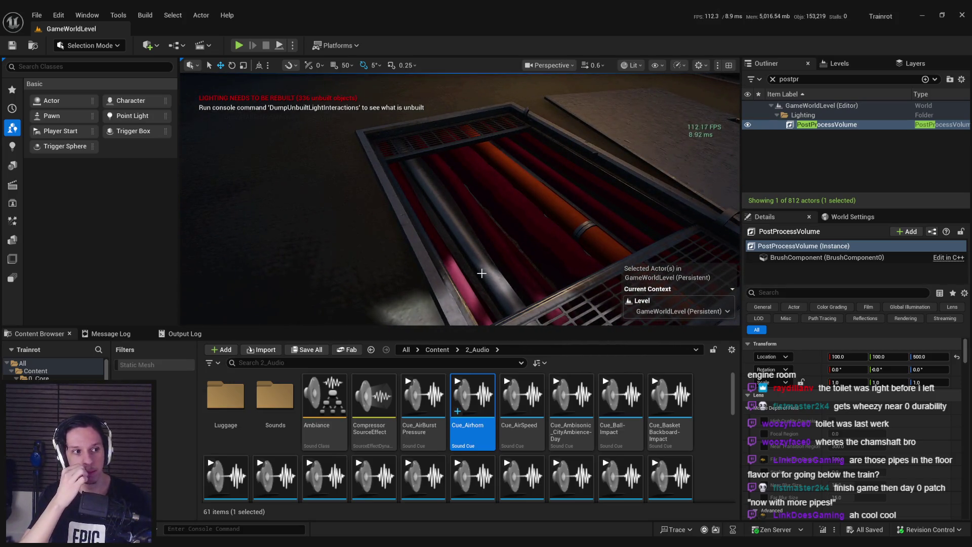
pyautogui.scroll(-5, 481, 274)
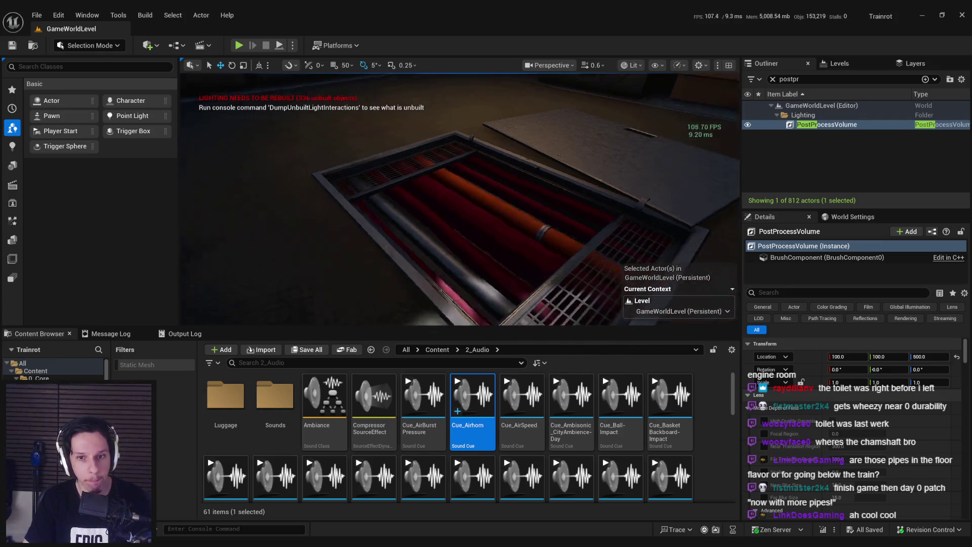
pyautogui.moveTo(456, 390)
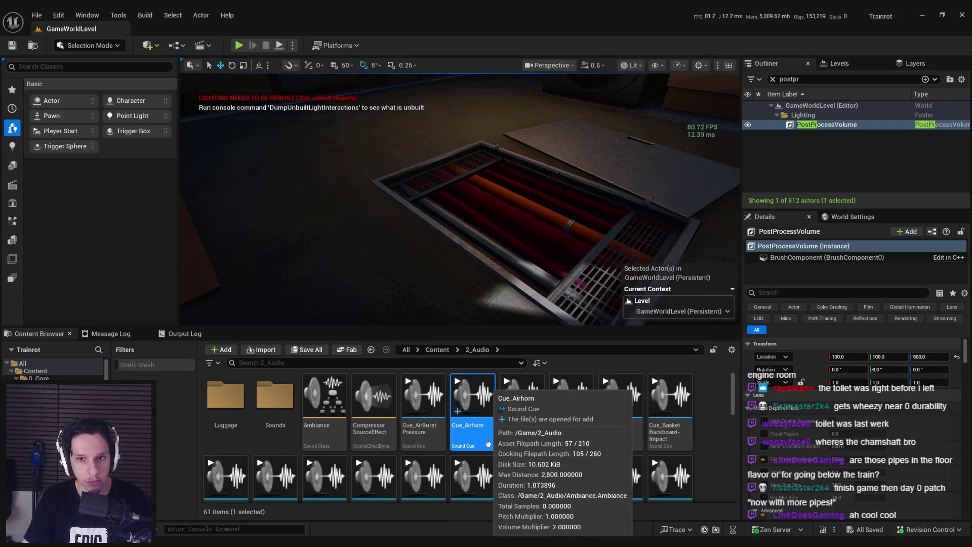
pyautogui.moveTo(503, 445)
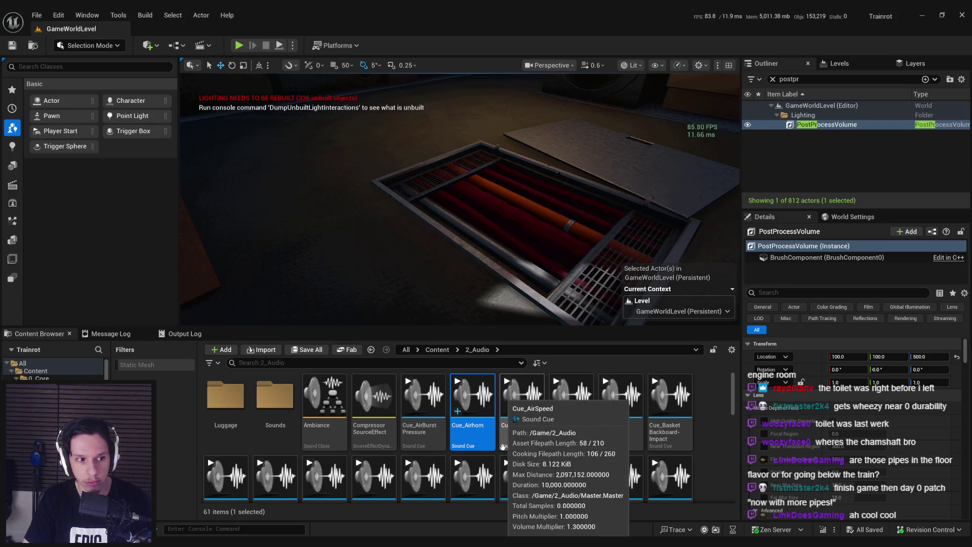
pyautogui.moveTo(456, 202); pyautogui.dragTo(456, 279)
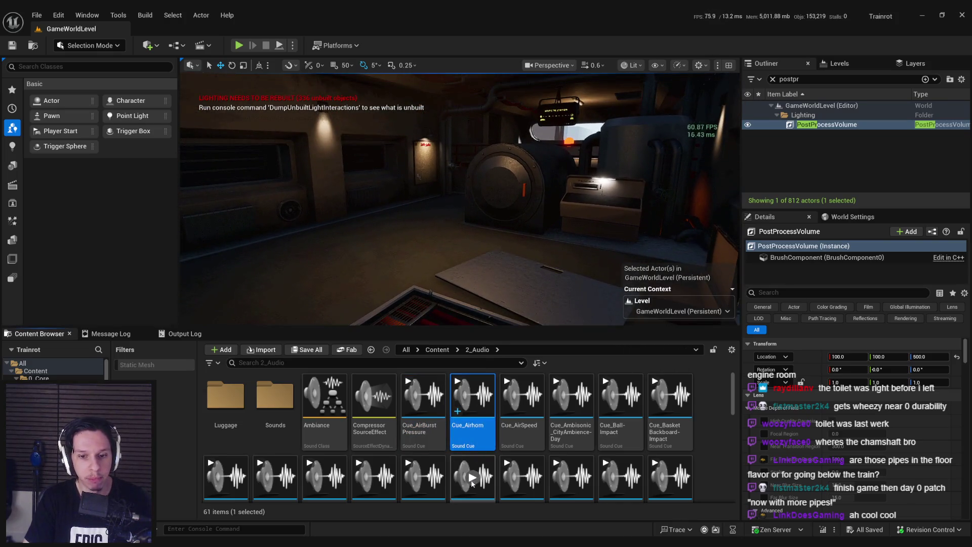
pyautogui.moveTo(468, 431)
pyautogui.scroll(-2, 468, 432)
pyautogui.scroll(2, 468, 432)
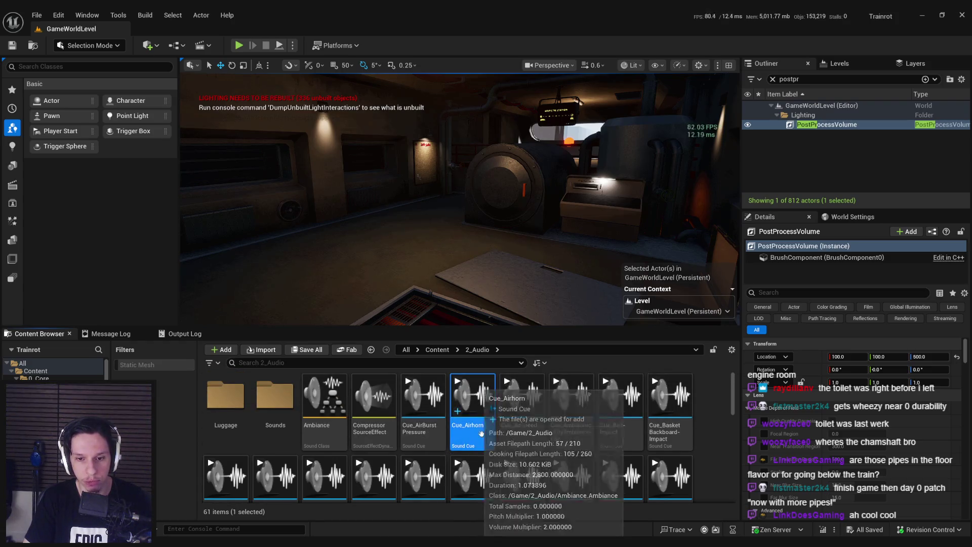
pyautogui.scroll(-3, 484, 432)
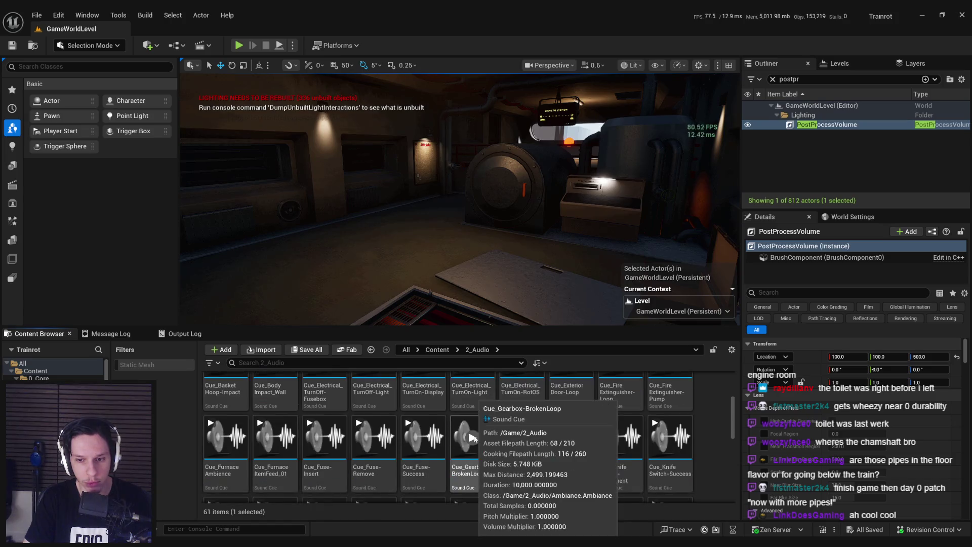
pyautogui.scroll(4, 423, 440)
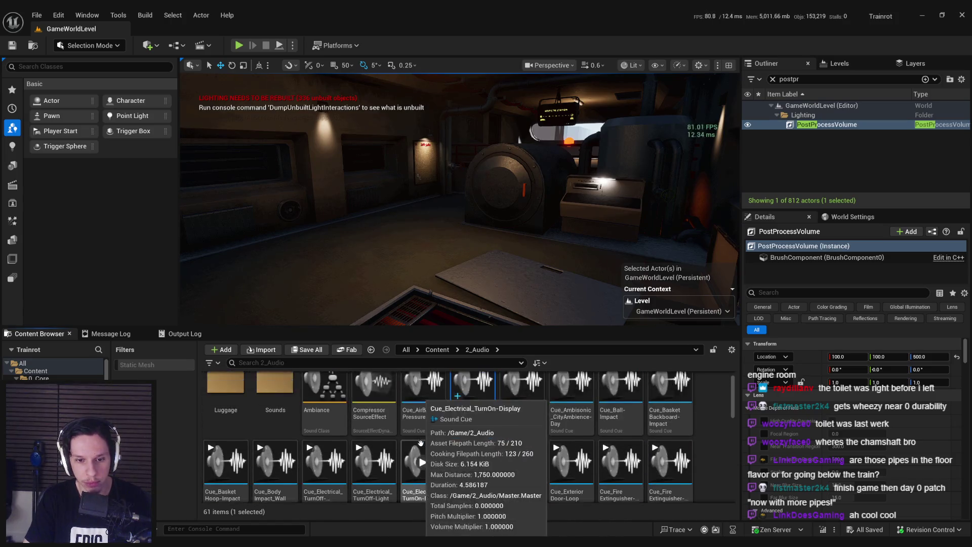
pyautogui.scroll(-3, 423, 444)
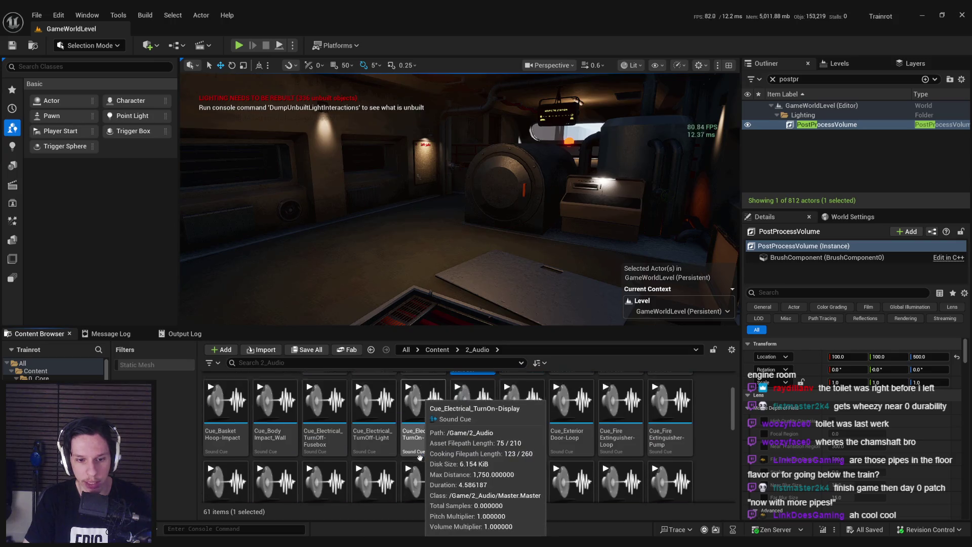
pyautogui.scroll(-1, 420, 453)
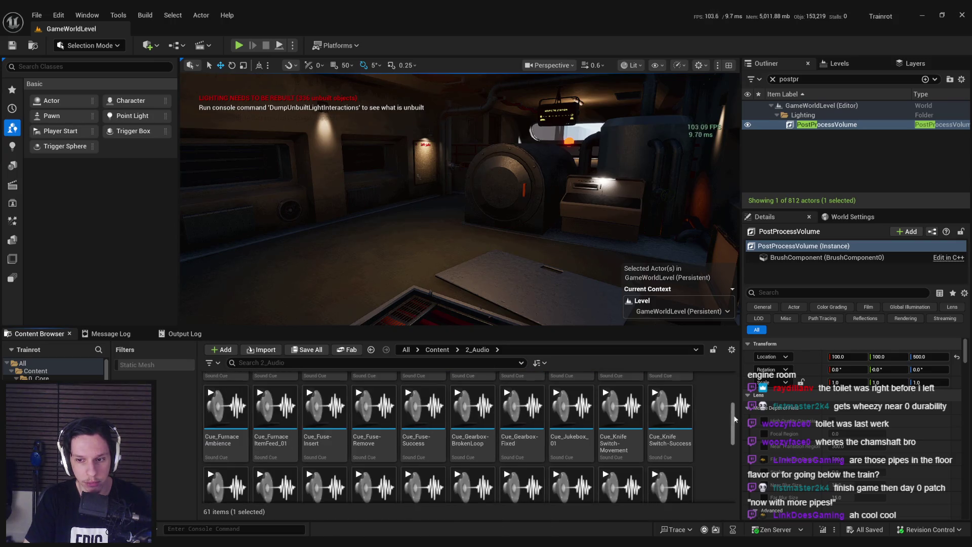
pyautogui.moveTo(734, 419); pyautogui.dragTo(733, 387)
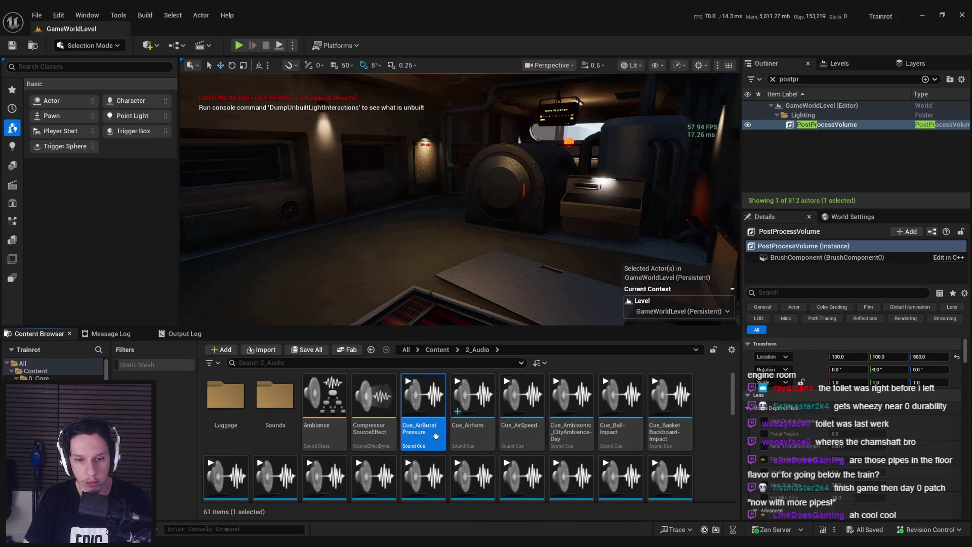
pyautogui.doubleClick(473, 400)
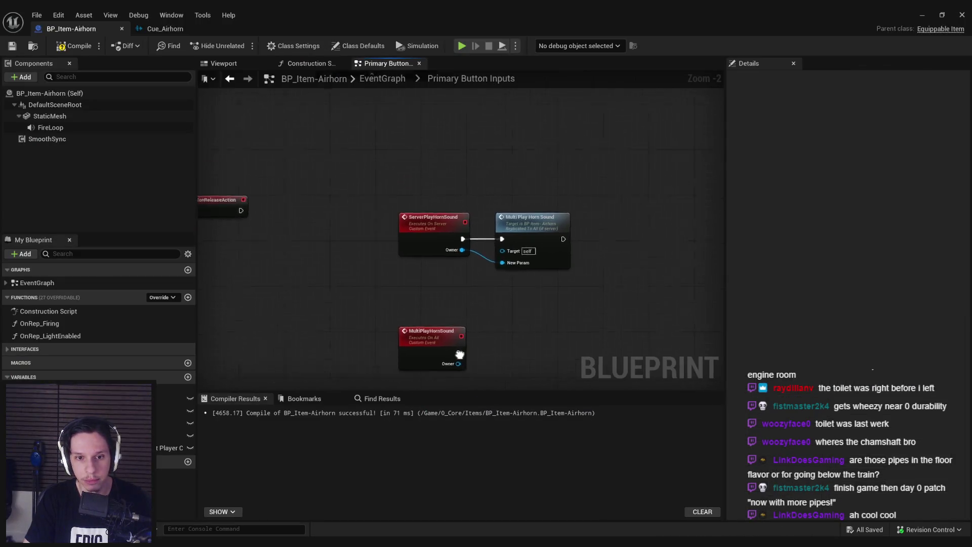
# Compare the event's Owner against a new Get Player Pawn node
pyautogui.scroll(-1, 458, 351)
pyautogui.moveTo(369, 142)
pyautogui.mouseDown()
pyautogui.moveTo(509, 282)
pyautogui.moveTo(418, 178)
pyautogui.moveTo(414, 224)
pyautogui.mouseUp()
pyautogui.moveTo(361, 205)
pyautogui.mouseDown()
pyautogui.moveTo(386, 215)
pyautogui.moveTo(363, 242)
pyautogui.mouseUp()
pyautogui.press('Return')
pyautogui.write('get player pawn')
pyautogui.press('Return')
# Add a Branch driven by the comparison and wire the horn event into it
pyautogui.scroll(4, 356, 230)
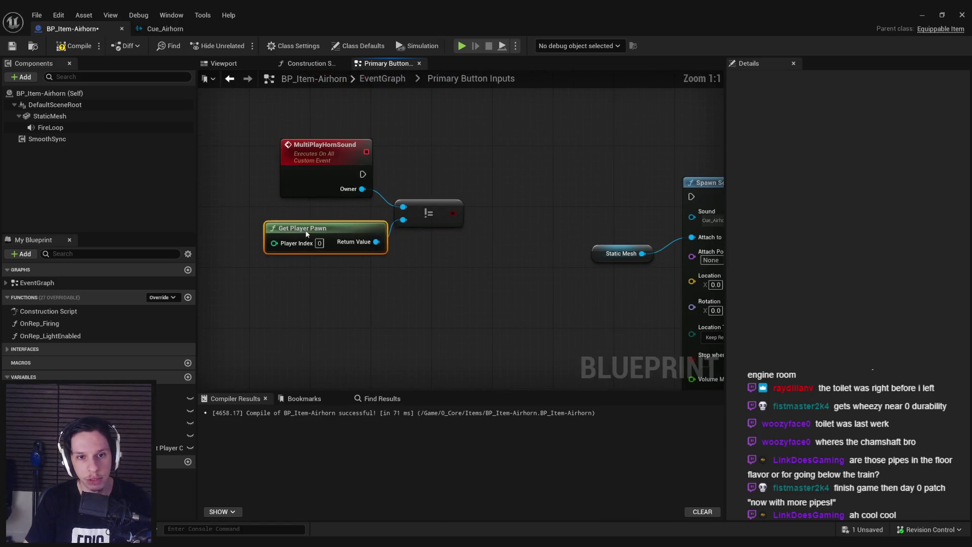
pyautogui.moveTo(454, 213); pyautogui.dragTo(510, 180)
pyautogui.write('branch')
pyautogui.press('Return')
pyautogui.moveTo(494, 181); pyautogui.dragTo(368, 176)
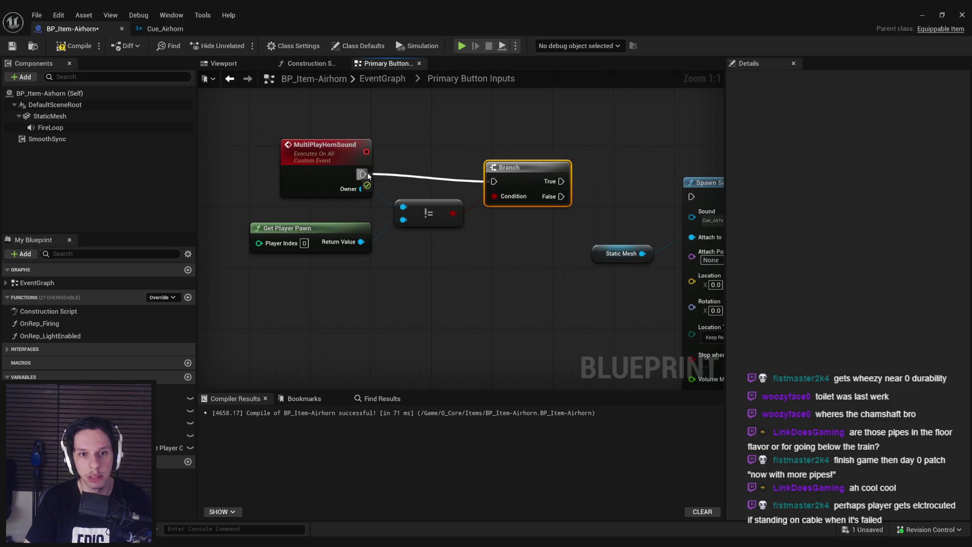
pyautogui.moveTo(523, 228); pyautogui.dragTo(425, 182)
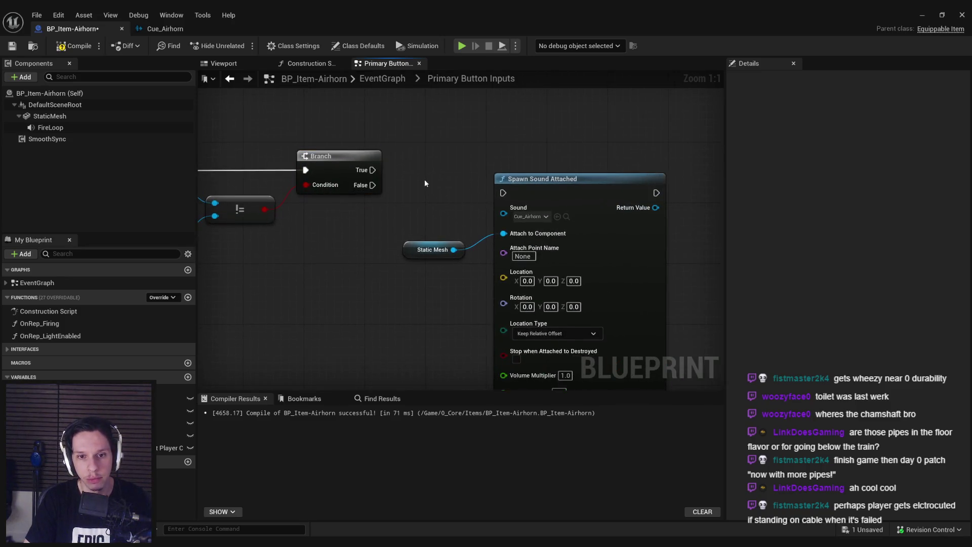
# Place a Server Play Horn Sound call connected to the execution wire
pyautogui.moveTo(503, 170); pyautogui.dragTo(412, 175)
pyautogui.scroll(-2, 333, 255)
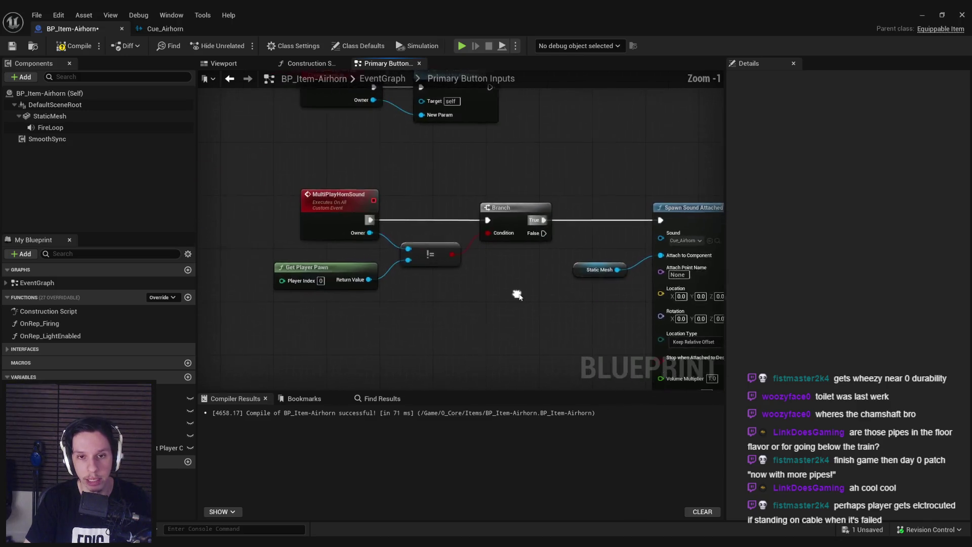
pyautogui.scroll(-2, 404, 141)
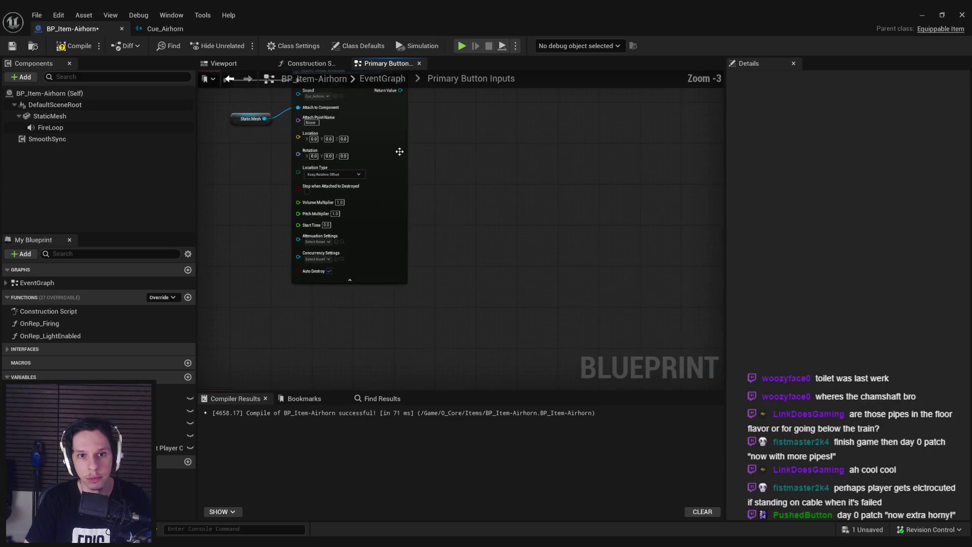
pyautogui.write('server play horn')
pyautogui.moveTo(413, 103)
pyautogui.mouseDown()
pyautogui.moveTo(567, 101)
pyautogui.moveTo(503, 168)
pyautogui.mouseUp()
pyautogui.press('Return')
pyautogui.scroll(3, 435, 125)
# Connect Get Owning Player Pawn to the server horn call's Owner pin
pyautogui.write('get owner')
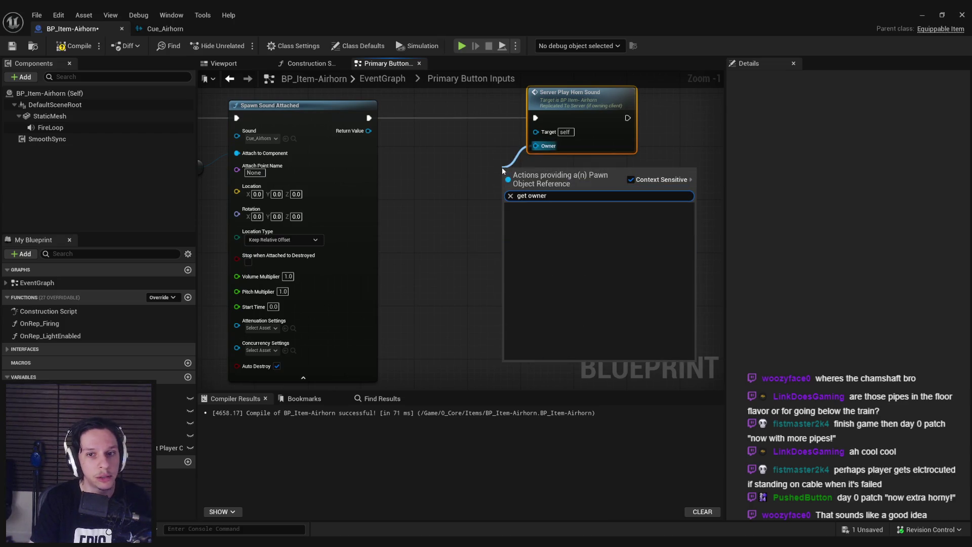
pyautogui.press('BackSpace')
pyautogui.press('BackSpace')
pyautogui.press('Return')
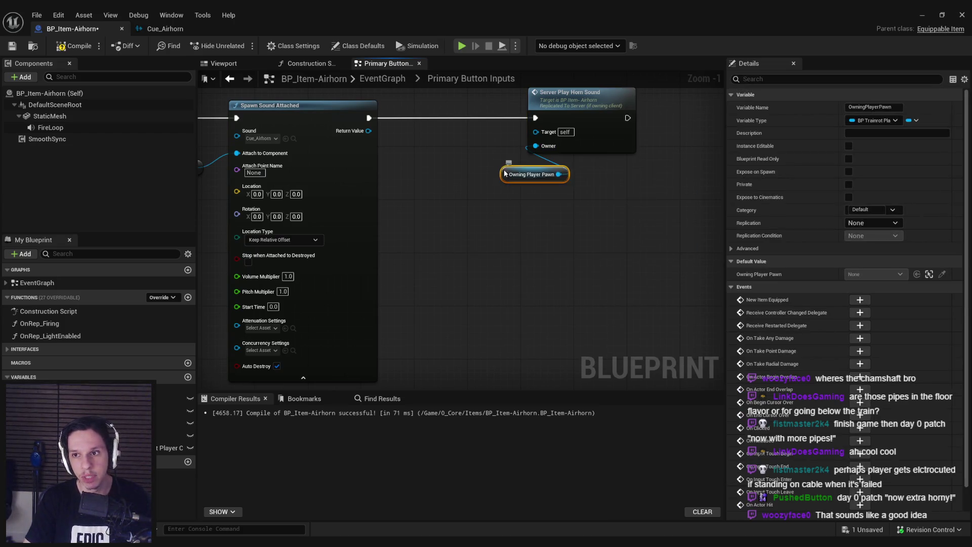
# Clear the compile error by refreshing the Multi Play Horn Sound node, recompile, then return to the level
pyautogui.click(76, 44)
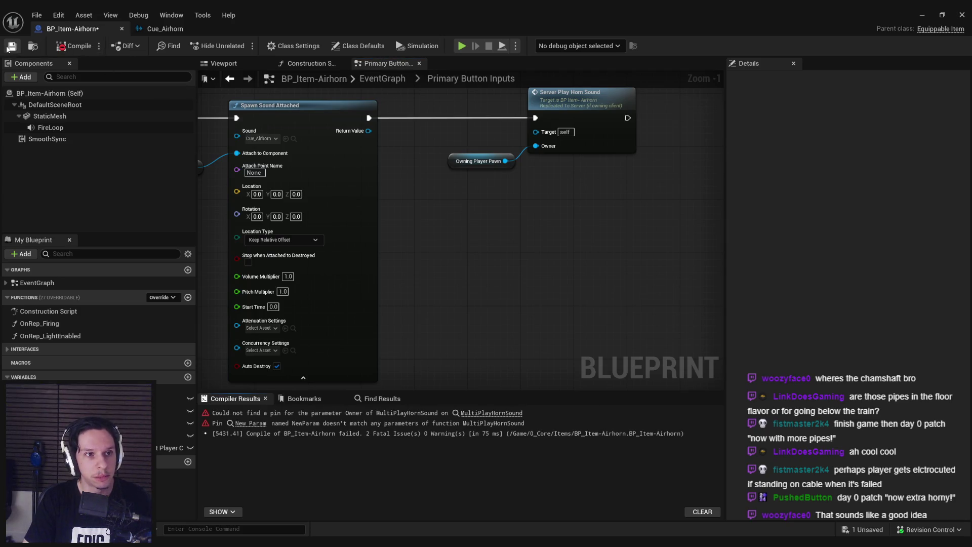
pyautogui.click(486, 413)
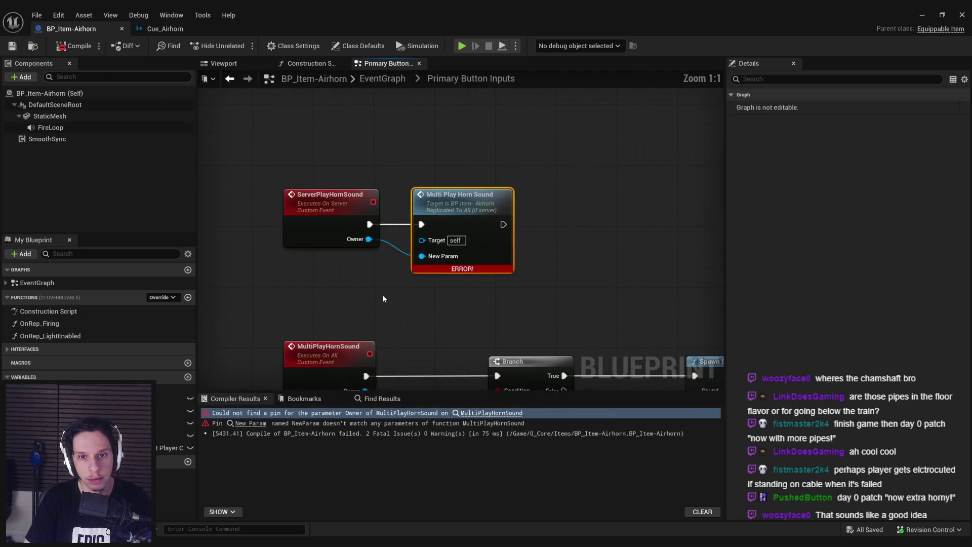
pyautogui.rightClick(456, 223)
pyautogui.click(476, 302)
pyautogui.click(76, 45)
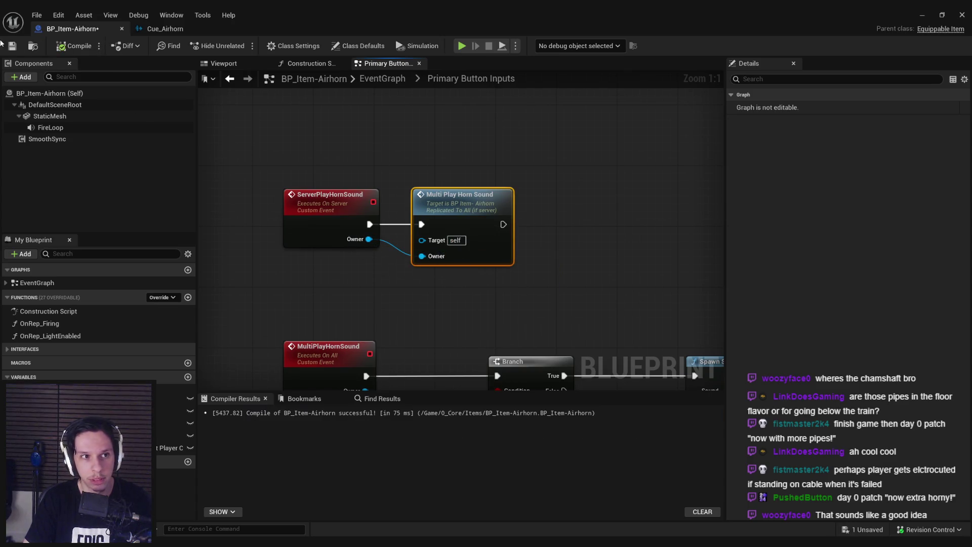
pyautogui.scroll(-1, 368, 143)
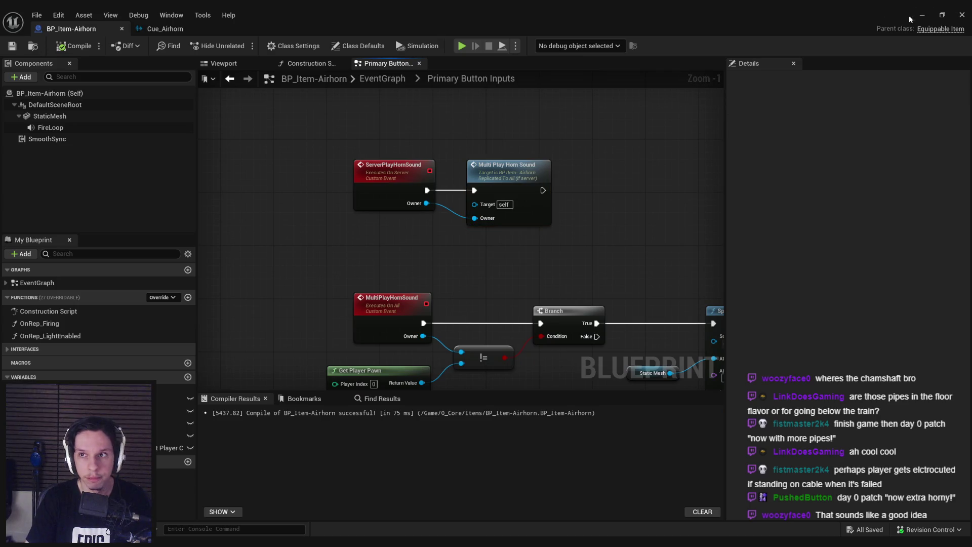
pyautogui.click(922, 15)
pyautogui.click(292, 45)
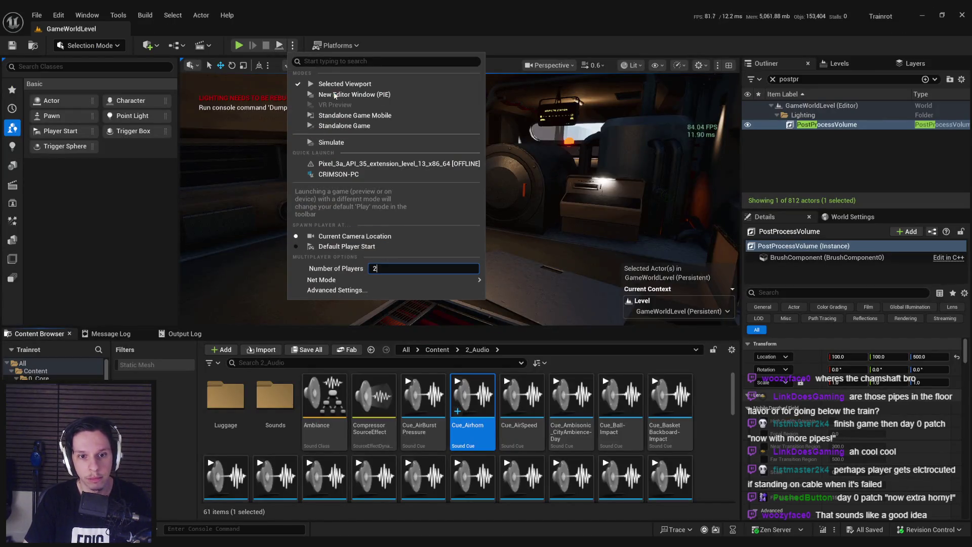
# Launch a two-player New Editor Window (PIE) session and enlarge the client window
pyautogui.click(349, 94)
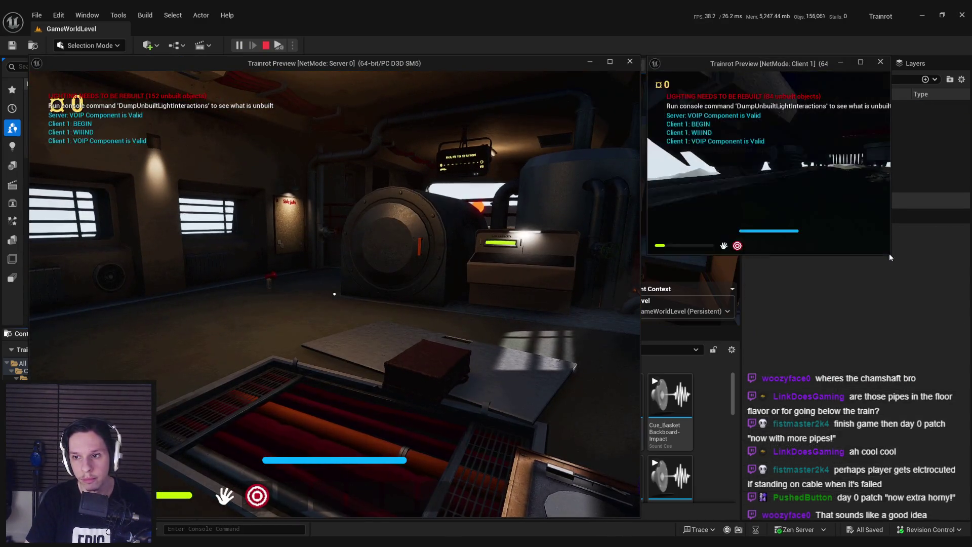
pyautogui.moveTo(891, 254); pyautogui.dragTo(958, 299)
pyautogui.click(334, 294)
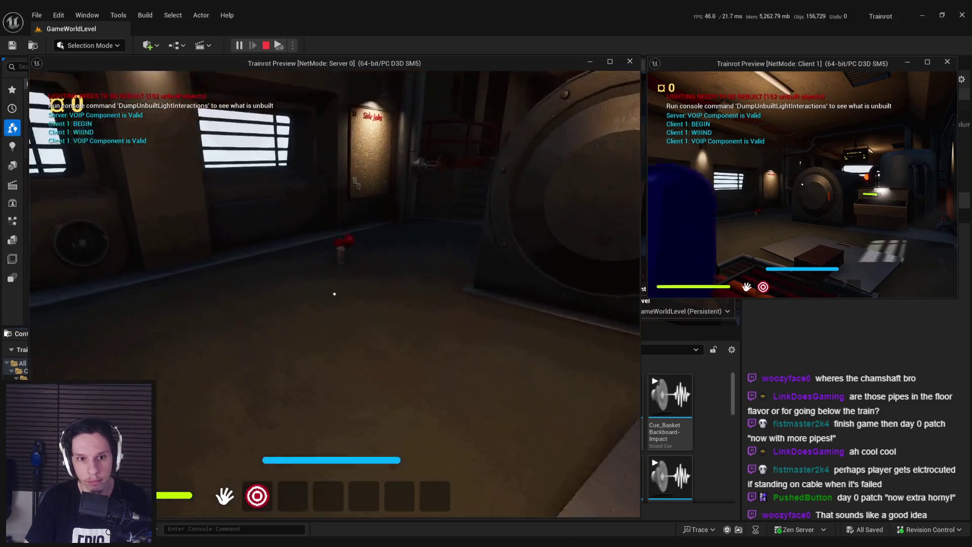
# Equip the airhorn from hotbar slot 3, drop the held item, and equip the airhorn on the client
pyautogui.press('3')
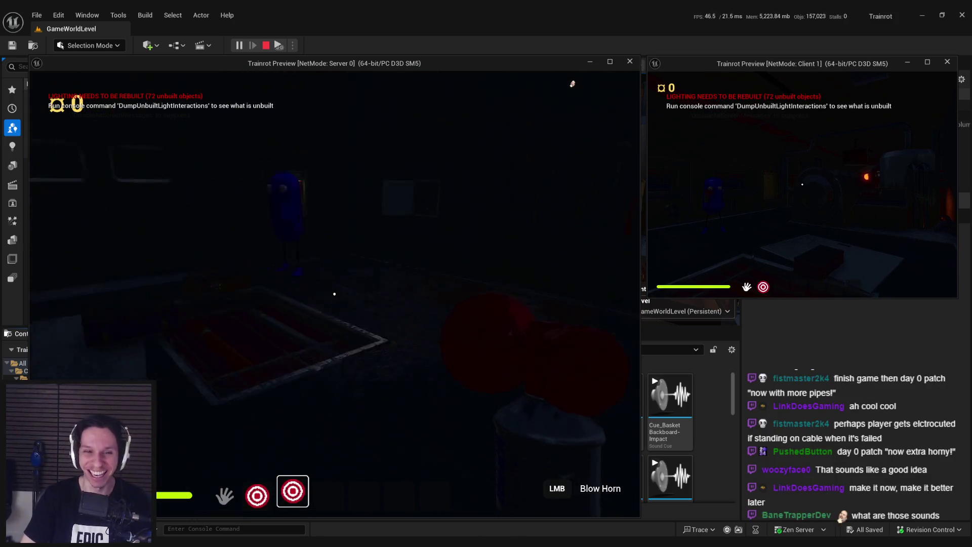
pyautogui.press('q')
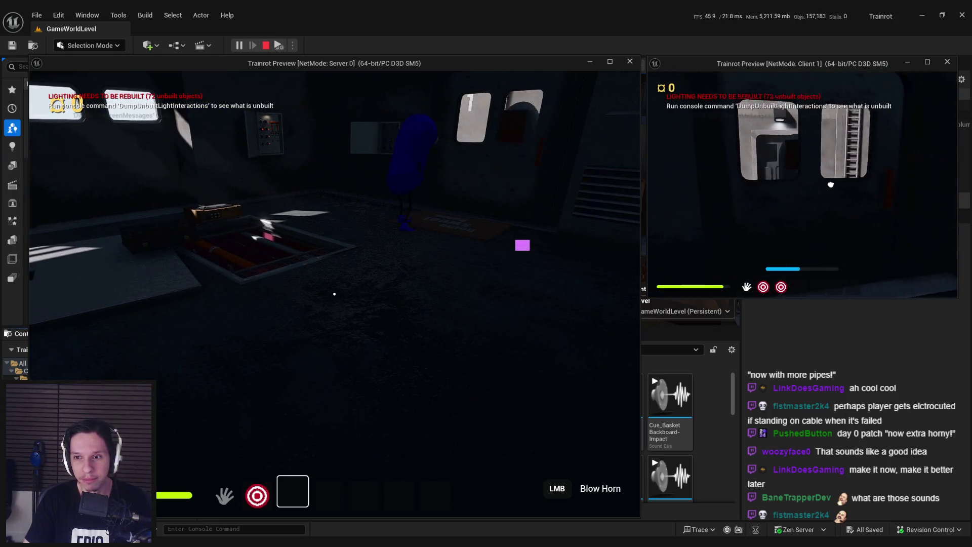
pyautogui.press('3')
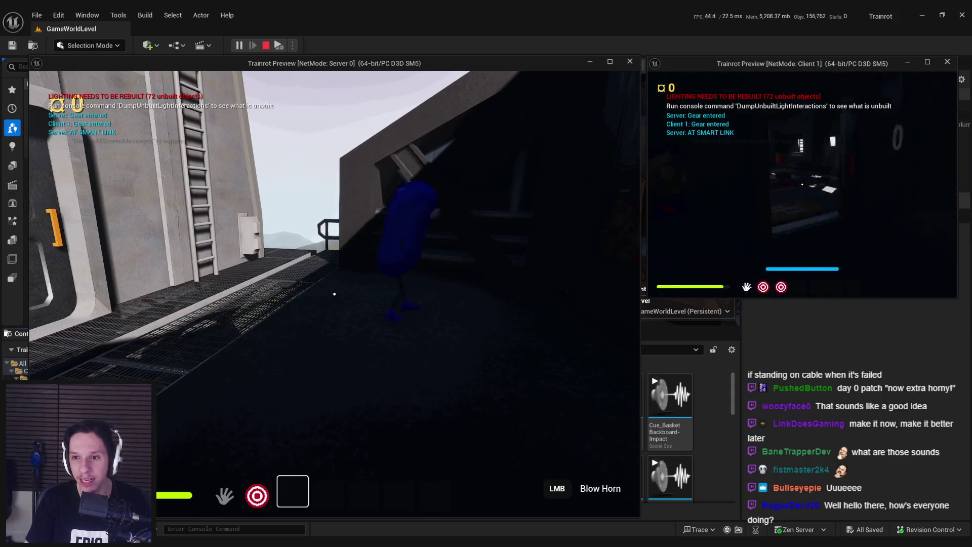
# Equip the airhorn as the client, walk forward and blow the horn
pyautogui.press('3')
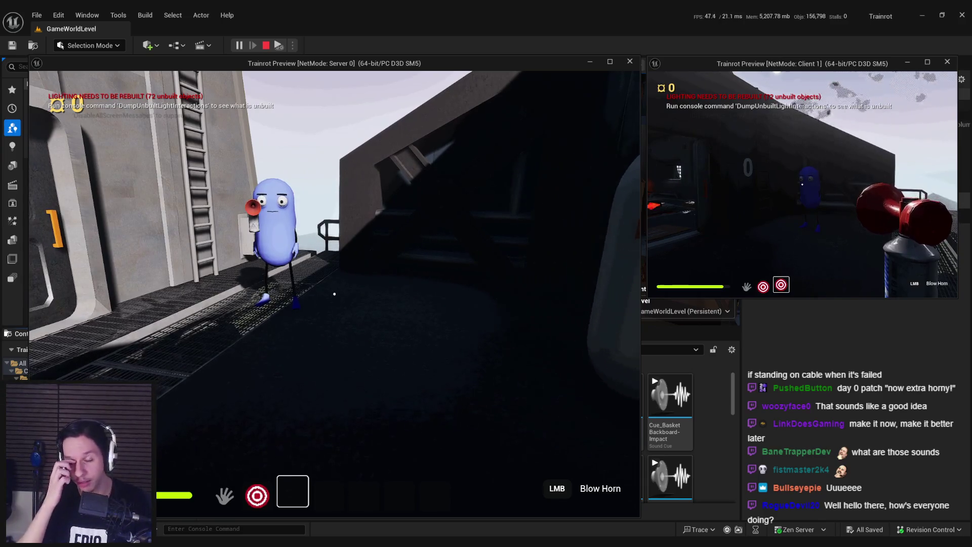
pyautogui.press('w')
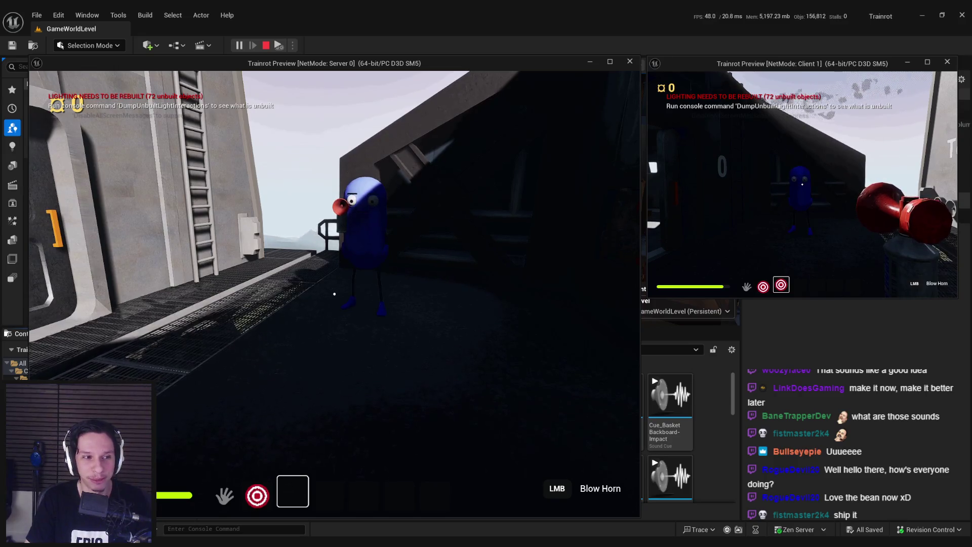
pyautogui.moveTo(802, 184)
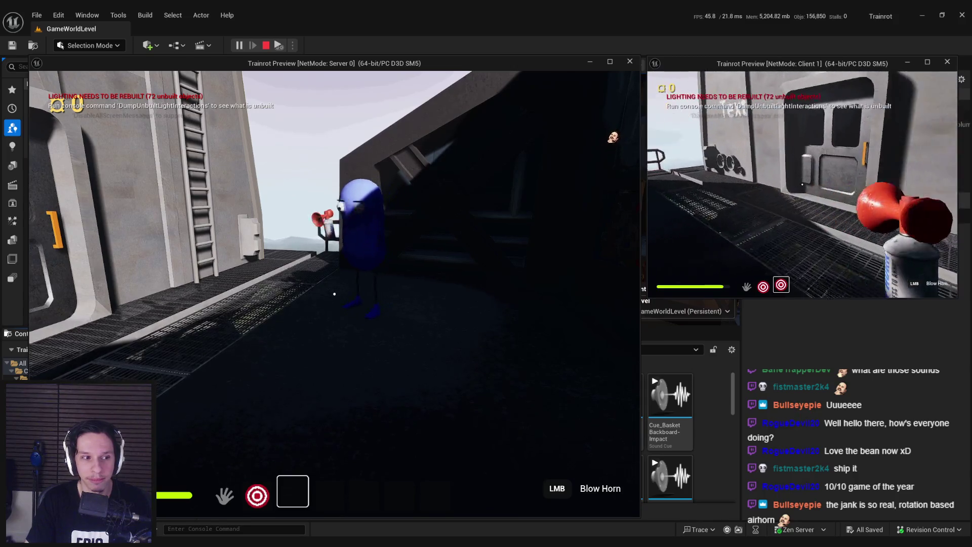
pyautogui.click(802, 184)
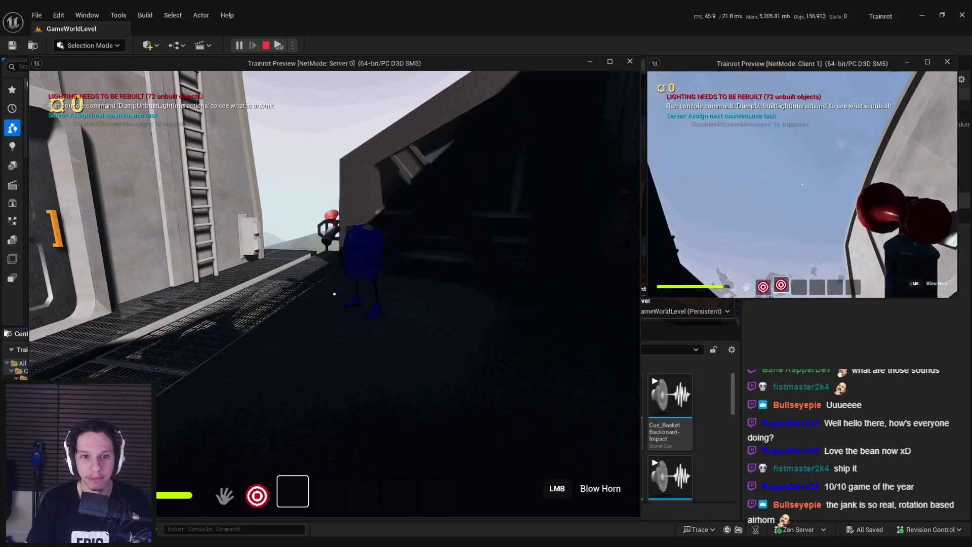
# Walk the client beside the blue bean, re-equip the airhorn, and stop the play session
pyautogui.moveTo(802, 184)
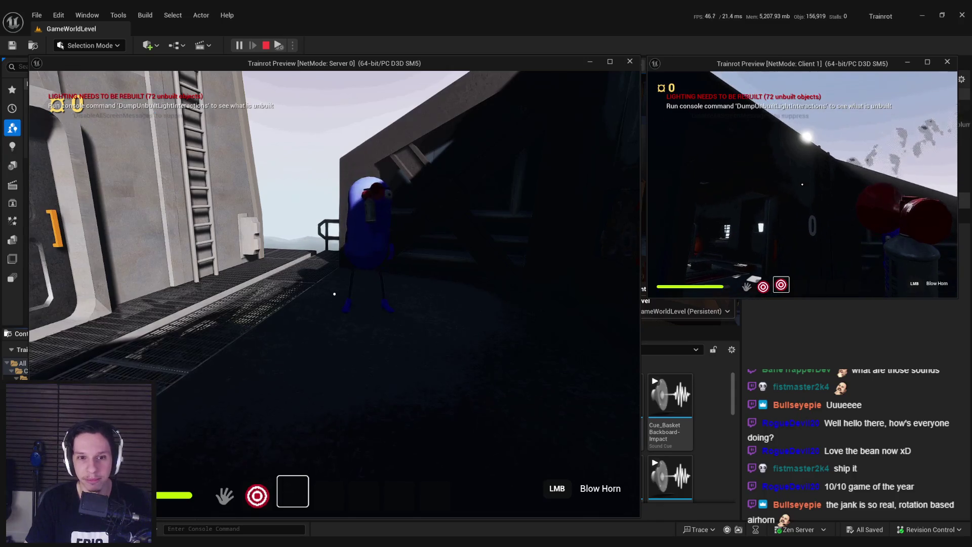
pyautogui.press('w')
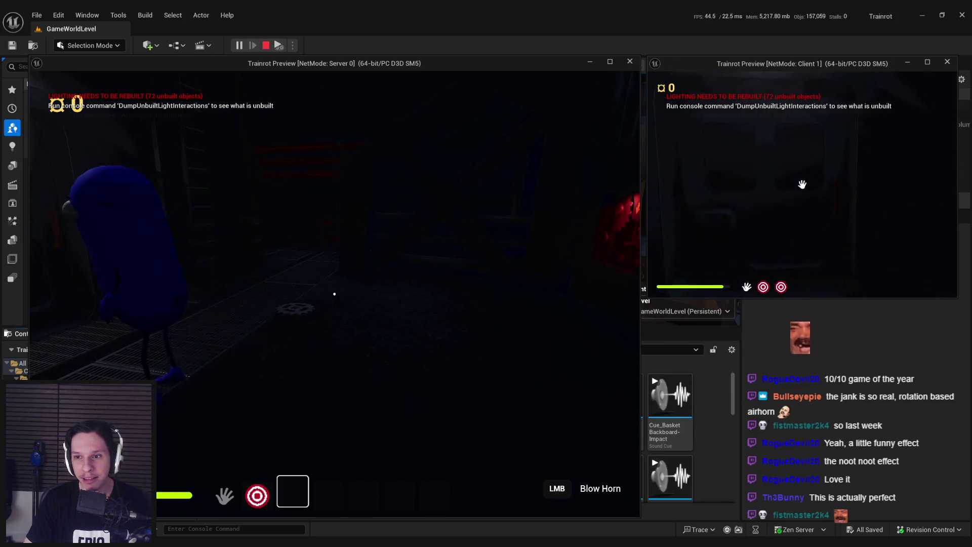
pyautogui.press('3')
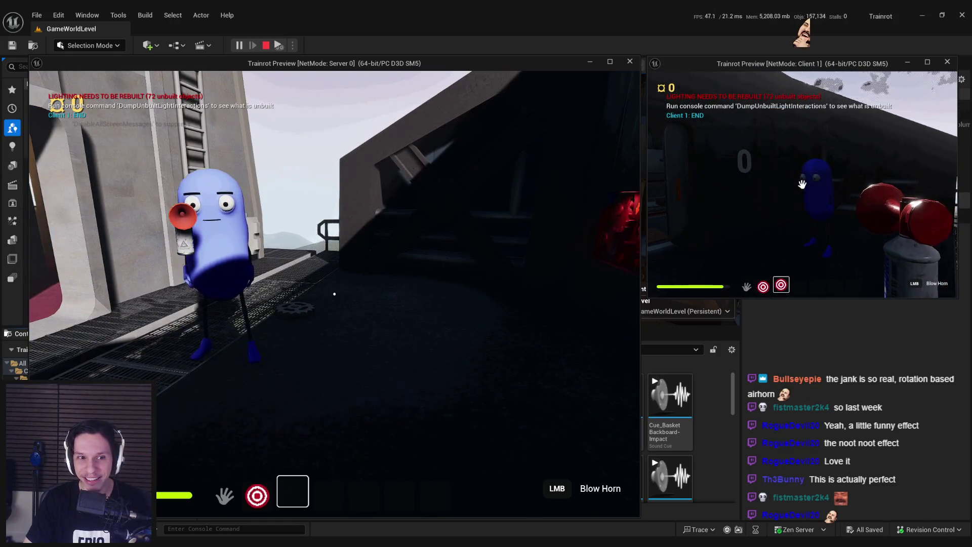
pyautogui.press('Escape')
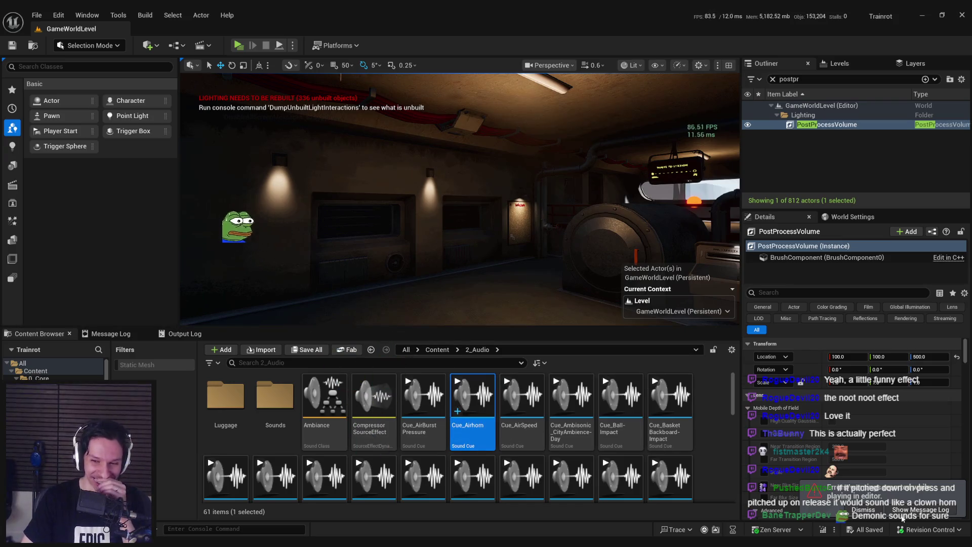
# Return to the BP_Item-Airhorn graph after briefly viewing the Cue_Airhorn sound cue
pyautogui.moveTo(398, 245); pyautogui.dragTo(400, 258)
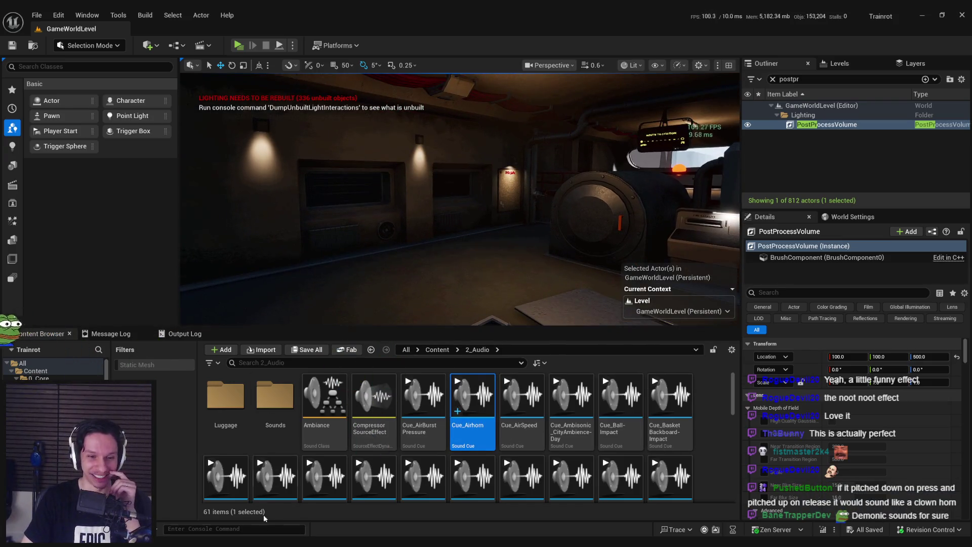
pyautogui.hotkey('alt', 'Tab')
pyautogui.scroll(-1, 382, 254)
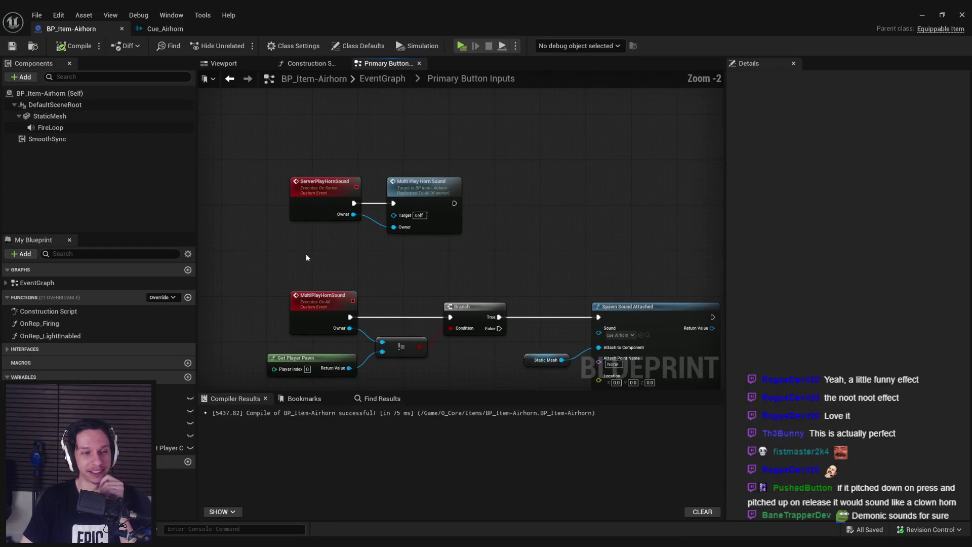
pyautogui.click(165, 29)
pyautogui.hotkey('ctrl', 'Tab')
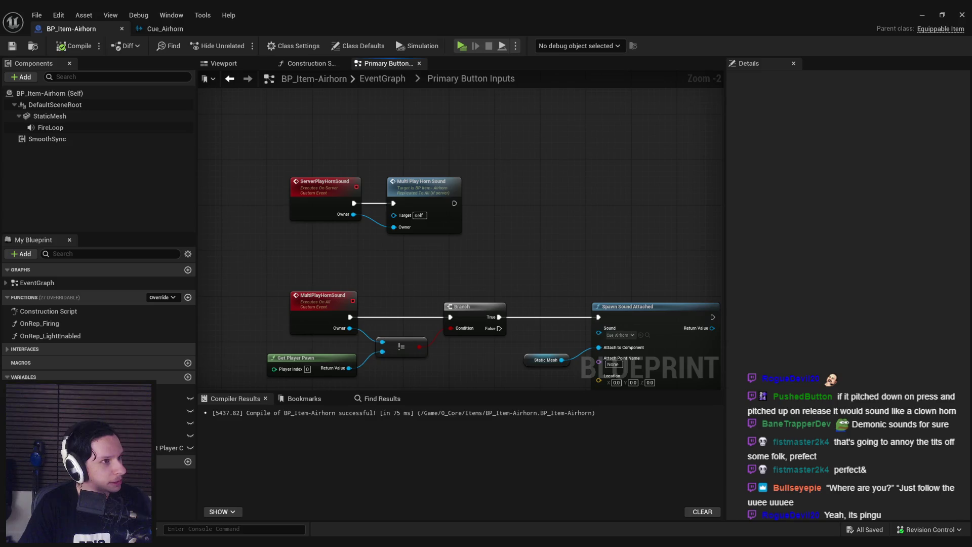
# Bring the YouTube browser forward, maximize it, and seek within the Pingu video
pyautogui.hotkey('alt', 'Tab')
pyautogui.doubleClick(498, 157)
pyautogui.moveTo(103, 449); pyautogui.dragTo(177, 454)
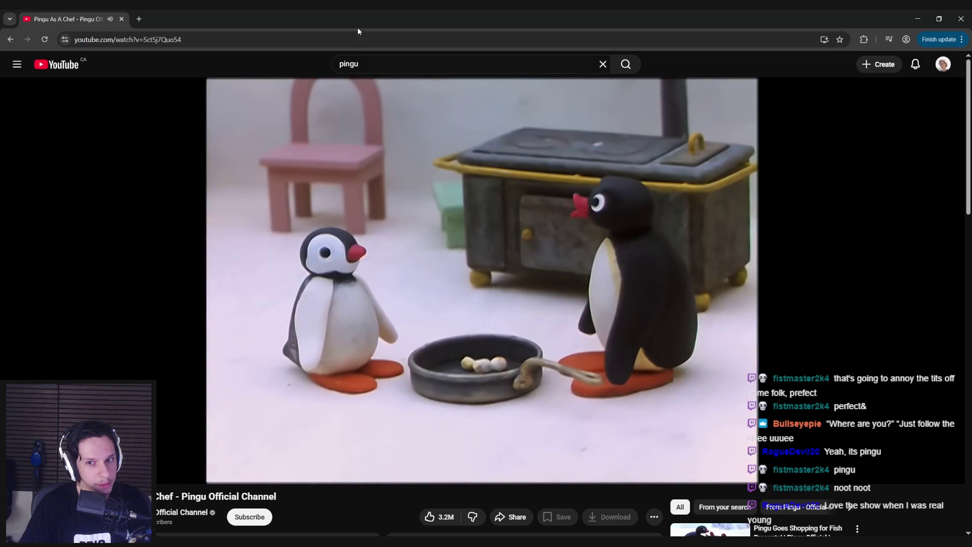
# Seek and pause the Pingu NOOT NOOT video, then switch away from the browser
pyautogui.hotkey('alt', 'Tab')
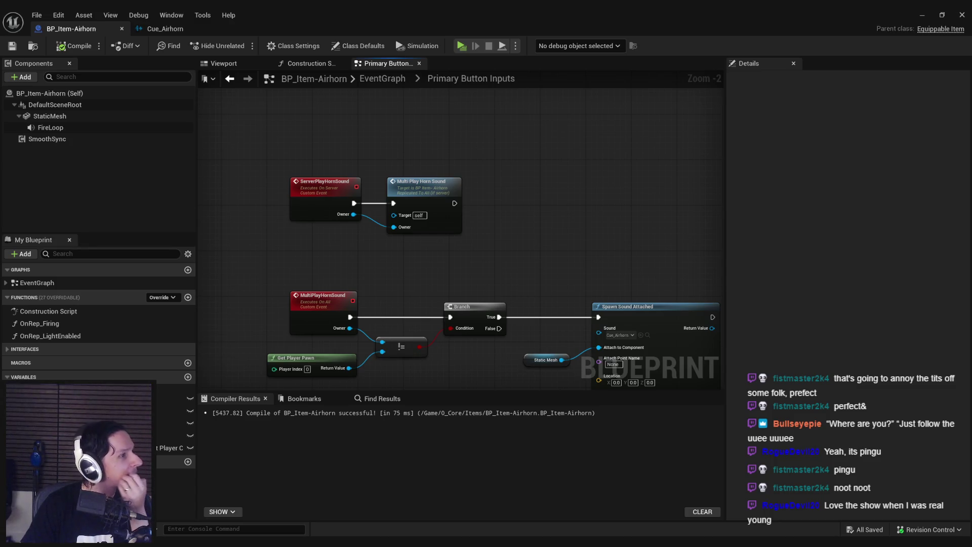
pyautogui.hotkey('alt', 'Tab')
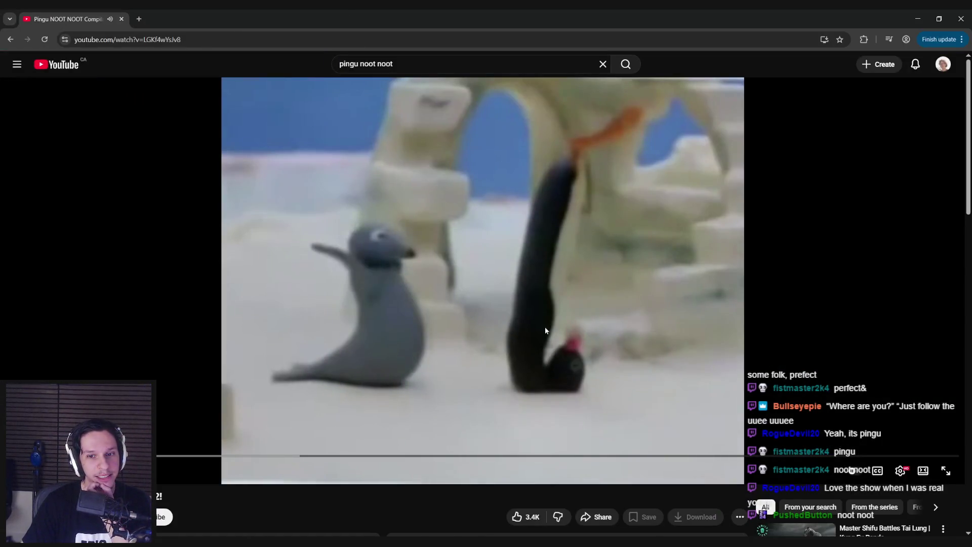
pyautogui.click(602, 260)
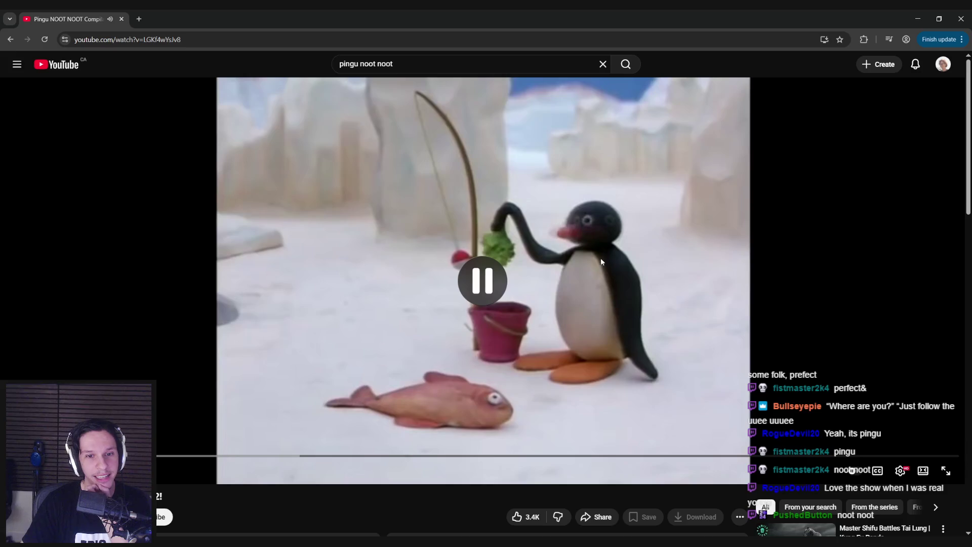
pyautogui.click(522, 367)
pyautogui.hotkey('alt', 'Tab')
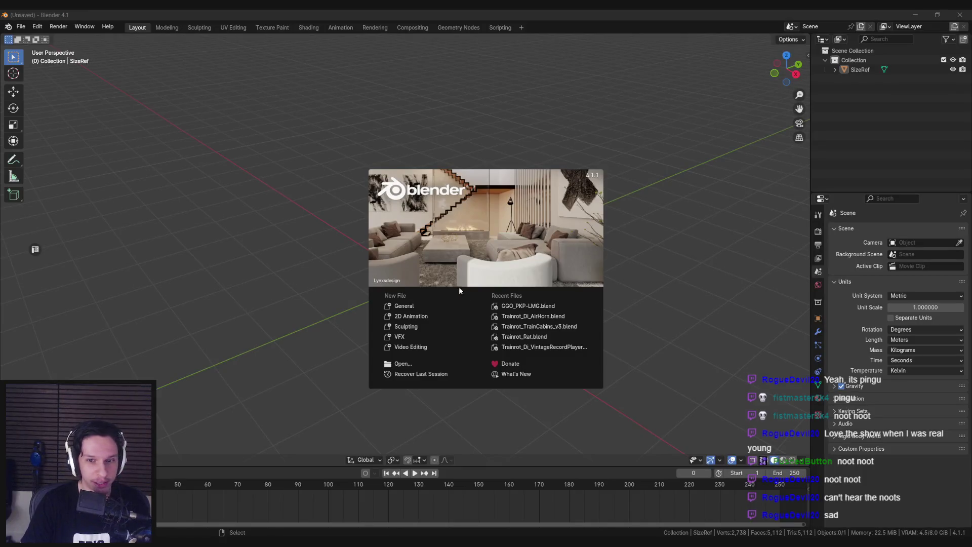
# Open and save Trainrot_Di_AirHorn.blend, select horn_tunnel_front, and enter vertex paint mode
pyautogui.click(527, 316)
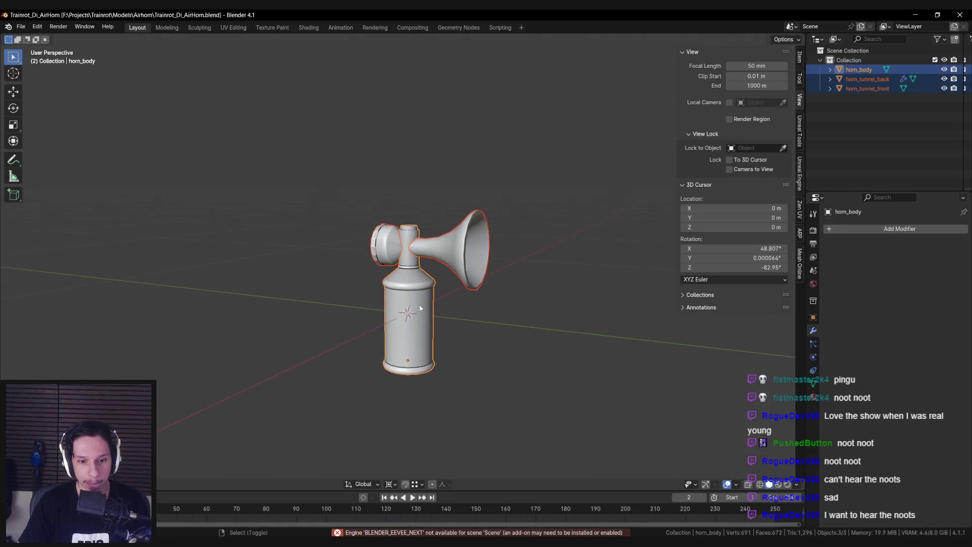
pyautogui.hotkey('ctrl', 's')
pyautogui.click(455, 238)
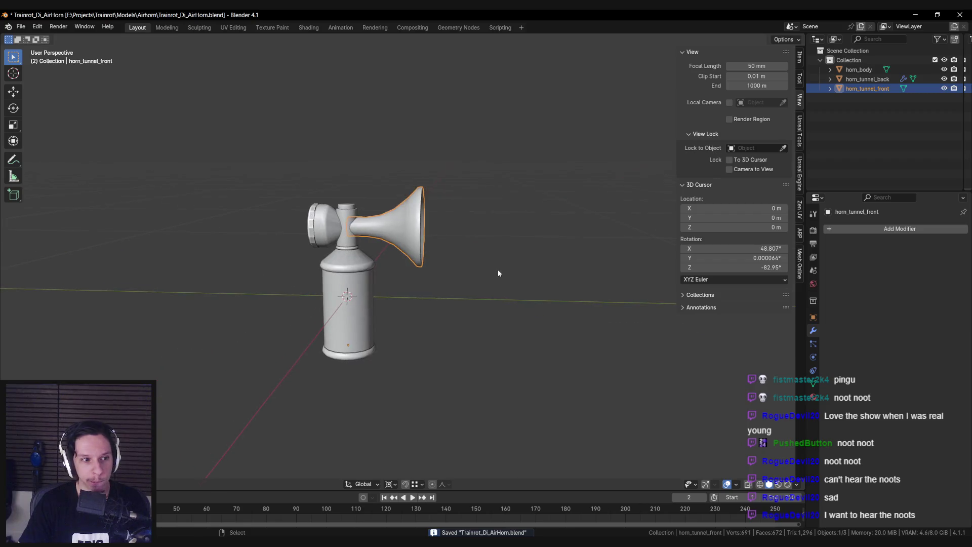
pyautogui.scroll(3, 499, 273)
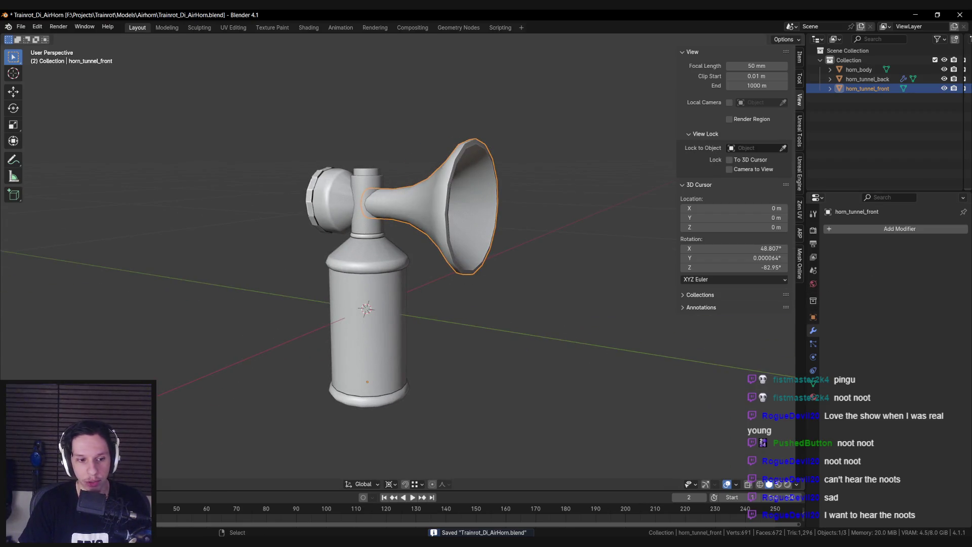
pyautogui.hotkey('ctrl', 'Tab')
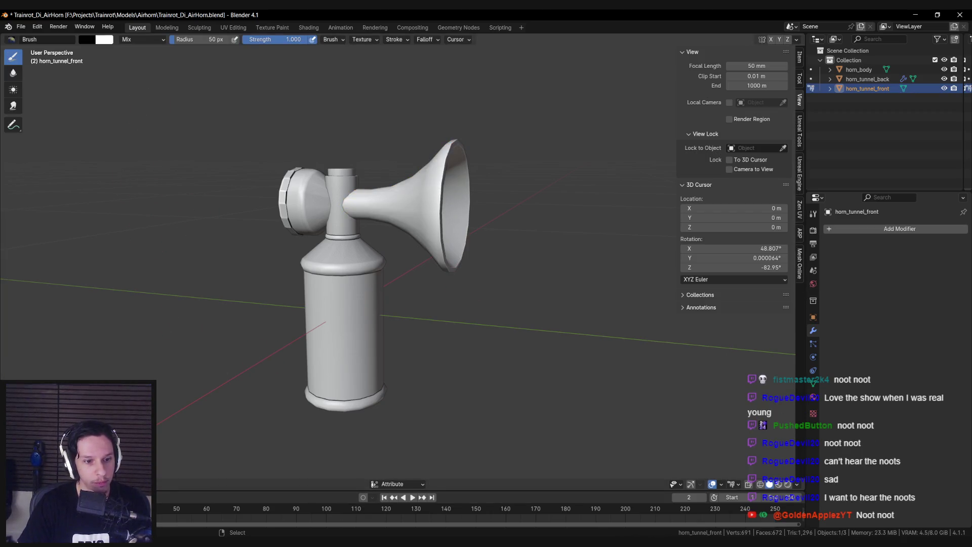
# Set the brush colour to pure red (RGB Red 1) and switch to Right Orthographic view
pyautogui.click(91, 39)
pyautogui.click(98, 141)
pyautogui.click(133, 156)
pyautogui.write('1')
pyautogui.press('Return')
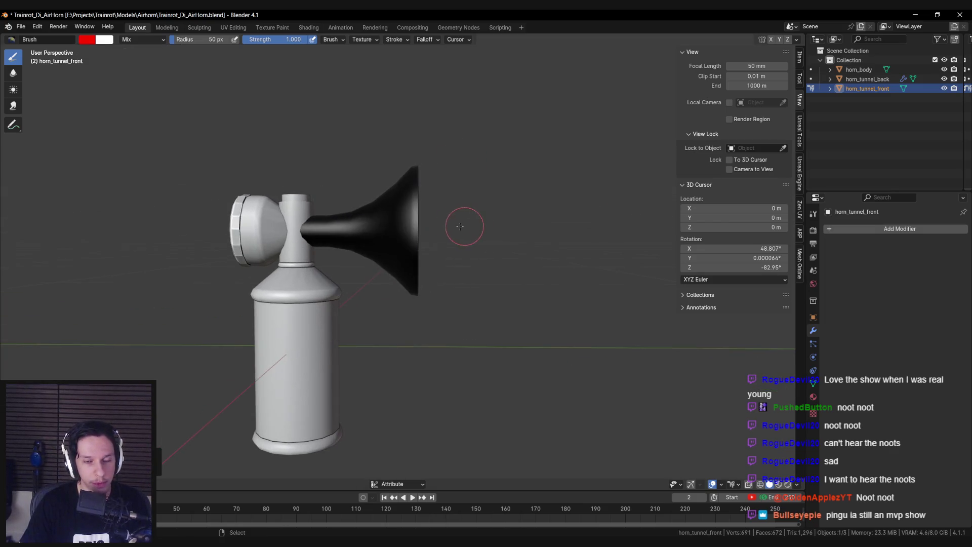
pyautogui.press('KP_1')
pyautogui.press('KP_3')
pyautogui.hotkey('shift', 'z')
pyautogui.hotkey('shift', 'z')
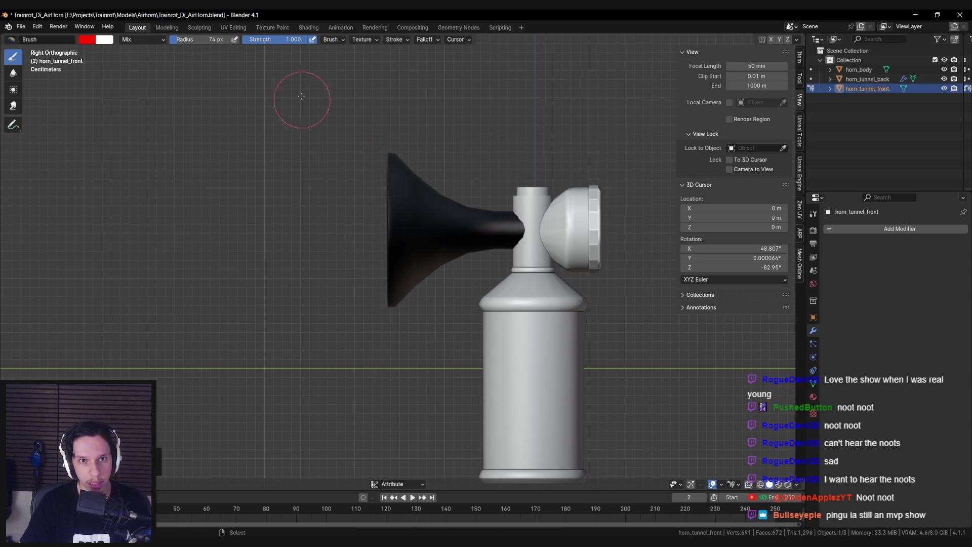
# Paint red down the horn's front rim and check it from the right view
pyautogui.click(340, 41)
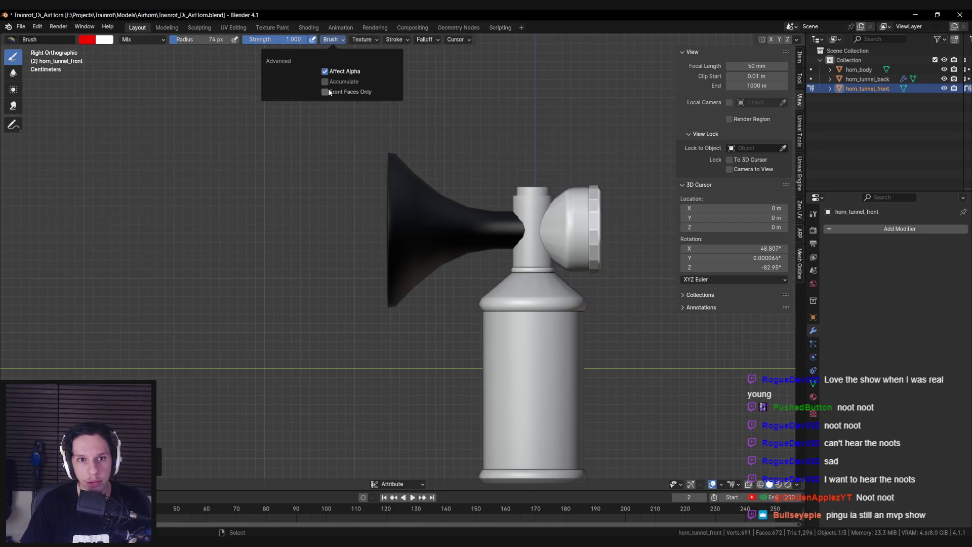
pyautogui.moveTo(388, 145); pyautogui.dragTo(388, 294)
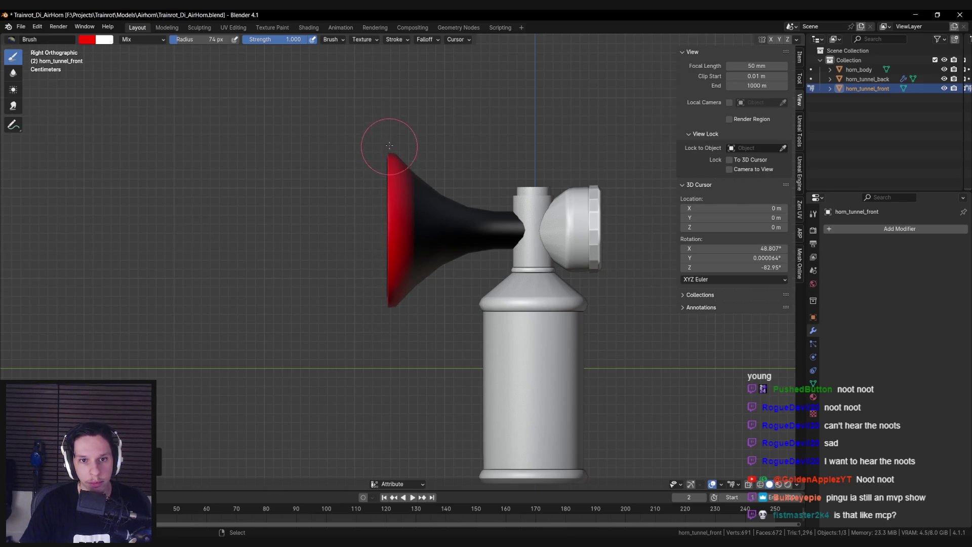
pyautogui.moveTo(385, 162)
pyautogui.mouseDown()
pyautogui.moveTo(484, 214)
pyautogui.moveTo(294, 207)
pyautogui.mouseUp()
pyautogui.press('KP_3')
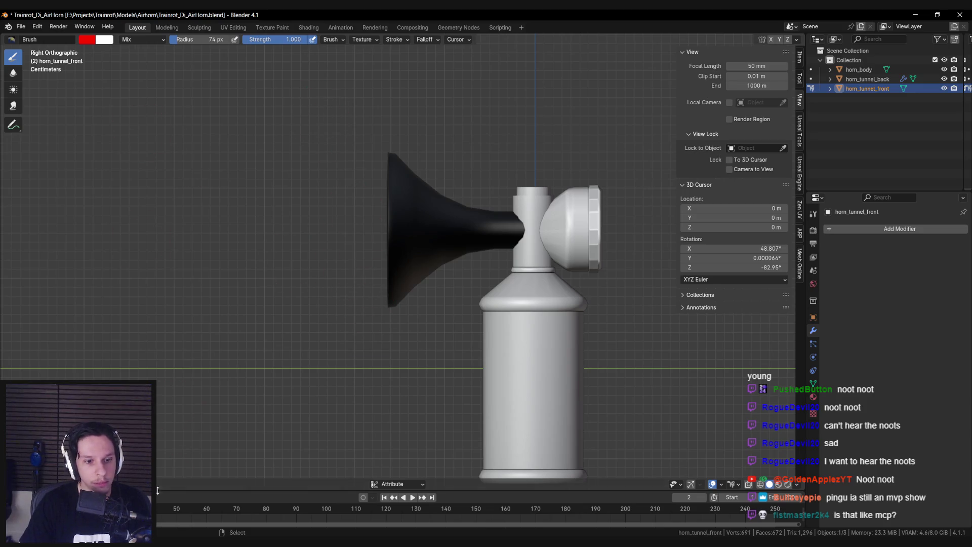
# Box-select the bell rim vertices and fill them with red vertex colour
pyautogui.press('b')
pyautogui.moveTo(347, 91); pyautogui.dragTo(390, 381)
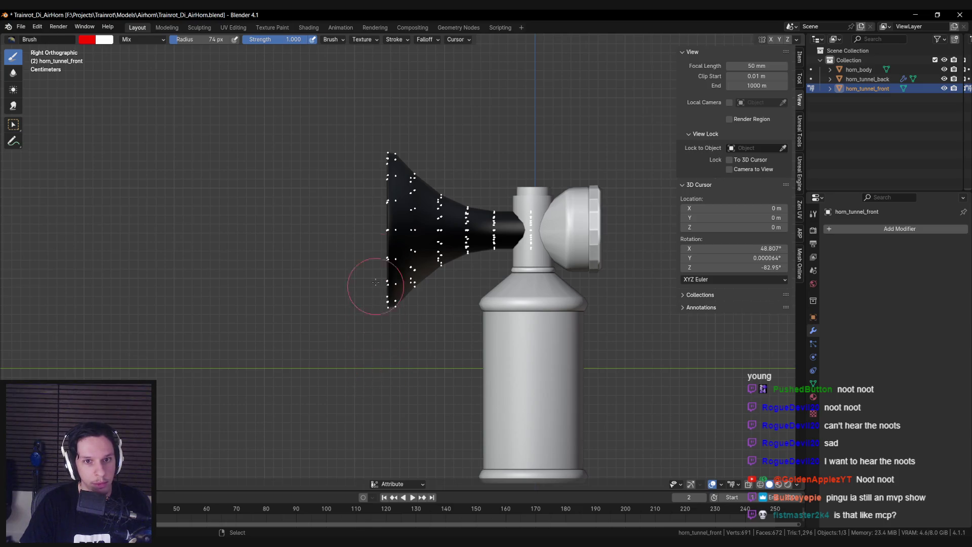
pyautogui.press('b')
pyautogui.moveTo(363, 122); pyautogui.dragTo(399, 376)
pyautogui.press('F3')
pyautogui.click(168, 461)
pyautogui.moveTo(324, 316)
pyautogui.mouseDown()
pyautogui.moveTo(407, 324)
pyautogui.moveTo(323, 316)
pyautogui.mouseUp()
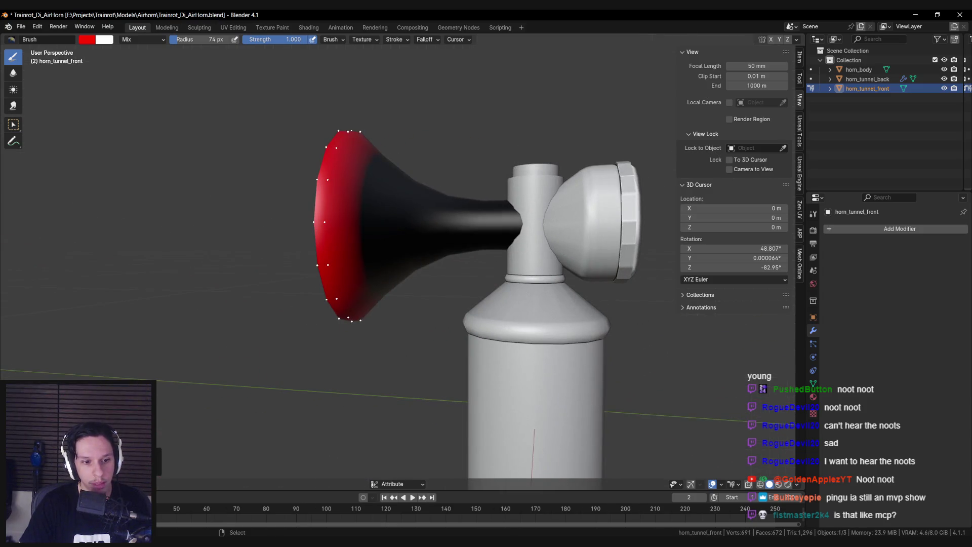
# Enlarge the brush radius and apply a vertex colour operation to the horn
pyautogui.press('F3')
pyautogui.click(175, 390)
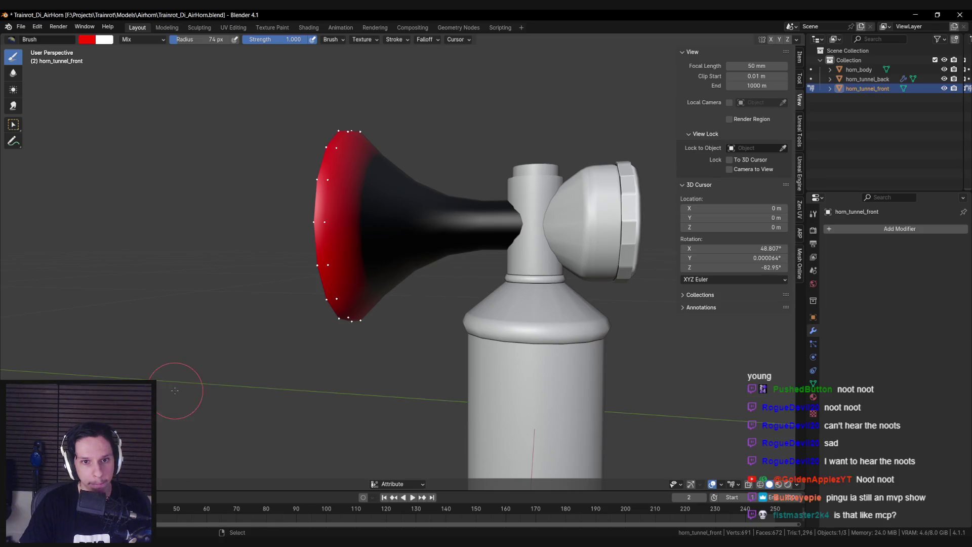
pyautogui.scroll(-2, 250, 370)
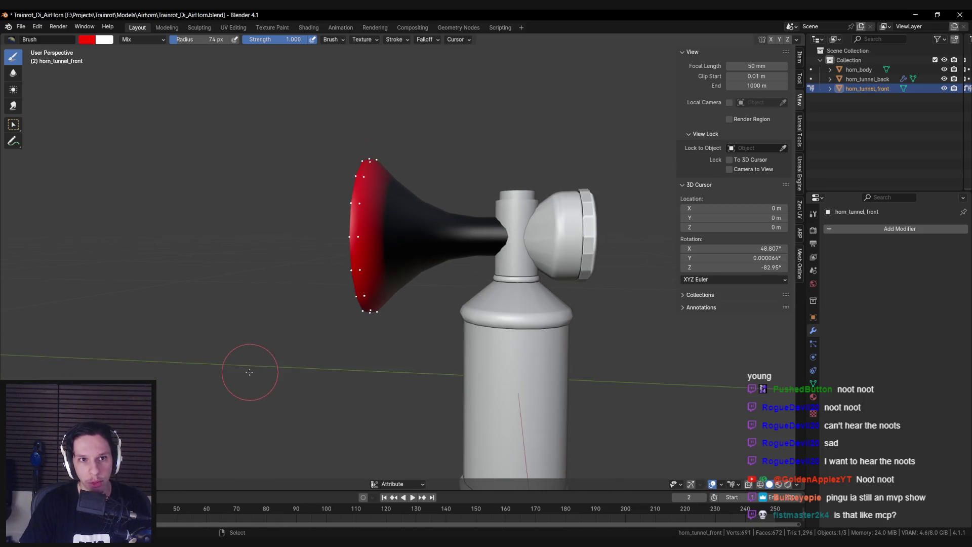
pyautogui.press('f')
pyautogui.click(213, 286)
pyautogui.press('F3')
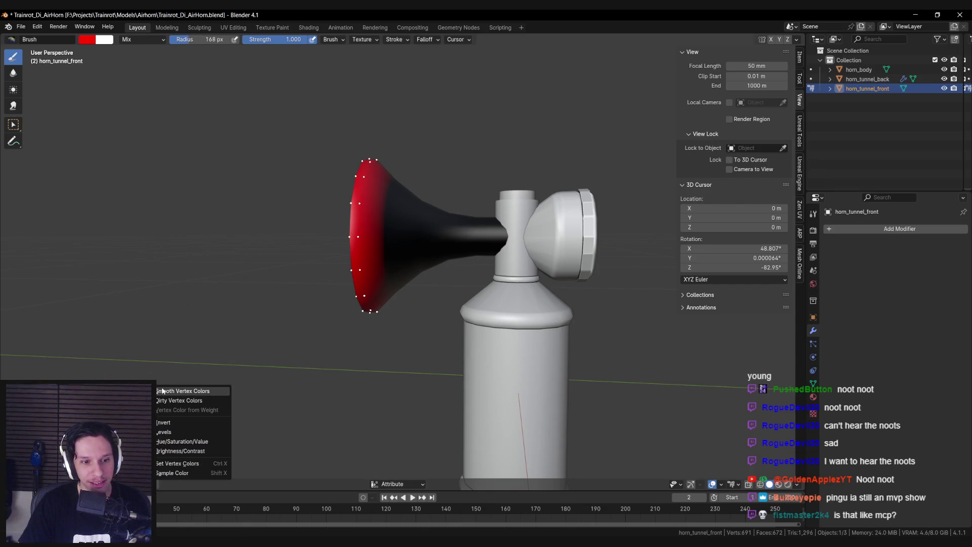
pyautogui.press('F3')
pyautogui.press('Escape')
pyautogui.moveTo(250, 238); pyautogui.dragTo(174, 358)
pyautogui.press('F3')
pyautogui.click(174, 405)
pyautogui.press('F3')
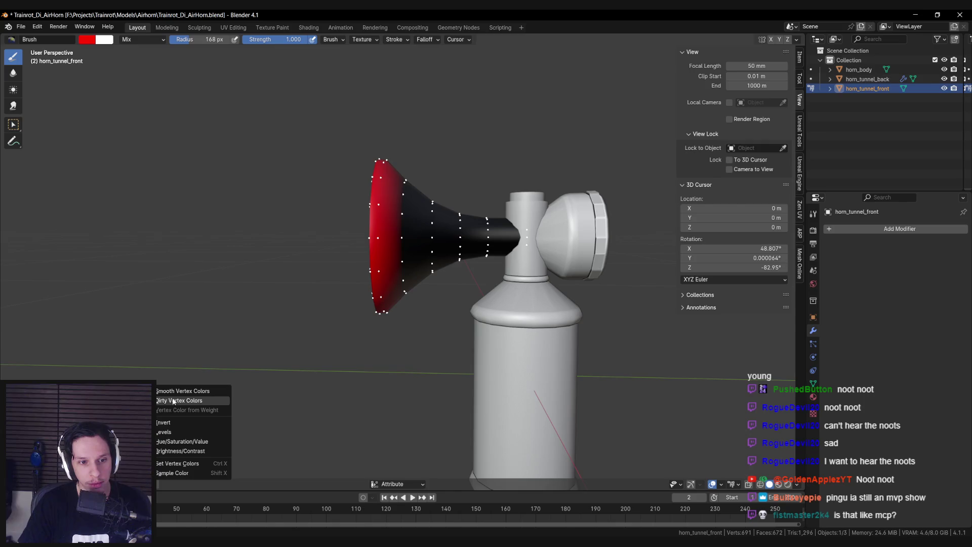
pyautogui.press('Escape')
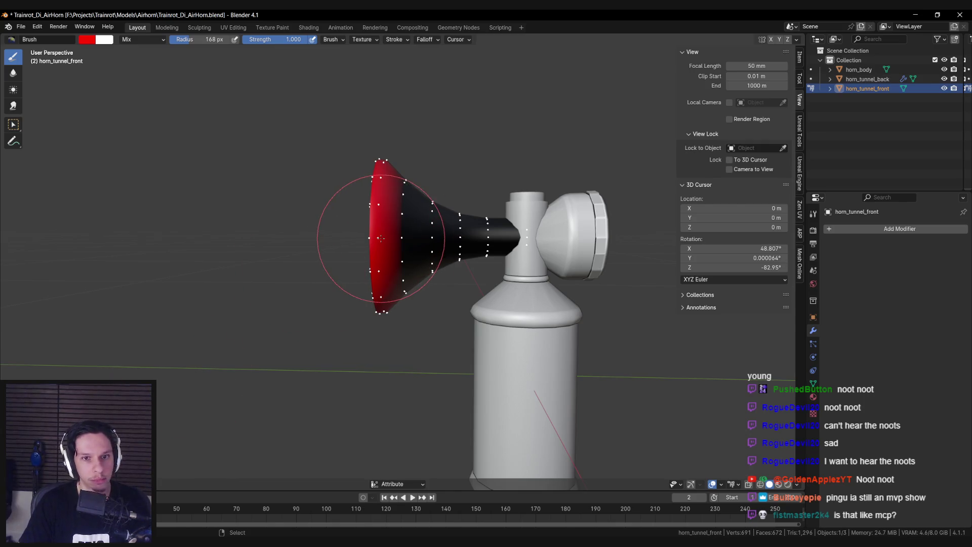
# Browse the brush options and vertex colour operations menu while orbiting to the bell opening
pyautogui.click(339, 39)
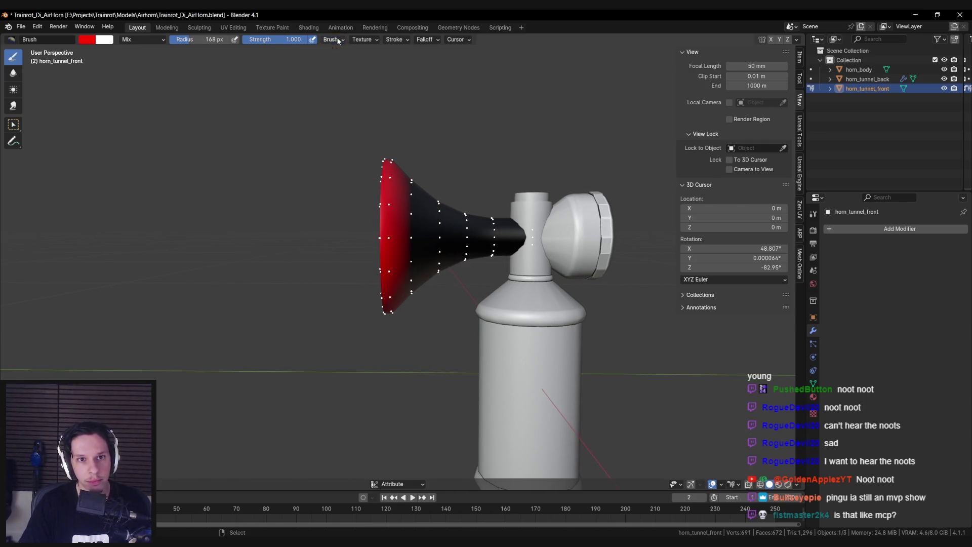
pyautogui.click(362, 39)
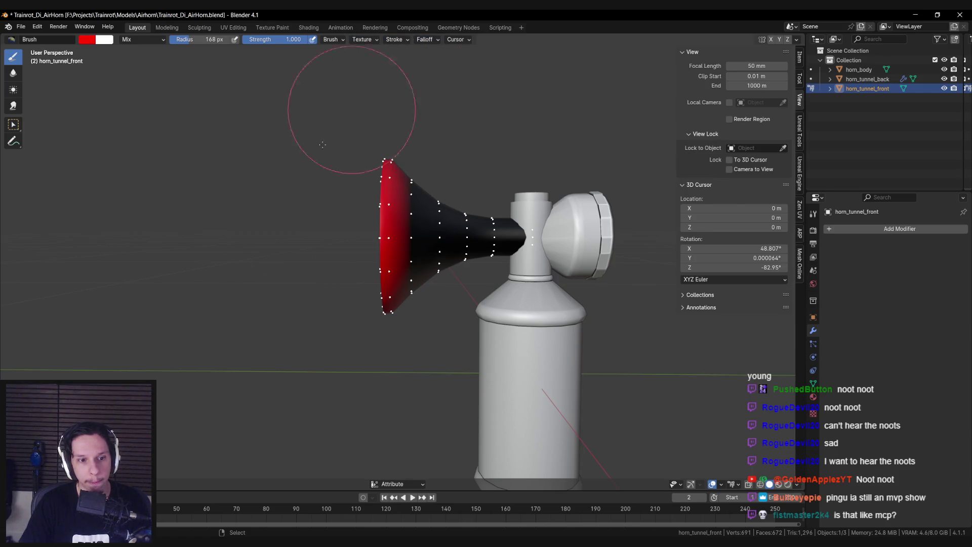
pyautogui.click(121, 483)
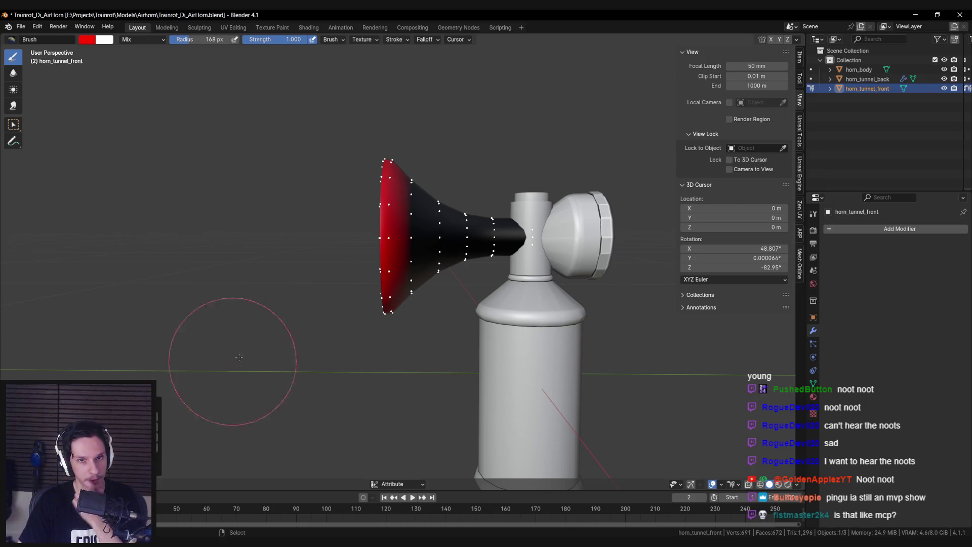
pyautogui.moveTo(239, 357); pyautogui.dragTo(250, 336)
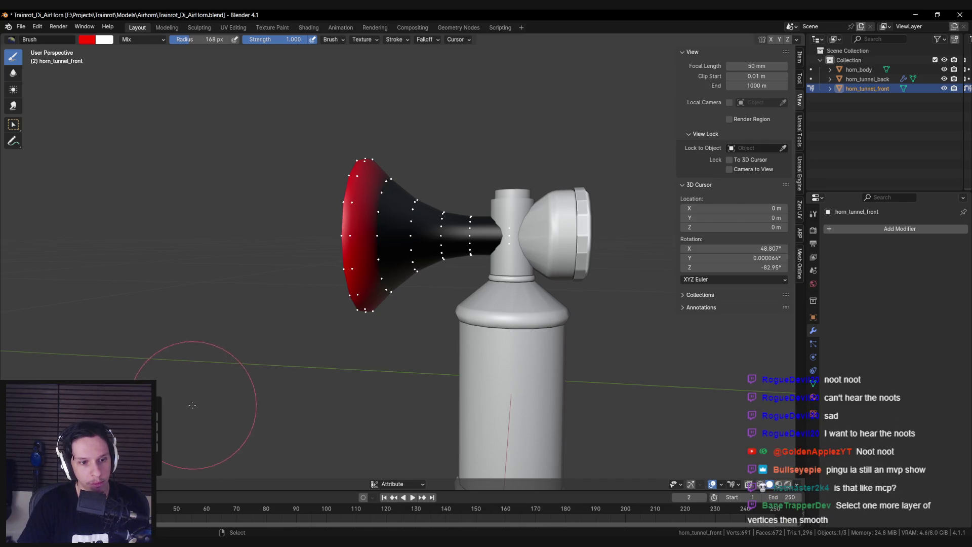
pyautogui.moveTo(182, 324)
pyautogui.mouseDown()
pyautogui.moveTo(195, 305)
pyautogui.moveTo(243, 321)
pyautogui.mouseUp()
pyautogui.press('2')
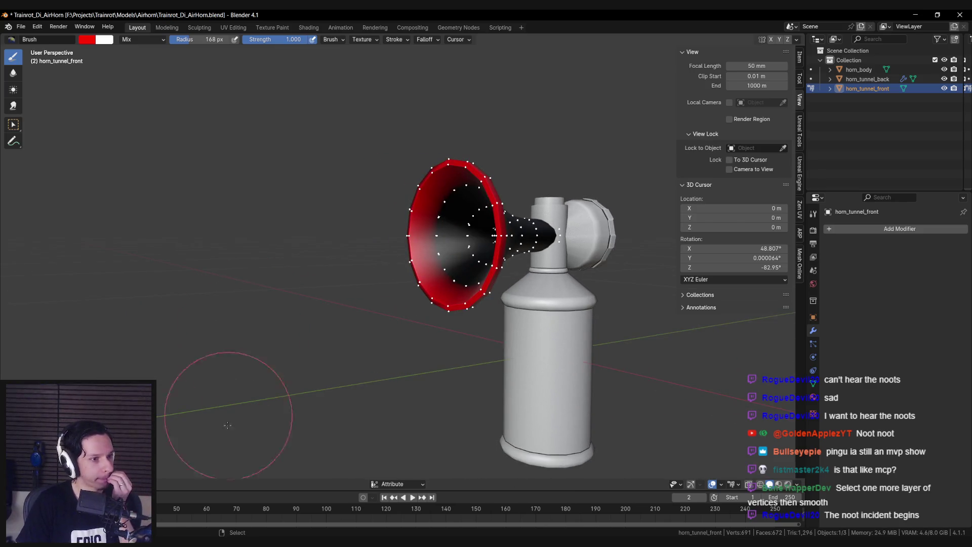
pyautogui.rightClick(173, 393)
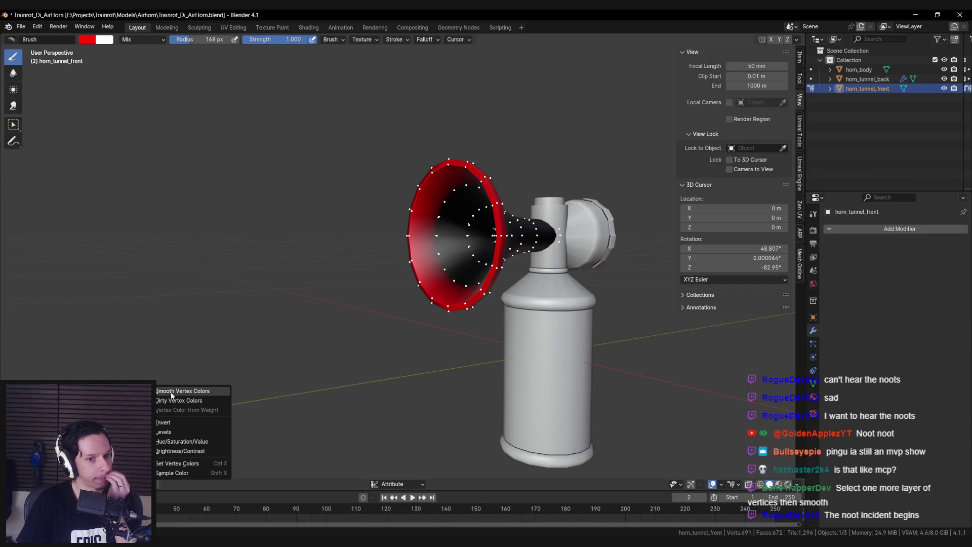
pyautogui.moveTo(309, 342)
pyautogui.mouseDown()
pyautogui.moveTo(178, 362)
pyautogui.moveTo(269, 360)
pyautogui.mouseUp()
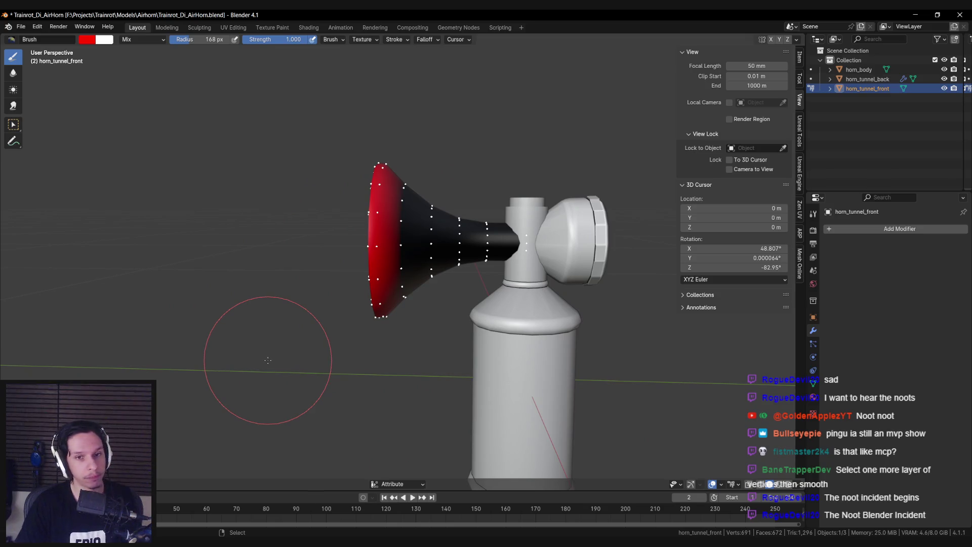
# Run Smooth Vertex Colors from the F3 search, then undo it
pyautogui.press('F3')
pyautogui.write('smooth')
pyautogui.press('Return')
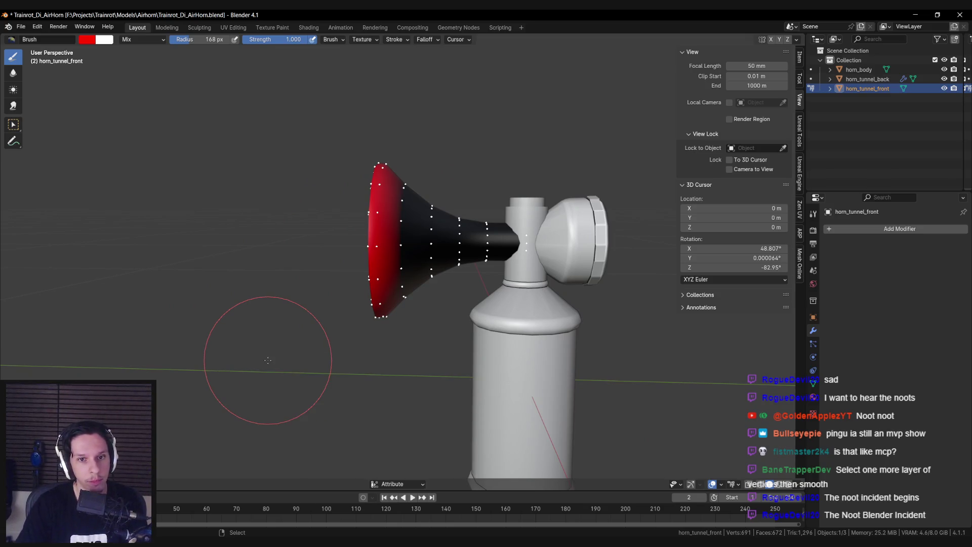
pyautogui.scroll(5, 402, 278)
pyautogui.scroll(-2, 391, 271)
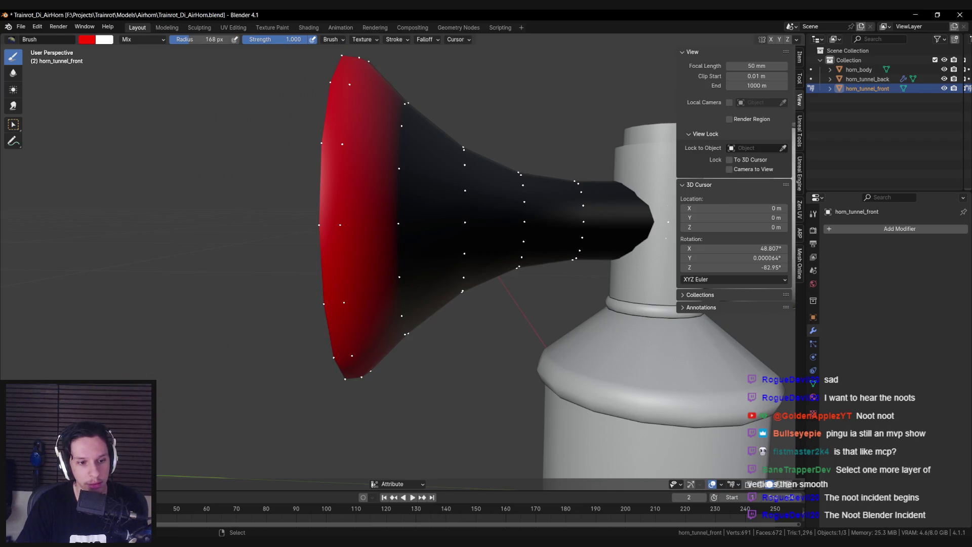
pyautogui.hotkey('ctrl', 'z')
# Apply Smooth Vertex Colors repeatedly so red fades into black, checking Right and Front views
pyautogui.click(144, 483)
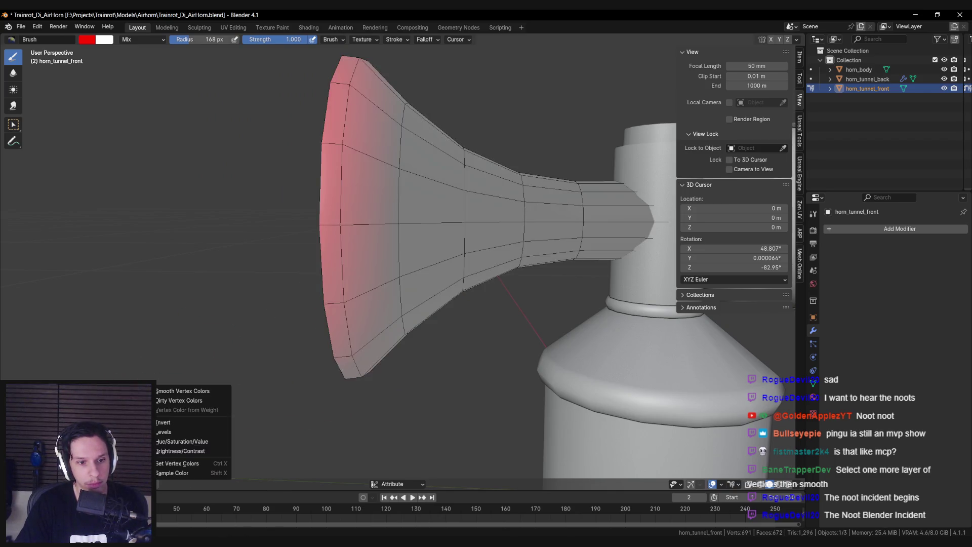
pyautogui.click(182, 390)
pyautogui.click(144, 484)
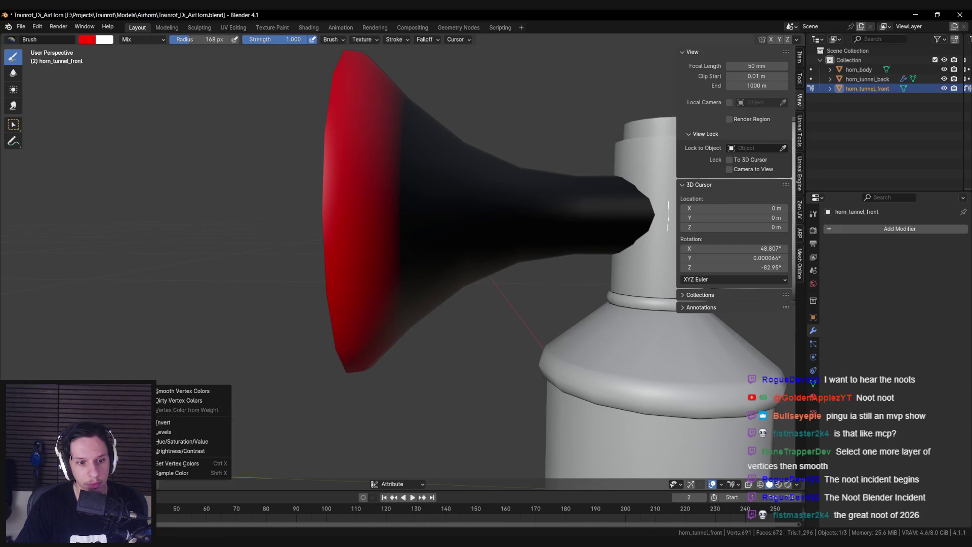
pyautogui.click(173, 391)
pyautogui.moveTo(173, 435)
pyautogui.mouseDown()
pyautogui.moveTo(352, 239)
pyautogui.moveTo(456, 157)
pyautogui.moveTo(428, 181)
pyautogui.moveTo(434, 282)
pyautogui.moveTo(421, 331)
pyautogui.moveTo(441, 206)
pyautogui.moveTo(445, 261)
pyautogui.moveTo(466, 218)
pyautogui.moveTo(469, 297)
pyautogui.moveTo(447, 174)
pyautogui.mouseUp()
pyautogui.press('KP_3')
pyautogui.press('KP_1')
pyautogui.press('KP_3')
# Compare undo/redo states of the bell paint and revert to a black bell with red rim
pyautogui.hotkey('ctrl', 'z')
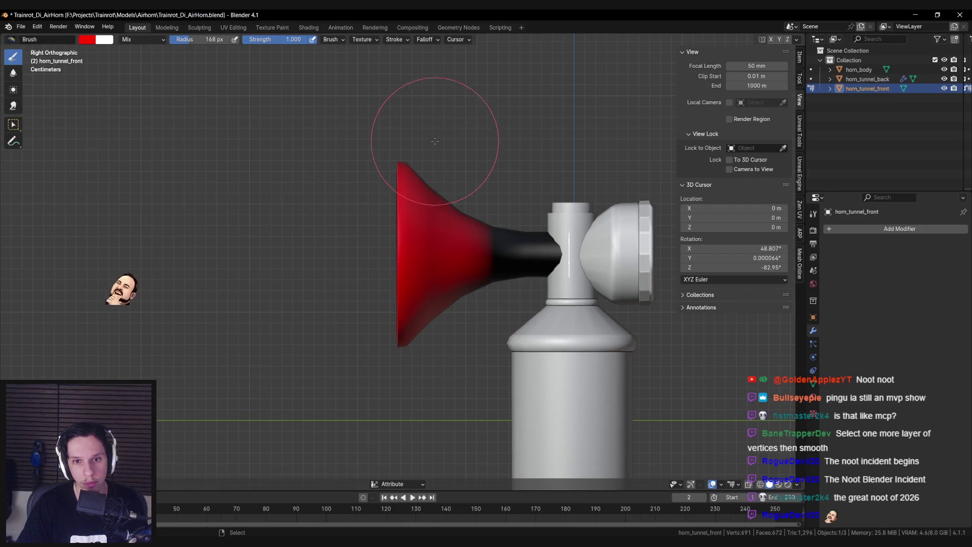
pyautogui.hotkey('ctrl', 'z')
pyautogui.hotkey('ctrl', 'shift', 'z')
pyautogui.hotkey('ctrl', 'z')
pyautogui.hotkey('ctrl', 'shift', 'z')
pyautogui.moveTo(434, 169)
pyautogui.mouseDown()
pyautogui.moveTo(423, 199)
pyautogui.moveTo(498, 208)
pyautogui.mouseUp()
pyautogui.hotkey('ctrl', 'z')
pyautogui.hotkey('ctrl', 'z')
pyautogui.hotkey('ctrl', 'z')
pyautogui.hotkey('ctrl', 'shift', 'z')
pyautogui.hotkey('ctrl', 'shift', 'z')
pyautogui.hotkey('ctrl', 'shift', 'z')
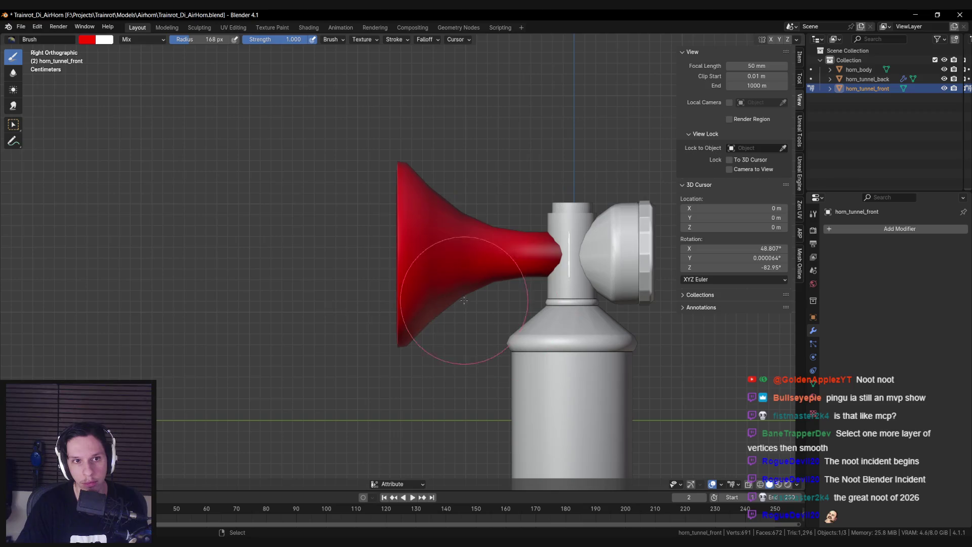
pyautogui.hotkey('ctrl', 'z')
# Review the brush blend mode in the tool settings, keeping it at Mix
pyautogui.click(147, 39)
pyautogui.click(147, 40)
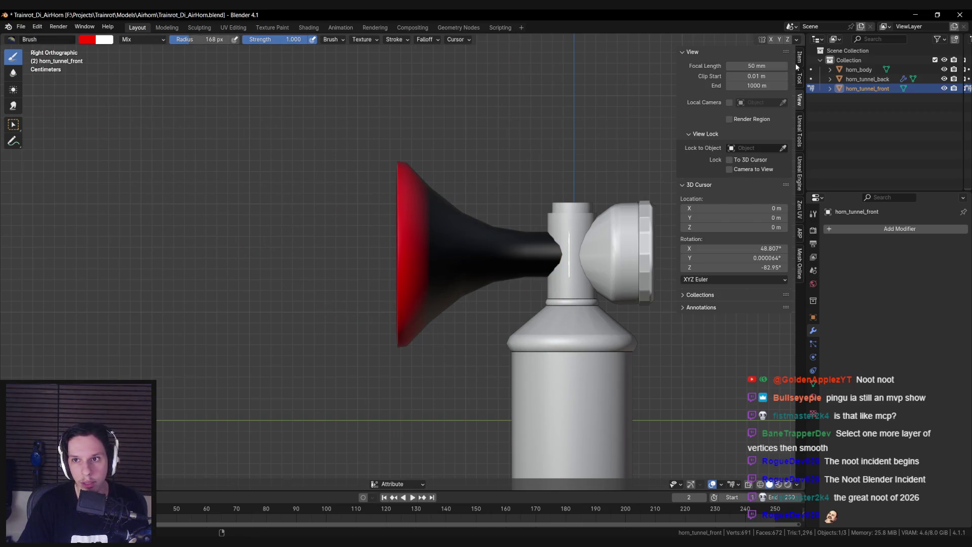
pyautogui.click(799, 77)
pyautogui.click(714, 125)
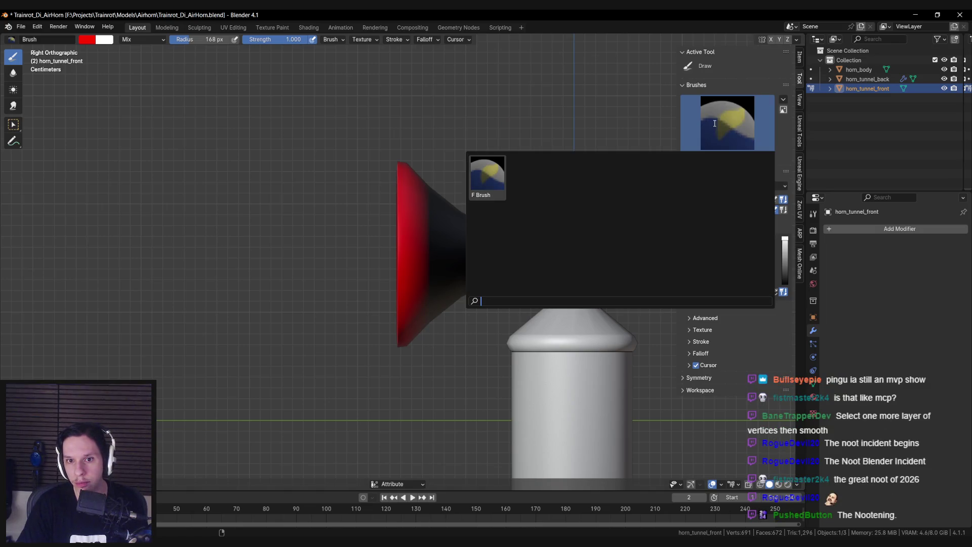
pyautogui.click(739, 187)
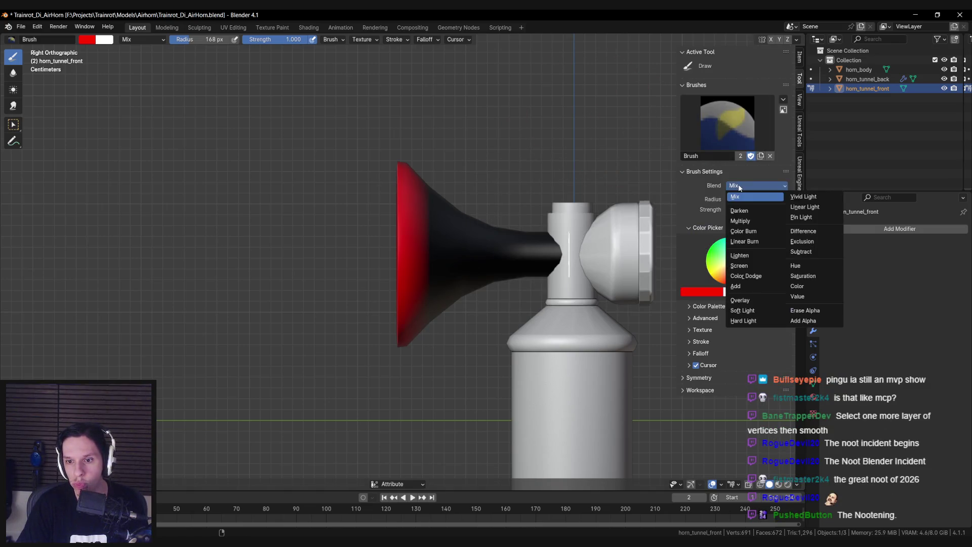
# Paint two trial red strokes, undo both, and hide the sidebar
pyautogui.moveTo(412, 134); pyautogui.dragTo(390, 282)
pyautogui.hotkey('ctrl', 'z')
pyautogui.moveTo(403, 151); pyautogui.dragTo(395, 309)
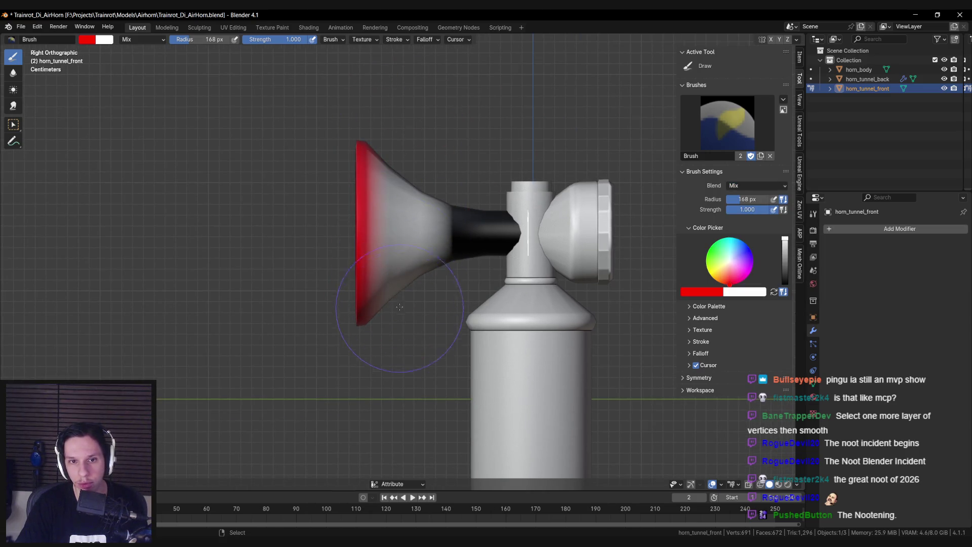
pyautogui.hotkey('ctrl', 'z')
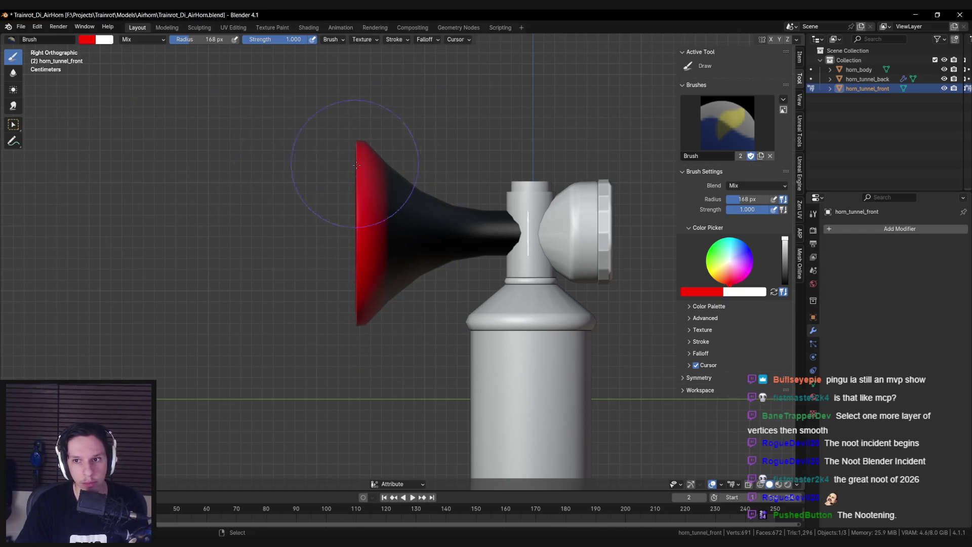
pyautogui.moveTo(357, 164); pyautogui.dragTo(338, 181)
pyautogui.press('n')
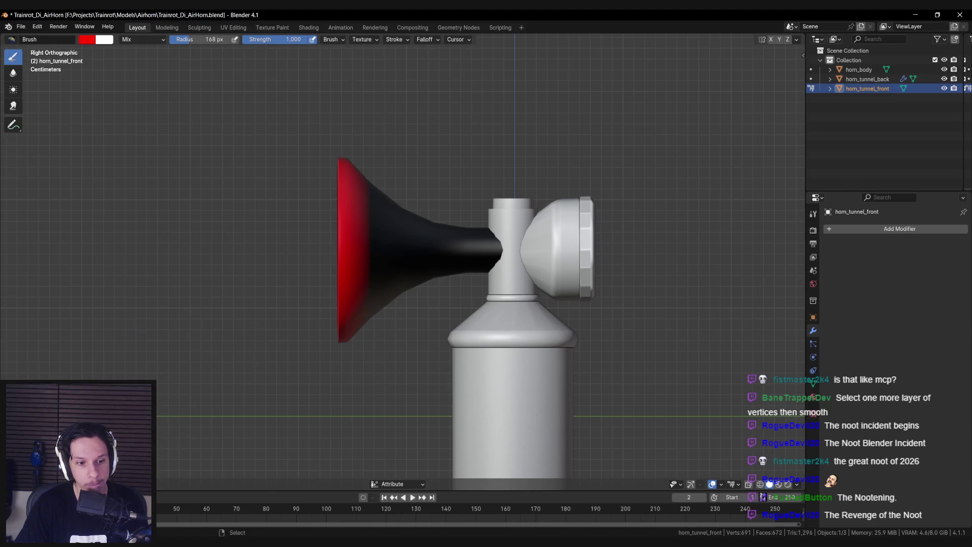
# Inspect the paint operations plus the brush advanced, texture, stroke, falloff, cursor and blend options
pyautogui.click(102, 483)
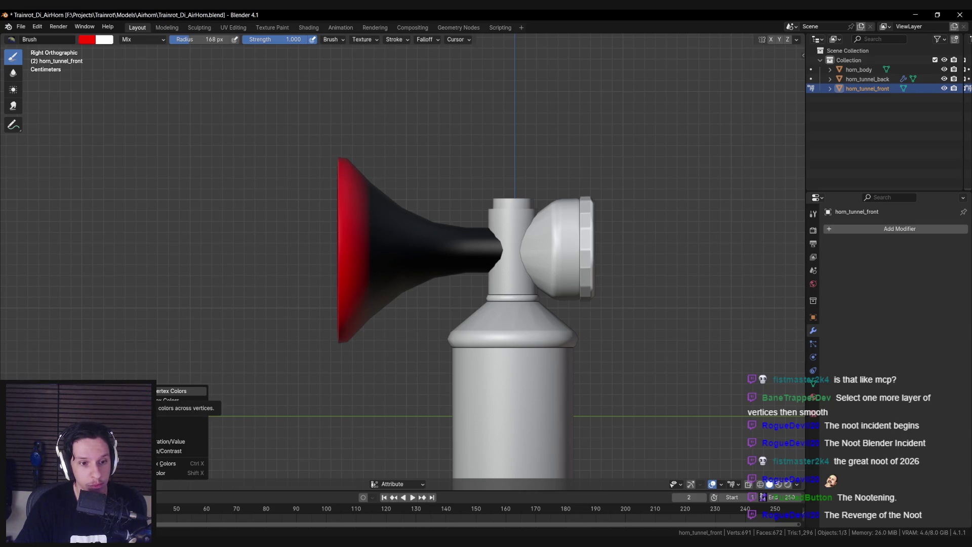
pyautogui.click(144, 391)
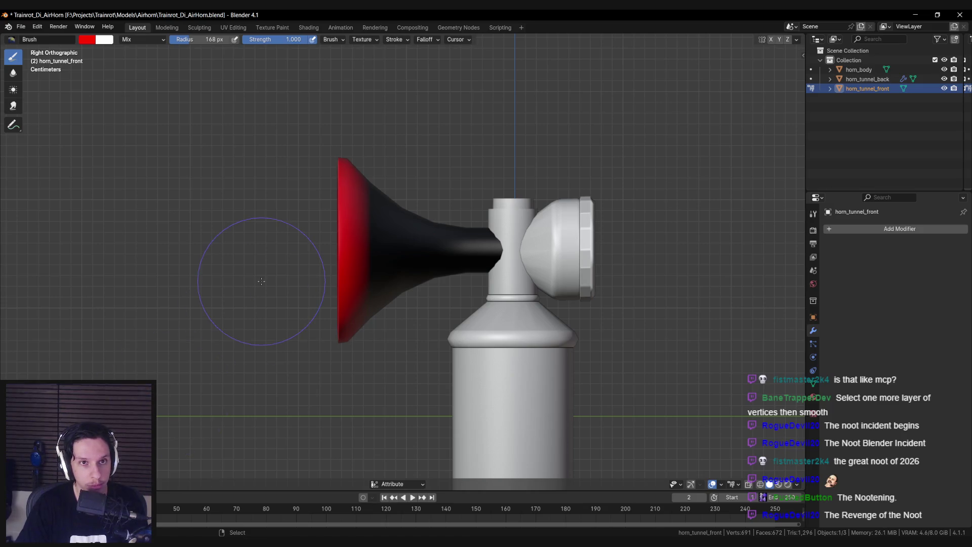
pyautogui.click(334, 40)
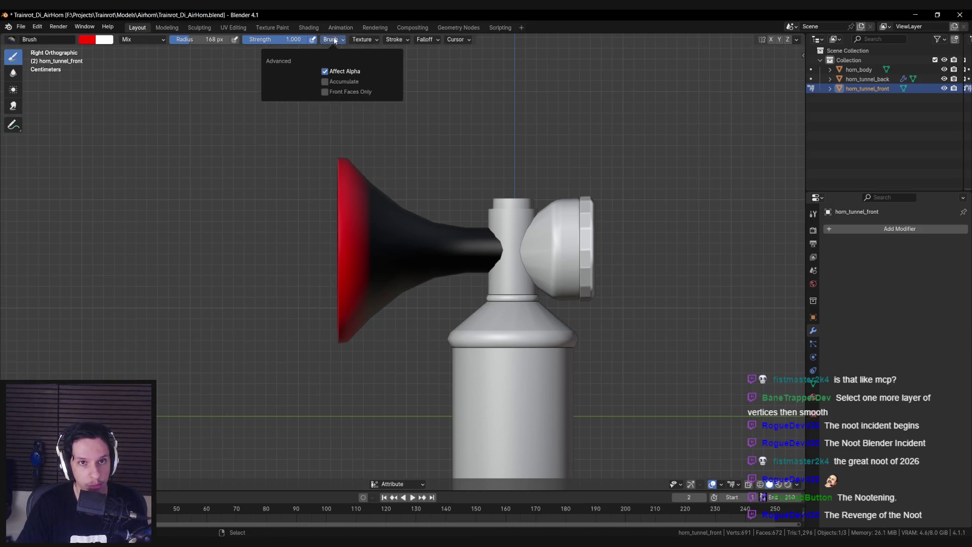
pyautogui.click(364, 41)
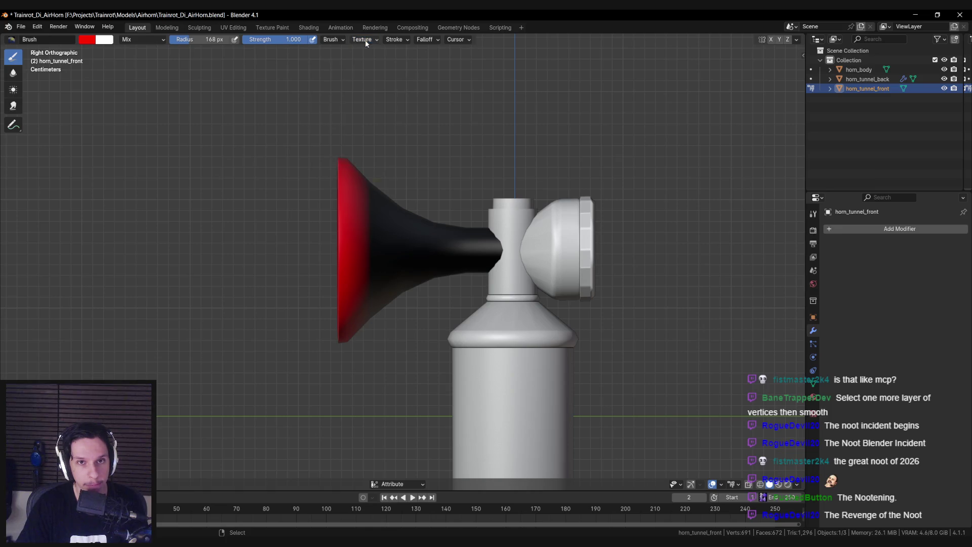
pyautogui.click(394, 40)
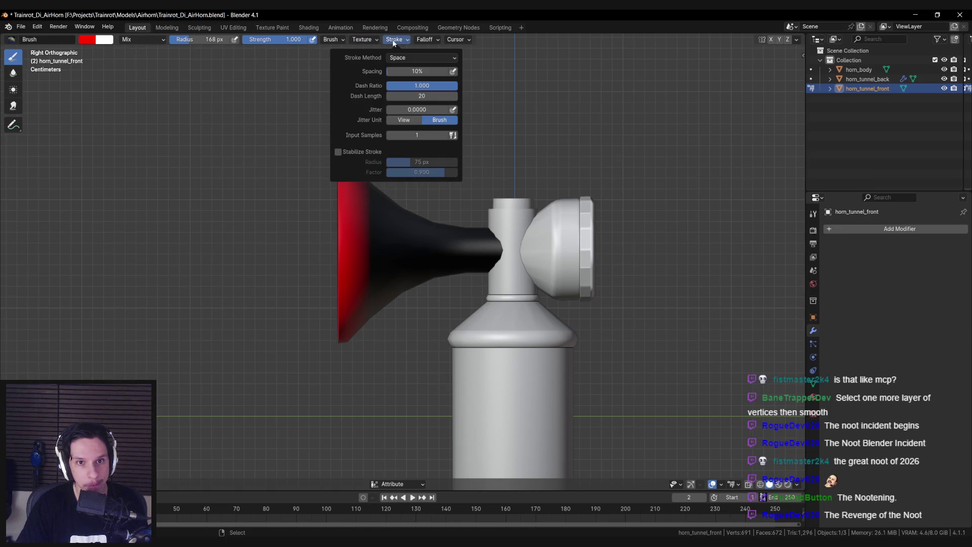
pyautogui.click(425, 39)
pyautogui.click(456, 39)
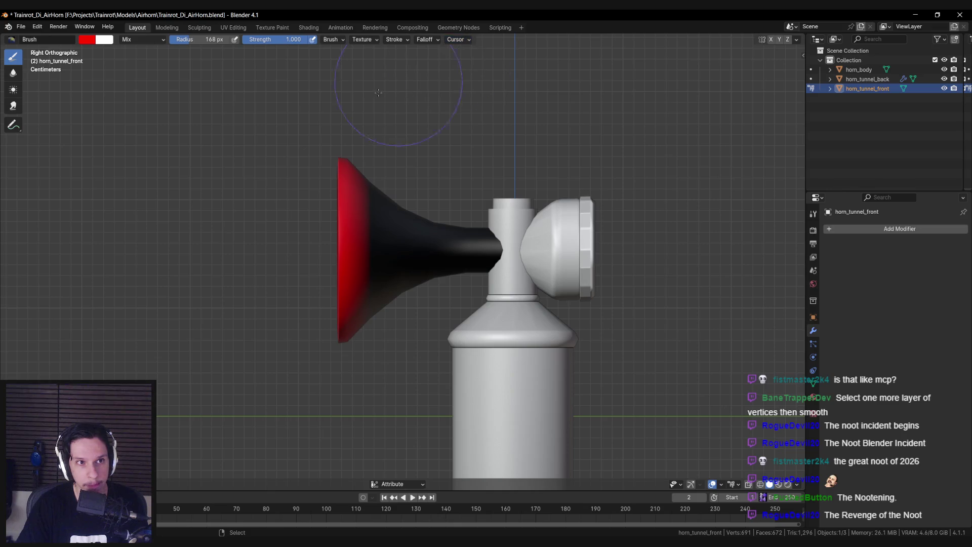
pyautogui.click(129, 40)
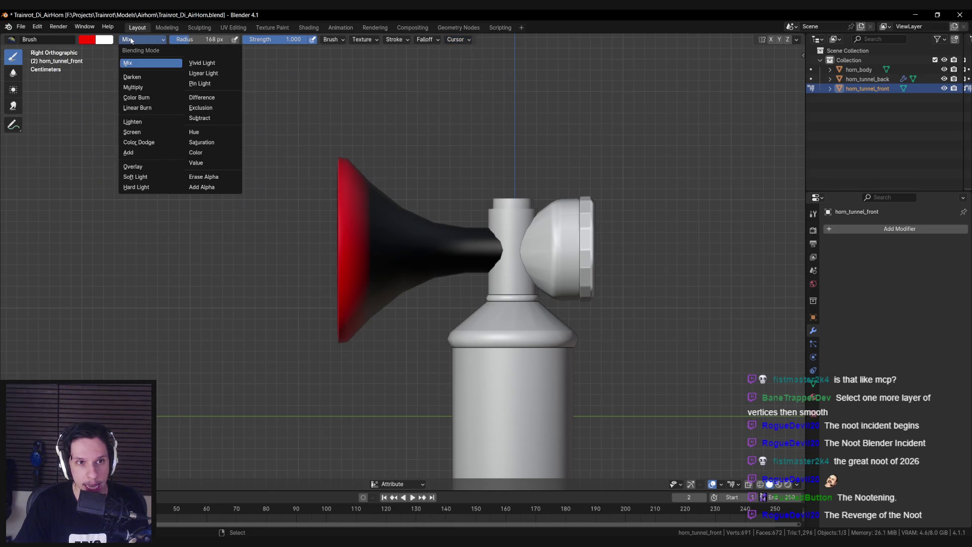
pyautogui.click(12, 40)
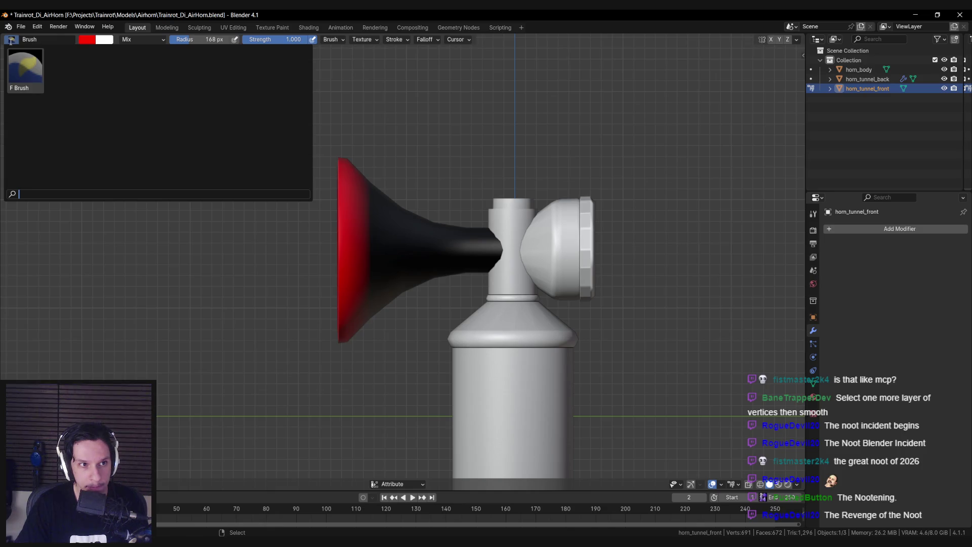
pyautogui.press('Escape')
# Change the vertex paint tool from Draw to Blur via the brush specials menu
pyautogui.press('n')
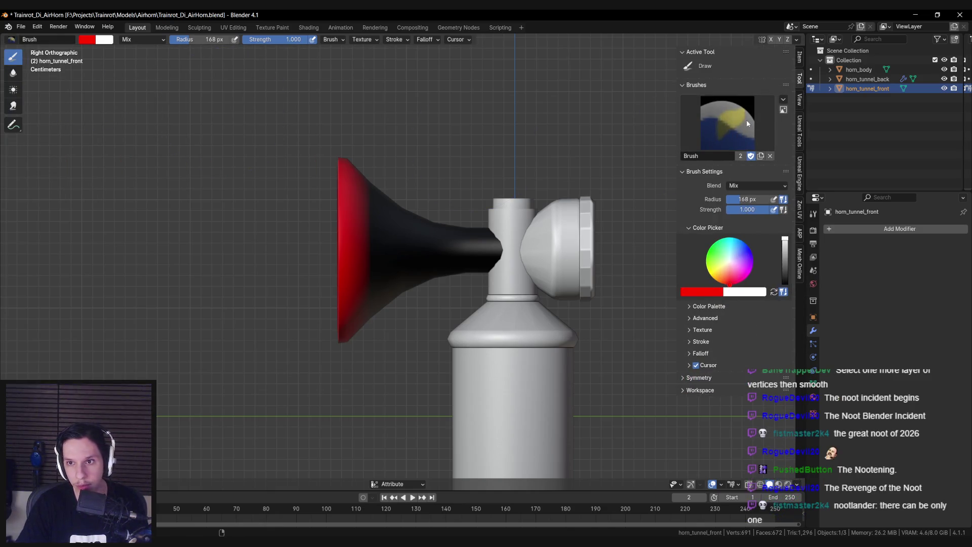
pyautogui.click(783, 100)
pyautogui.moveTo(786, 106)
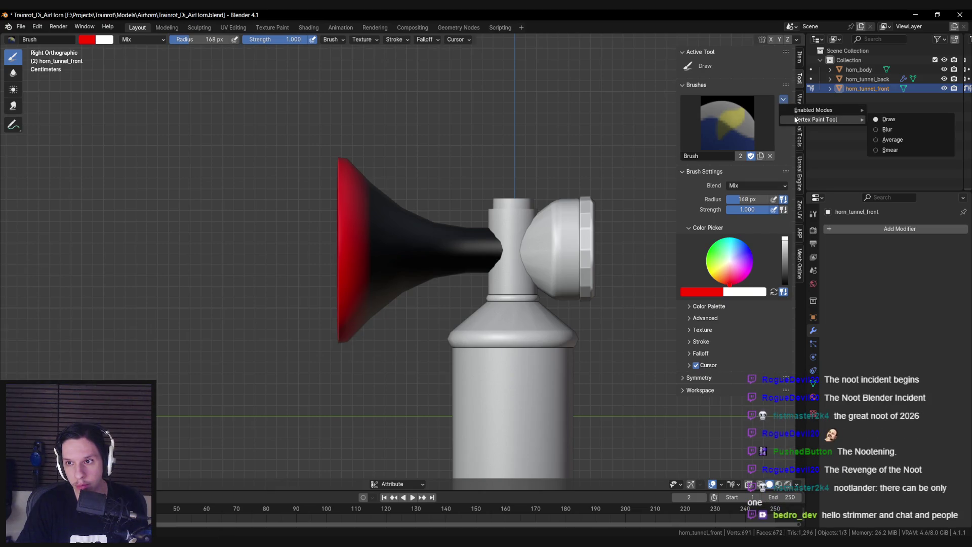
pyautogui.click(876, 130)
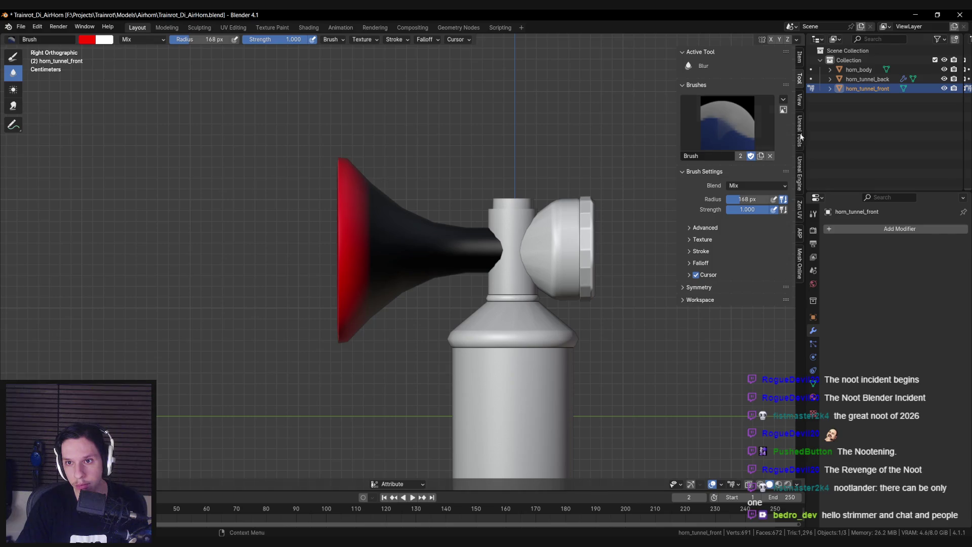
# Blur the red bell into the black along the horn cone and inspect the blend from several angles
pyautogui.moveTo(367, 178)
pyautogui.mouseDown()
pyautogui.moveTo(379, 228)
pyautogui.moveTo(365, 282)
pyautogui.moveTo(373, 294)
pyautogui.moveTo(399, 193)
pyautogui.mouseUp()
pyautogui.moveTo(369, 326); pyautogui.dragTo(444, 318)
pyautogui.moveTo(282, 326)
pyautogui.mouseDown()
pyautogui.moveTo(345, 284)
pyautogui.moveTo(399, 294)
pyautogui.moveTo(385, 291)
pyautogui.moveTo(446, 272)
pyautogui.moveTo(425, 248)
pyautogui.mouseUp()
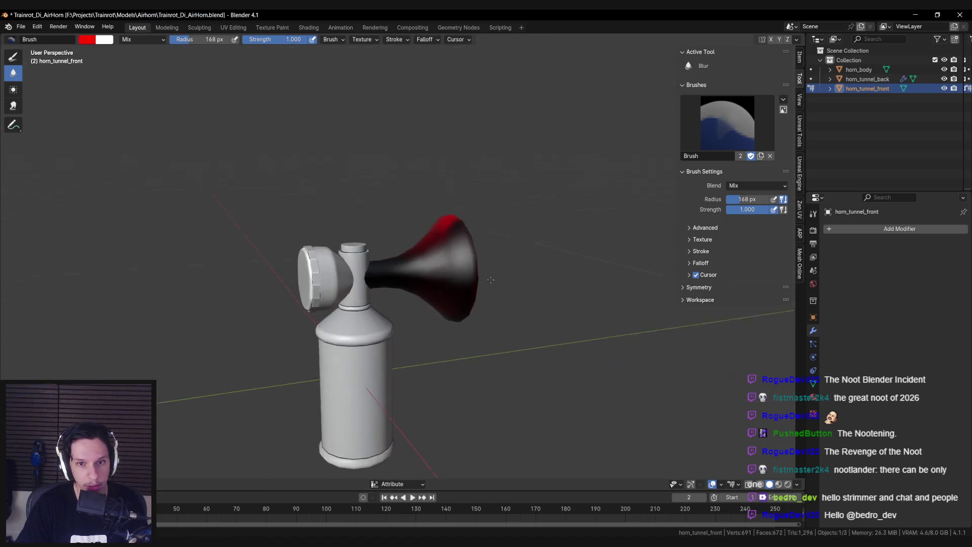
pyautogui.moveTo(445, 282)
pyautogui.mouseDown()
pyautogui.moveTo(408, 283)
pyautogui.moveTo(373, 333)
pyautogui.moveTo(445, 283)
pyautogui.mouseUp()
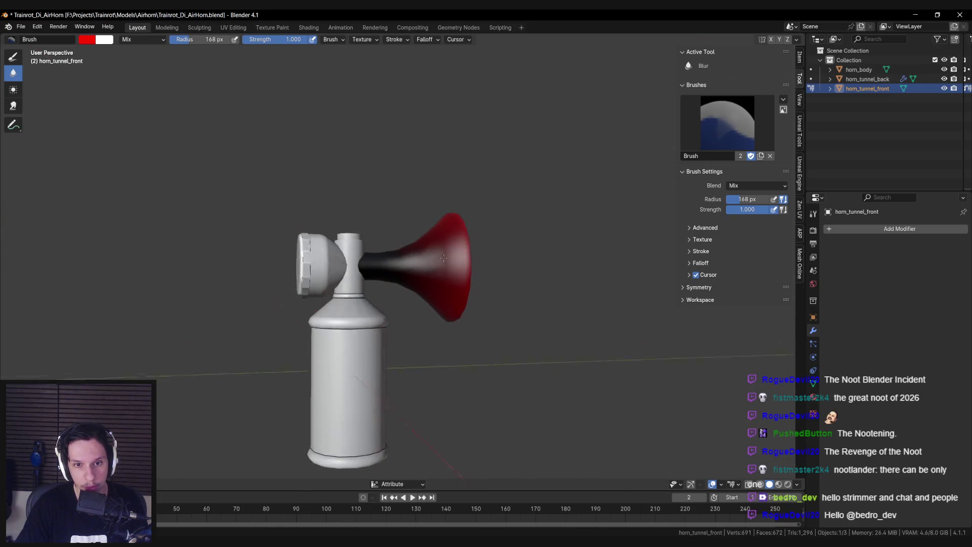
pyautogui.moveTo(427, 264); pyautogui.dragTo(371, 310)
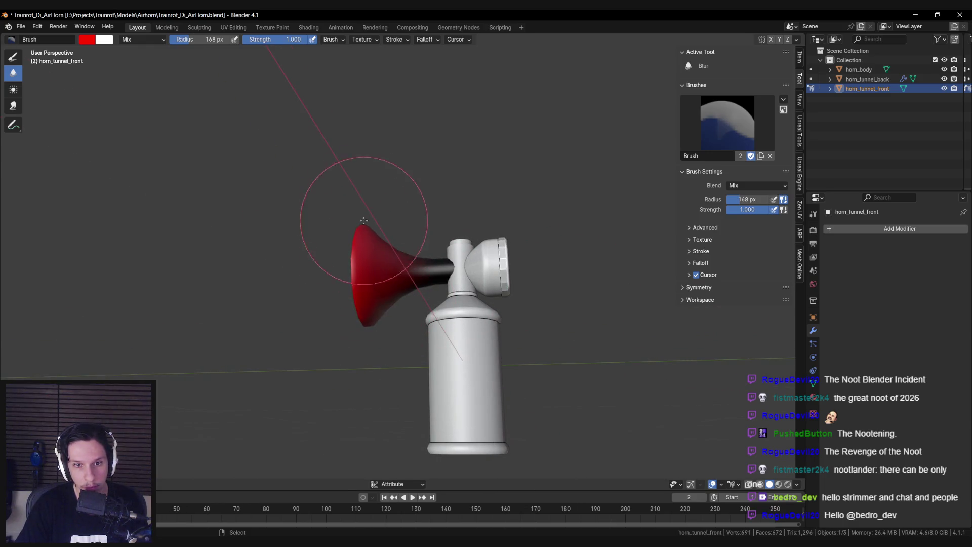
pyautogui.moveTo(363, 221); pyautogui.dragTo(368, 307)
pyautogui.moveTo(374, 208)
pyautogui.mouseDown()
pyautogui.moveTo(449, 199)
pyautogui.moveTo(333, 237)
pyautogui.moveTo(327, 284)
pyautogui.mouseUp()
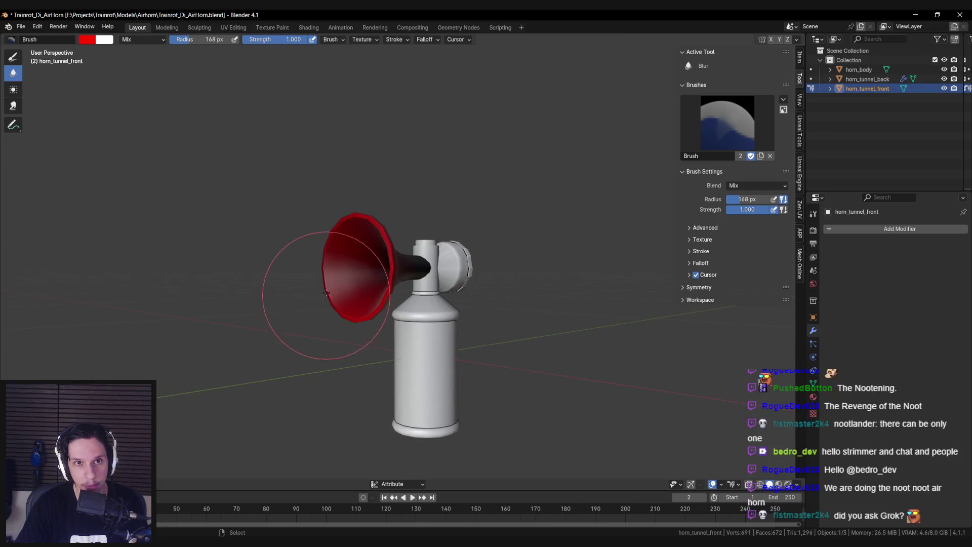
# Snap back to Right Orthographic view and open the extra brush options
pyautogui.press('KP_1')
pyautogui.press('KP_3')
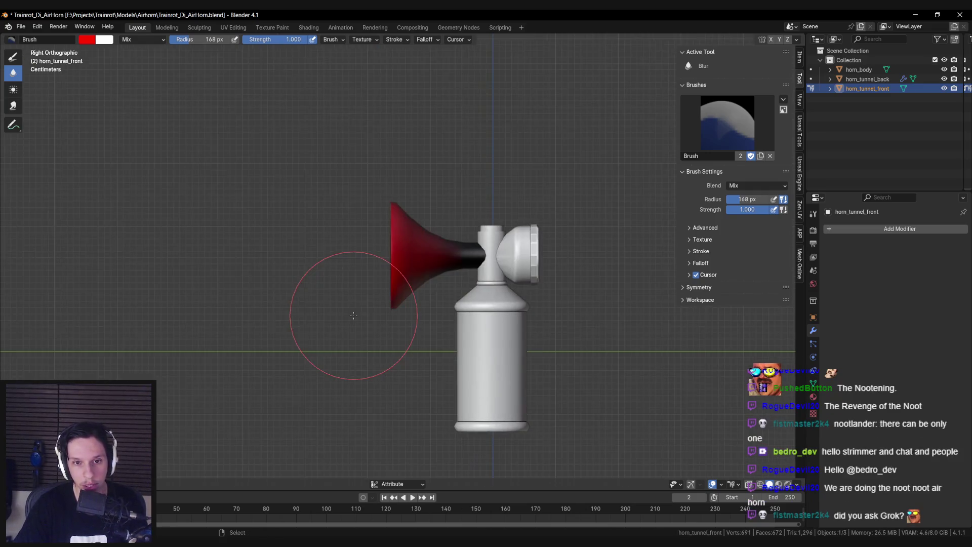
pyautogui.scroll(2, 353, 315)
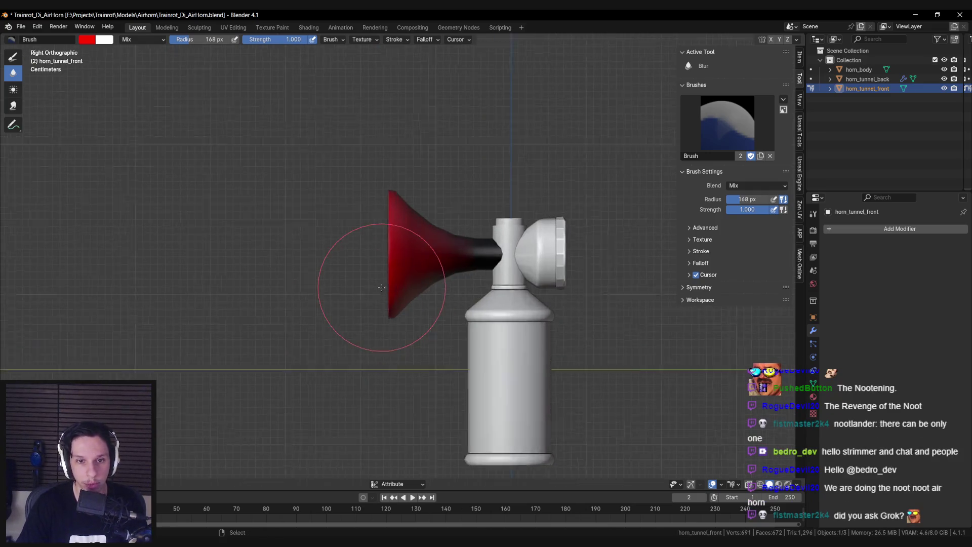
pyautogui.click(784, 100)
# Switch back to the Draw brush and limit painting to the selected bell-rim vertices
pyautogui.moveTo(825, 119)
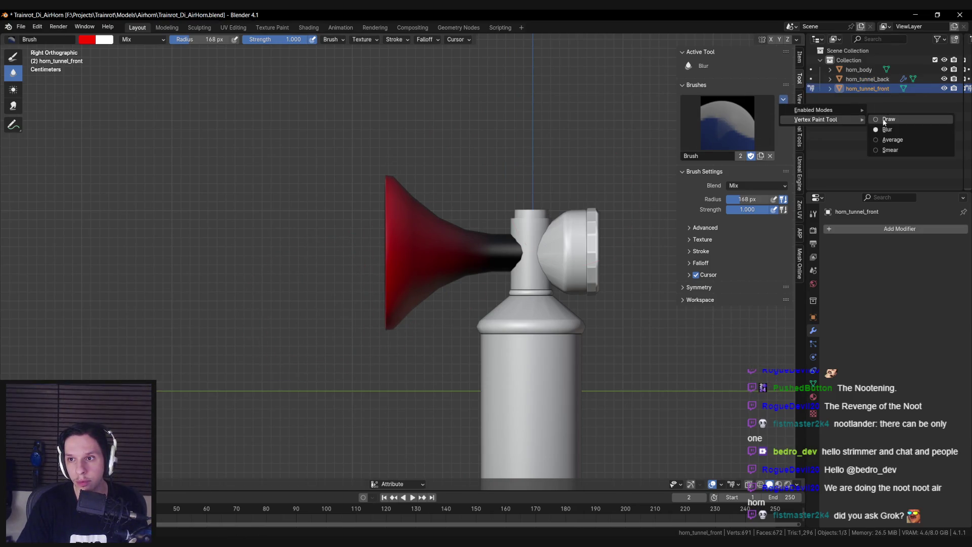
pyautogui.click(883, 120)
pyautogui.press('m')
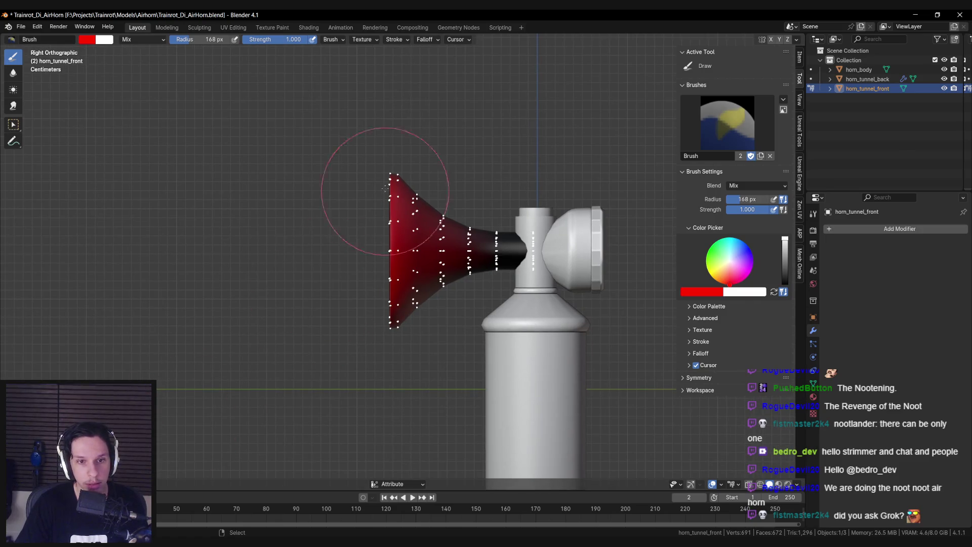
pyautogui.hotkey('shift', 'z')
pyautogui.moveTo(375, 155)
pyautogui.mouseDown()
pyautogui.moveTo(379, 378)
pyautogui.moveTo(391, 397)
pyautogui.mouseUp()
pyautogui.hotkey('shift', 'z')
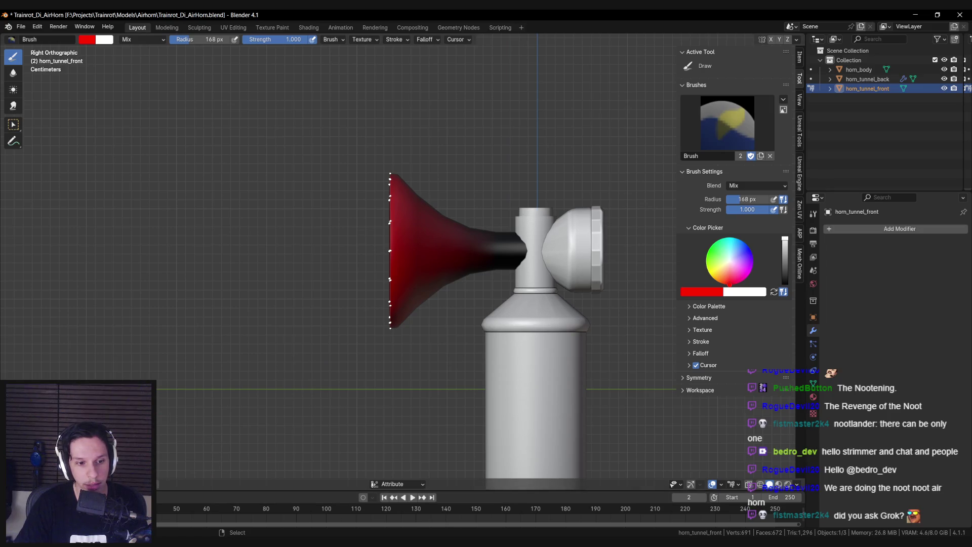
pyautogui.moveTo(195, 423)
pyautogui.mouseDown()
pyautogui.moveTo(264, 416)
pyautogui.moveTo(303, 425)
pyautogui.mouseUp()
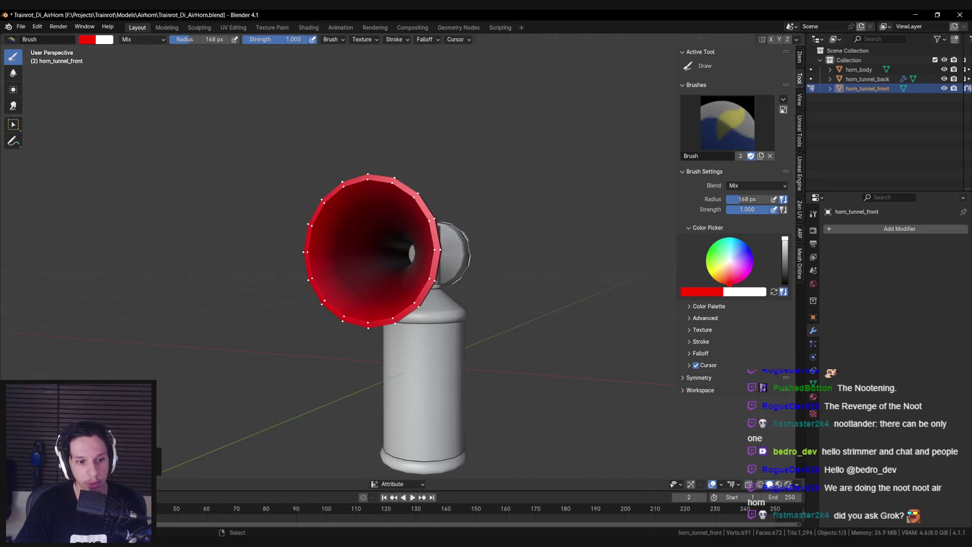
# Return to Object Mode, select all three air horn parts and save the .blend file
pyautogui.hotkey('ctrl', 'Tab')
pyautogui.moveTo(317, 365); pyautogui.dragTo(281, 371)
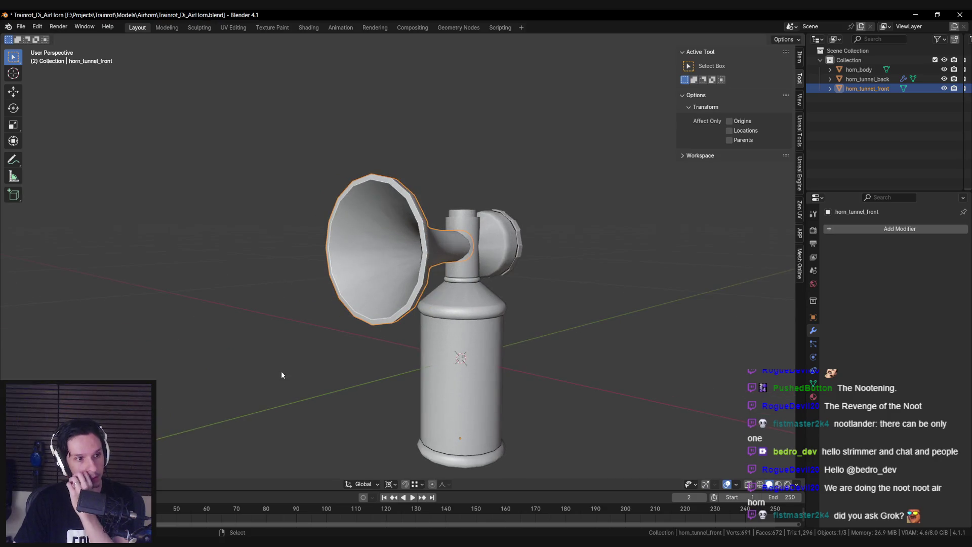
pyautogui.scroll(-2, 281, 370)
pyautogui.click(457, 304)
pyautogui.hotkey('shift', 'z')
pyautogui.moveTo(323, 145); pyautogui.dragTo(478, 330)
pyautogui.hotkey('shift', 'z')
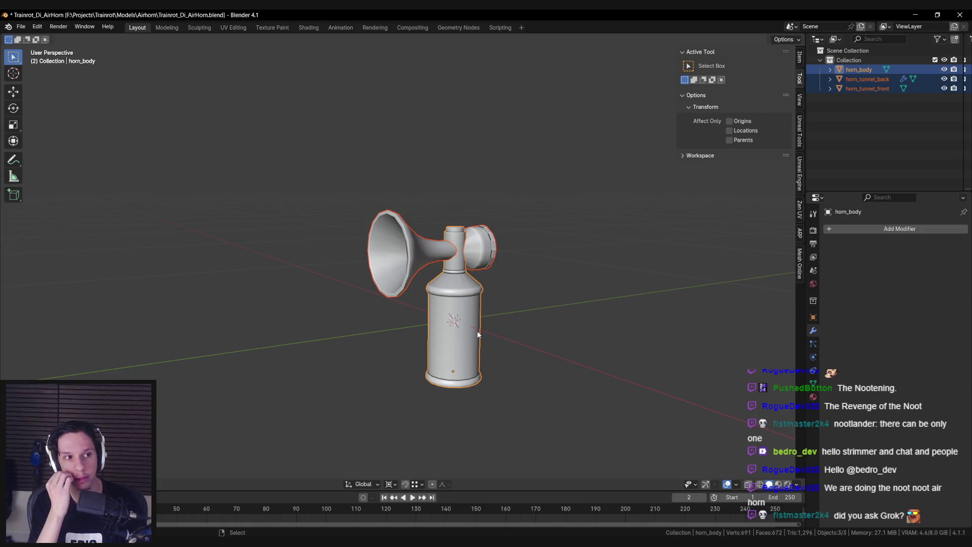
pyautogui.moveTo(477, 329)
pyautogui.mouseDown()
pyautogui.moveTo(372, 269)
pyautogui.moveTo(267, 276)
pyautogui.mouseUp()
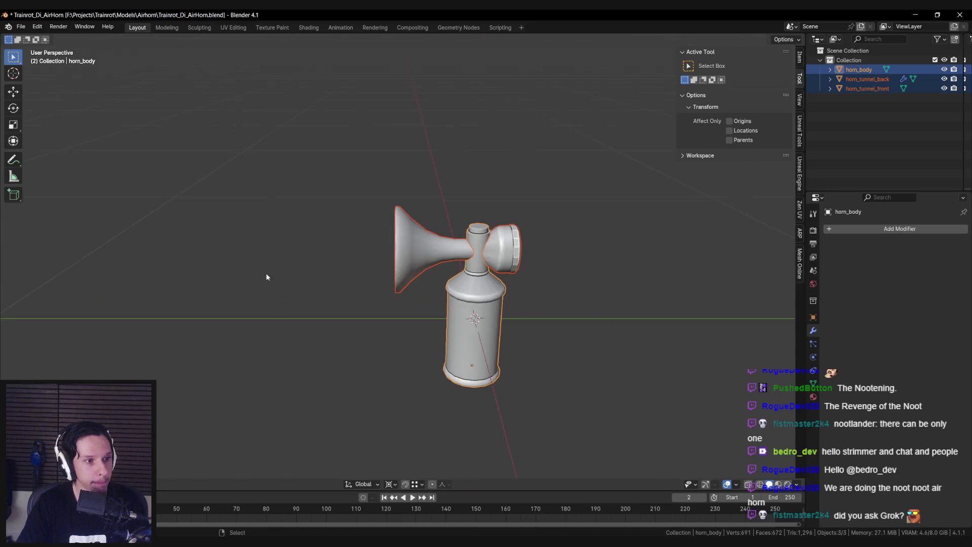
pyautogui.hotkey('ctrl', 's')
# Export the parts as FBX with Object Types set to Mesh, overwriting S_AirHorn.fbx
pyautogui.click(21, 27)
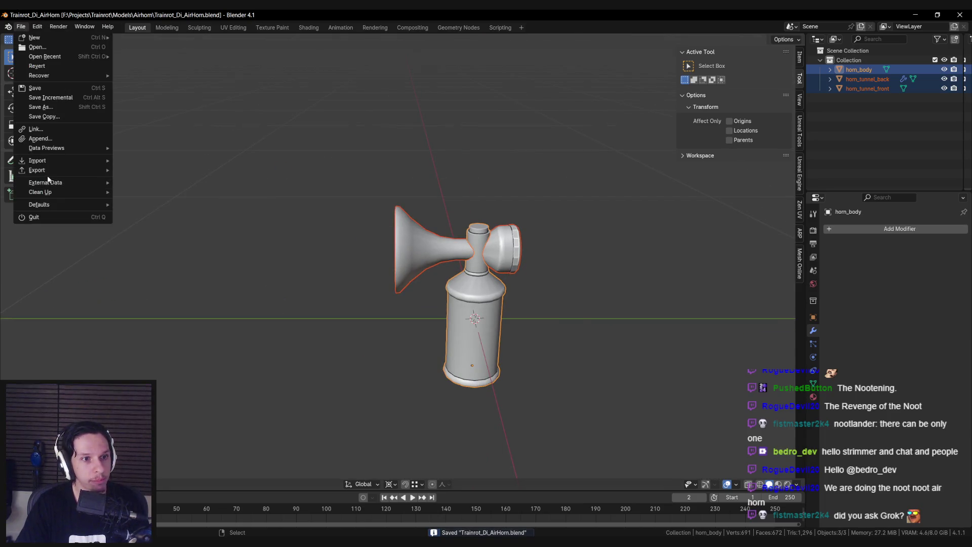
pyautogui.moveTo(111, 161)
pyautogui.click(158, 265)
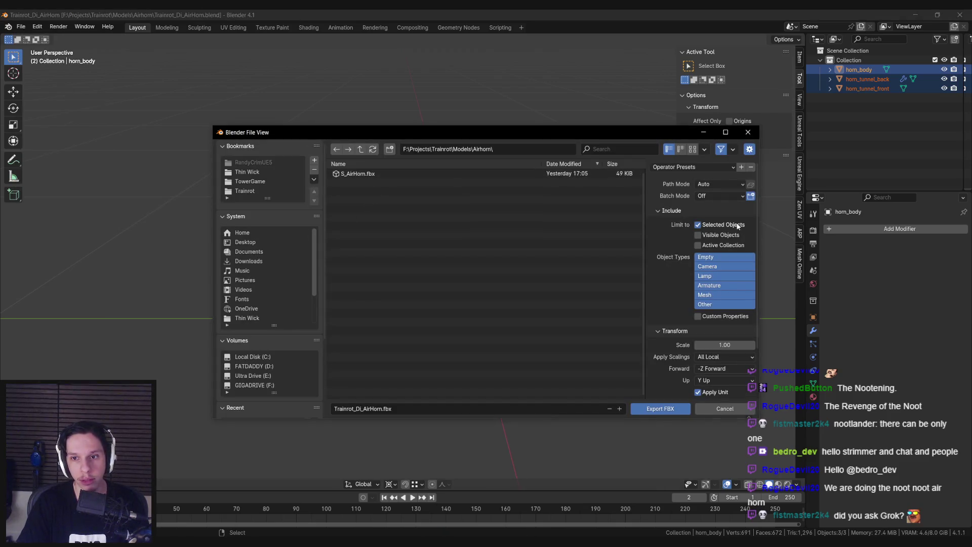
pyautogui.click(710, 294)
pyautogui.doubleClick(350, 174)
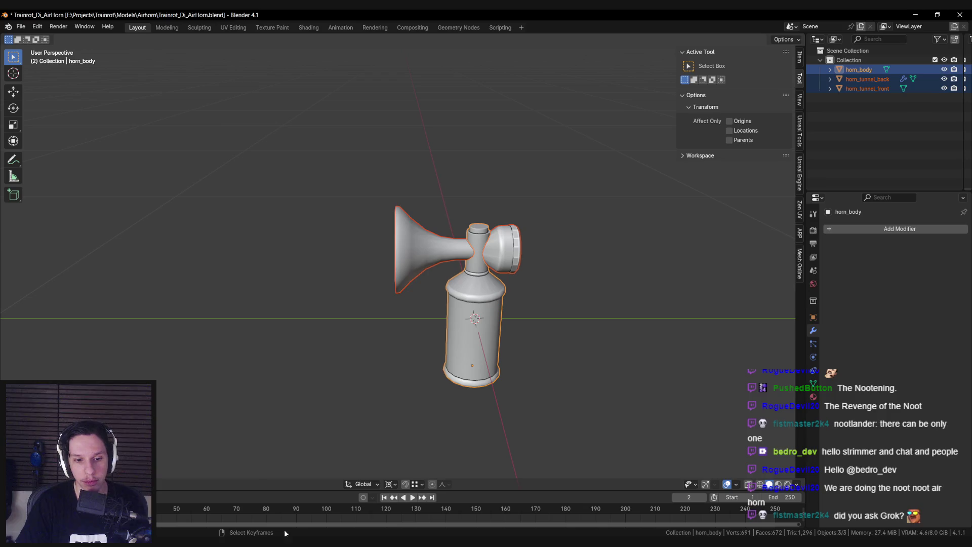
pyautogui.moveTo(285, 533)
pyautogui.click(336, 512)
pyautogui.click(162, 28)
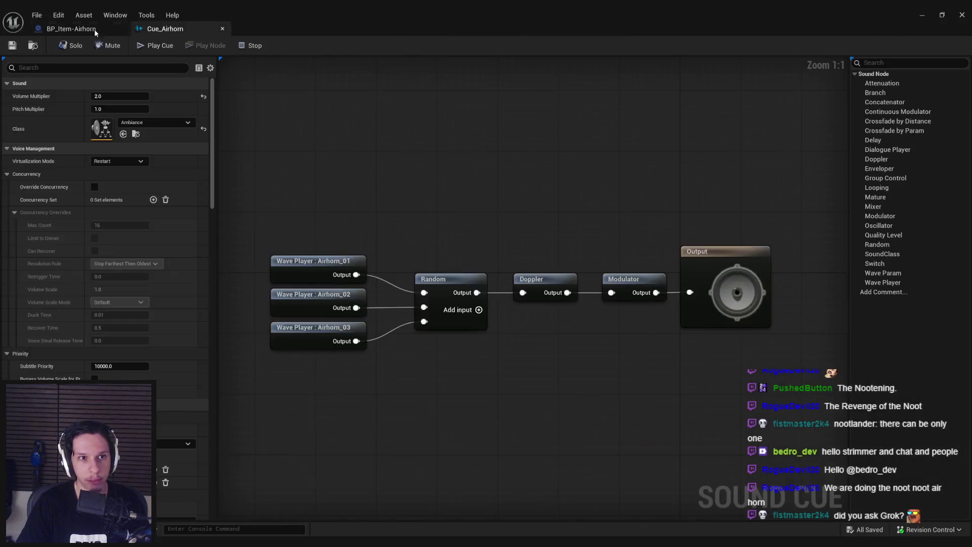
# Select the airhorn blueprint's StaticMesh component and show S_AirHorn's vertex colours, framed in view
pyautogui.click(81, 29)
pyautogui.click(49, 116)
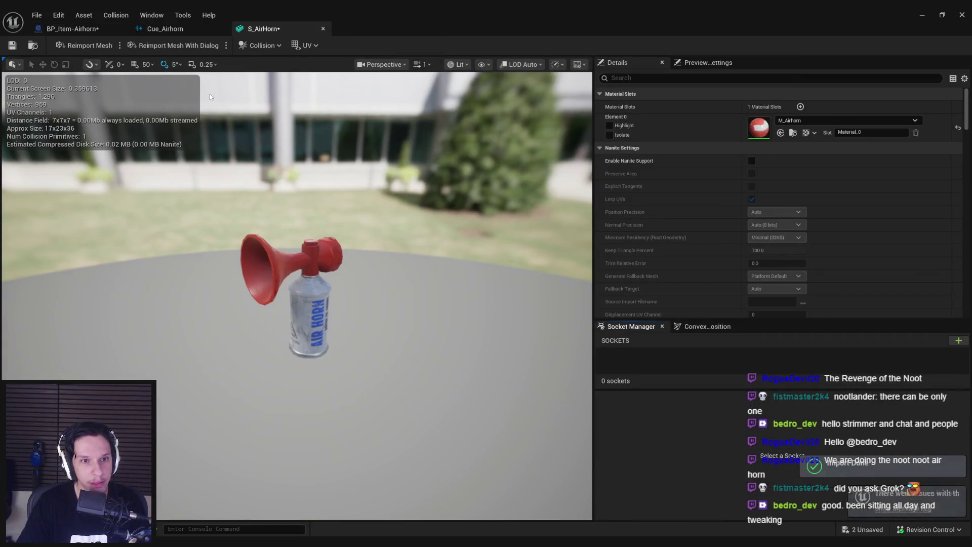
pyautogui.click(484, 64)
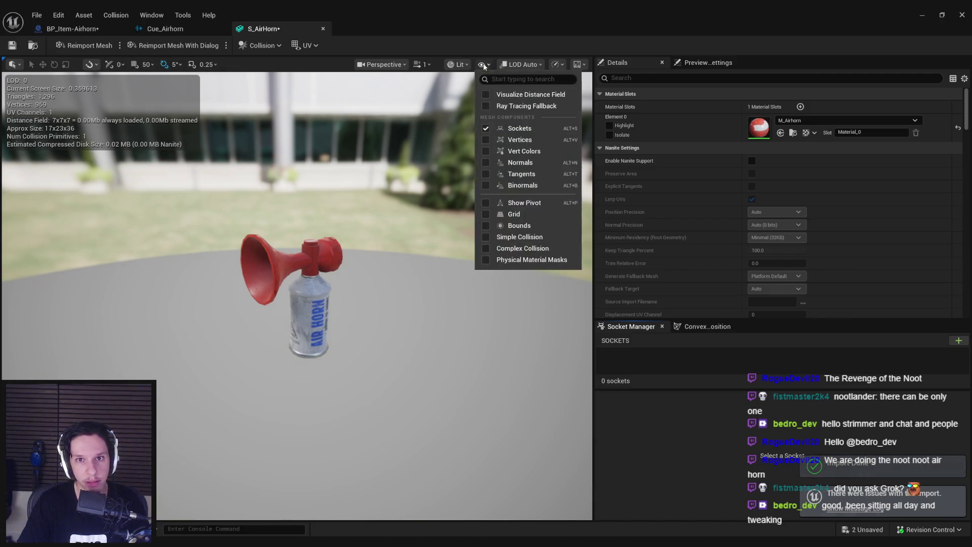
pyautogui.click(486, 151)
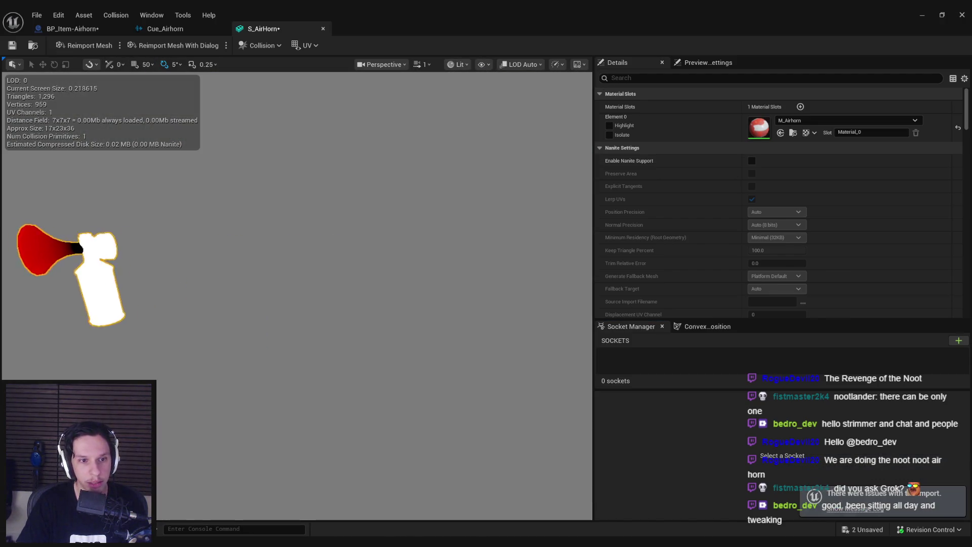
pyautogui.scroll(5, 297, 297)
pyautogui.press('f')
pyautogui.scroll(-3, 297, 296)
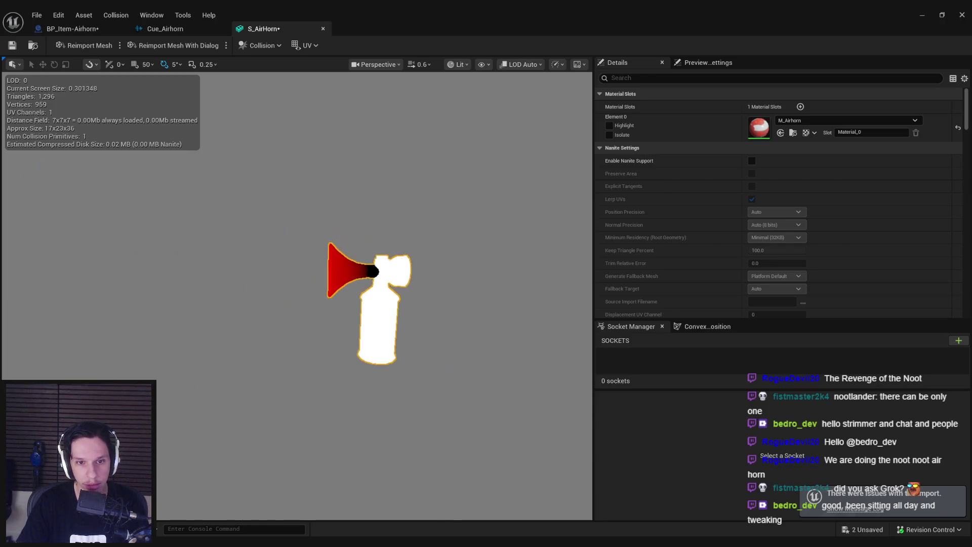
pyautogui.hotkey('alt', 'Tab')
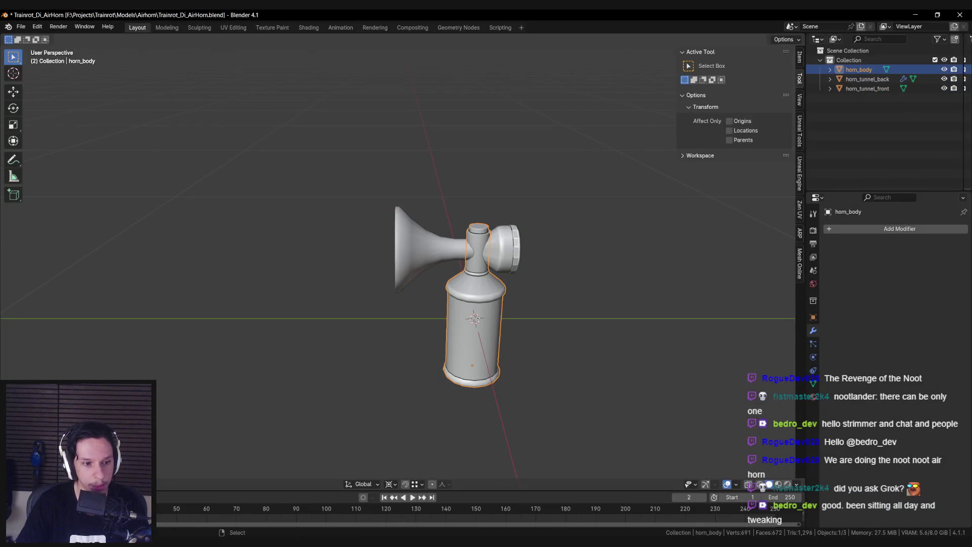
# Fill the horn body and the back cap with black vertex colour
pyautogui.hotkey('ctrl', 'Tab')
pyautogui.click(88, 41)
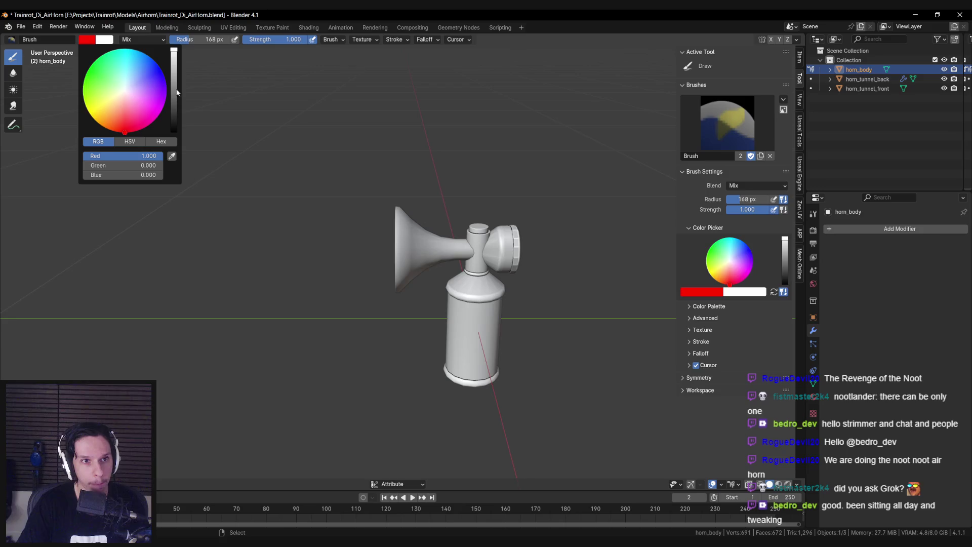
pyautogui.moveTo(177, 92); pyautogui.dragTo(177, 131)
pyautogui.hotkey('shift', 'k')
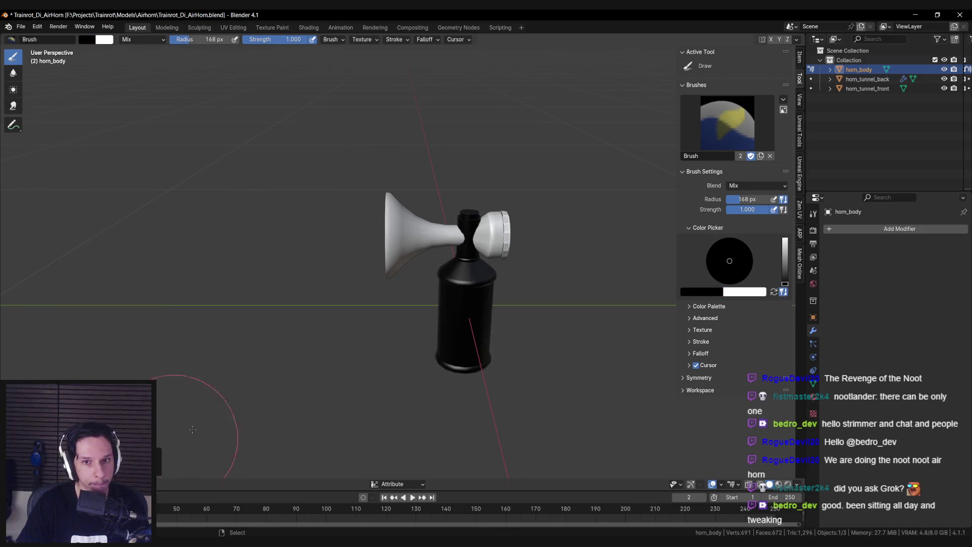
pyautogui.hotkey('ctrl', 'Tab')
pyautogui.click(499, 243)
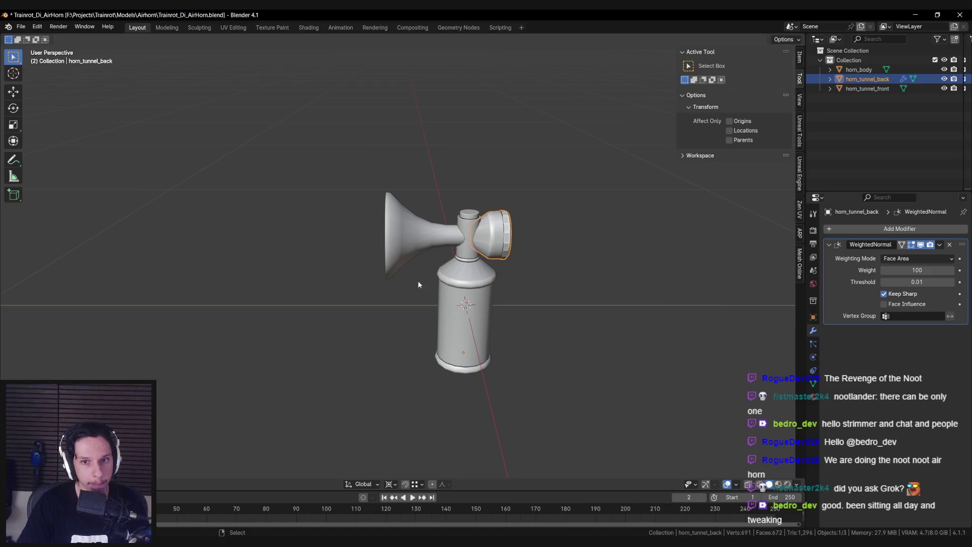
pyautogui.hotkey('ctrl', 'Tab')
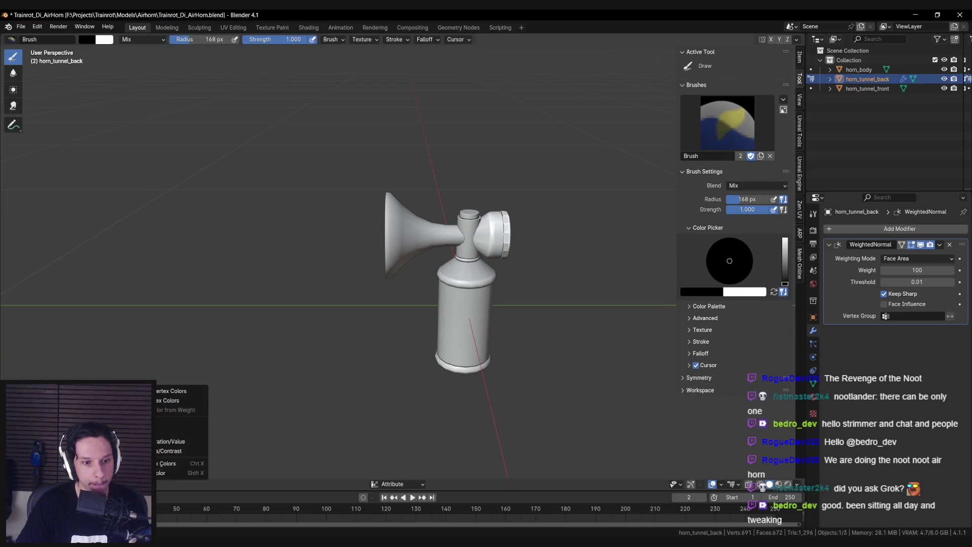
pyautogui.click(167, 463)
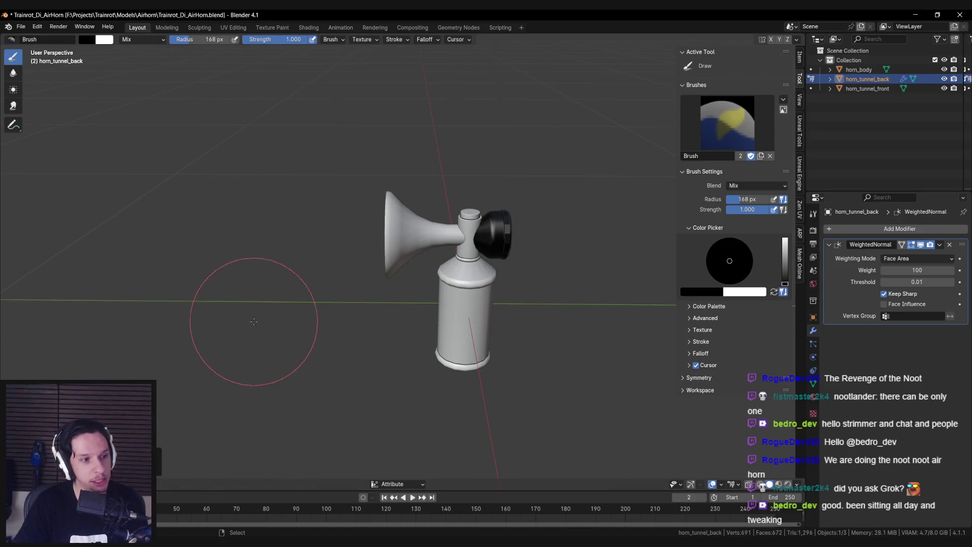
pyautogui.hotkey('ctrl', 'Tab')
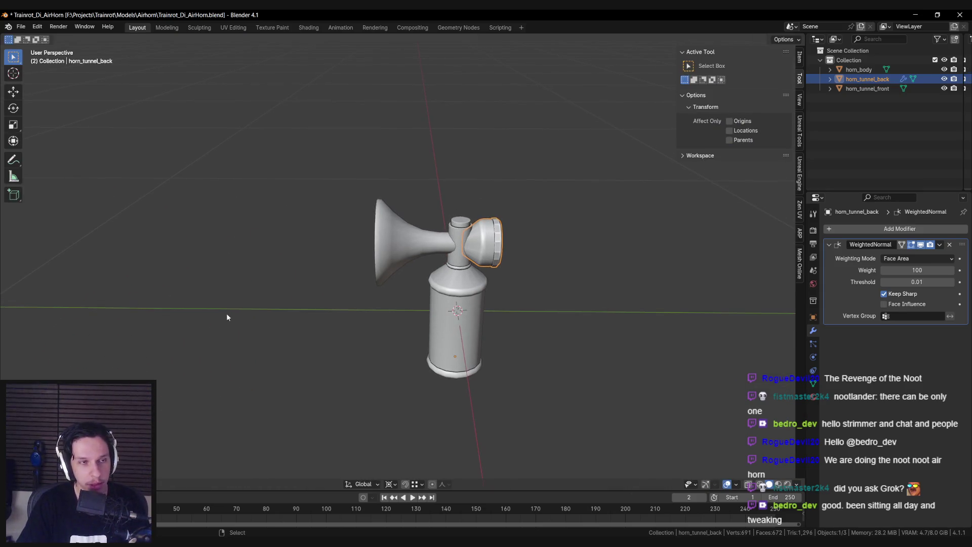
# Save the Blender file and select all three air horn parts
pyautogui.hotkey('ctrl', 's')
pyautogui.hotkey('shift', 'z')
pyautogui.press('a')
pyautogui.hotkey('shift', 'z')
pyautogui.moveTo(499, 340)
pyautogui.mouseDown()
pyautogui.moveTo(486, 324)
pyautogui.moveTo(495, 304)
pyautogui.moveTo(446, 294)
pyautogui.mouseUp()
pyautogui.hotkey('ctrl', 's')
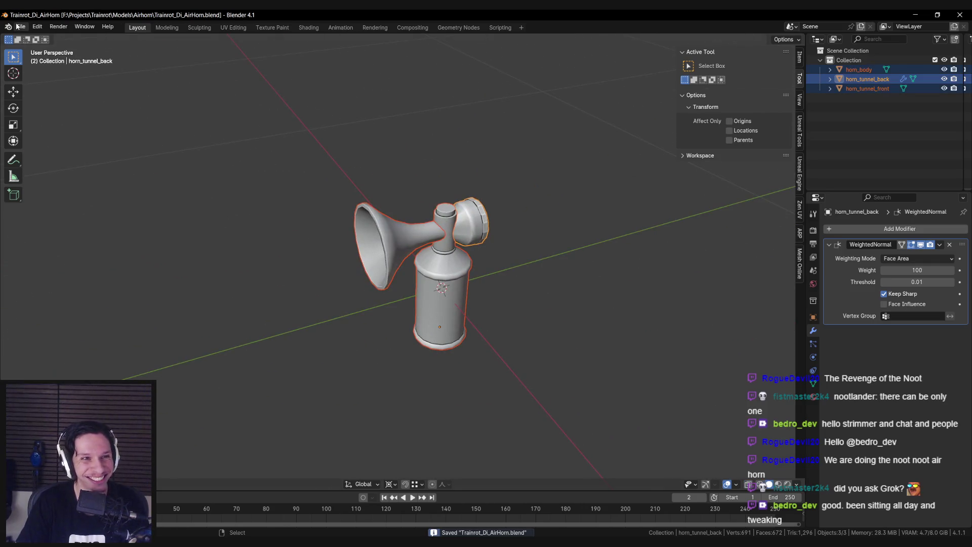
# Re-export the selected parts as FBX to S_AirHorn.fbx
pyautogui.click(20, 27)
pyautogui.moveTo(59, 175)
pyautogui.click(140, 266)
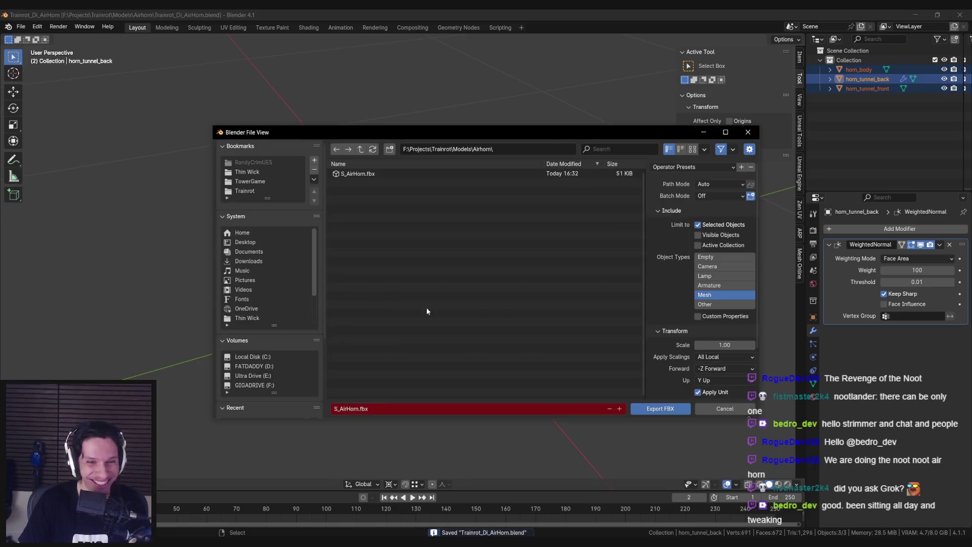
pyautogui.click(658, 410)
pyautogui.moveTo(296, 541)
pyautogui.click(346, 498)
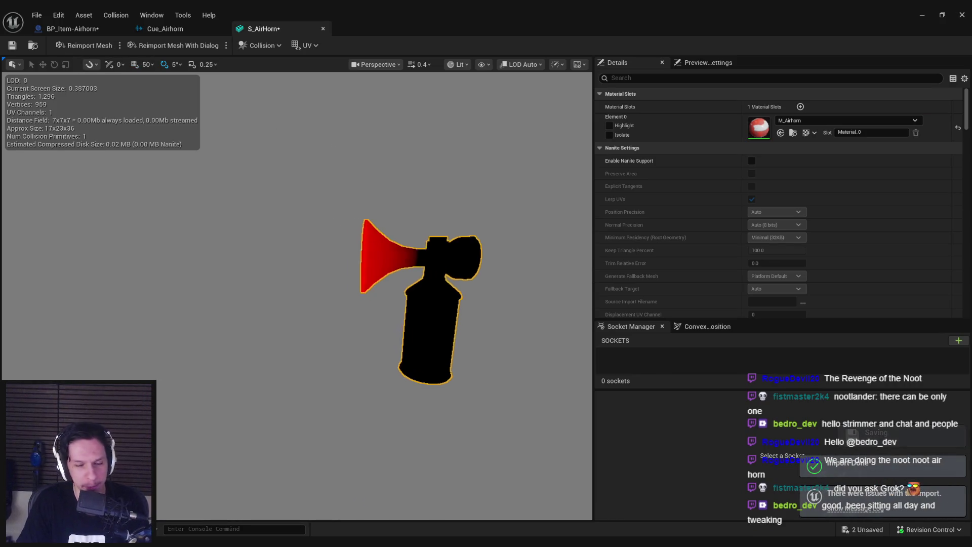
# Save the reimported S_AirHorn mesh and orbit to check its black body and red horn
pyautogui.hotkey('ctrl', 'shift', 's')
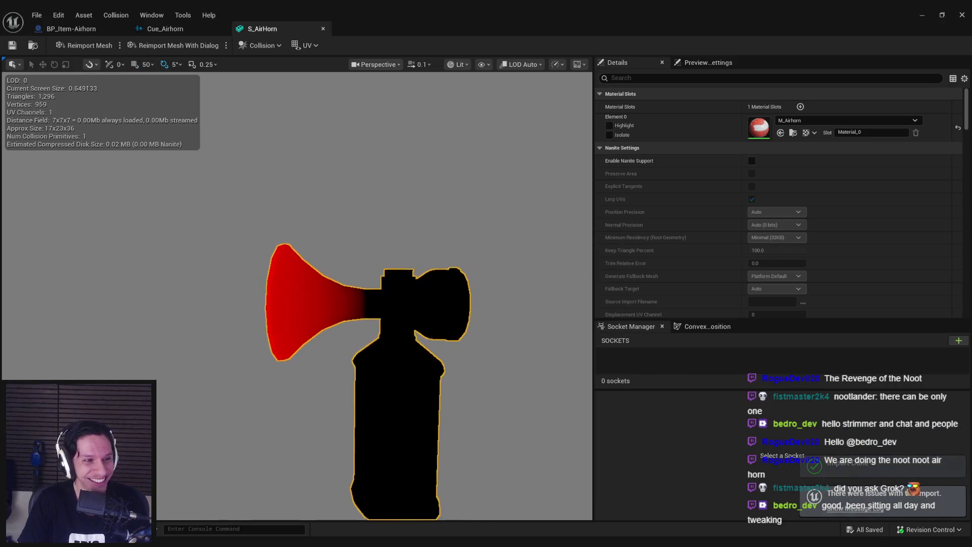
pyautogui.scroll(5, 390, 324)
pyautogui.press('f')
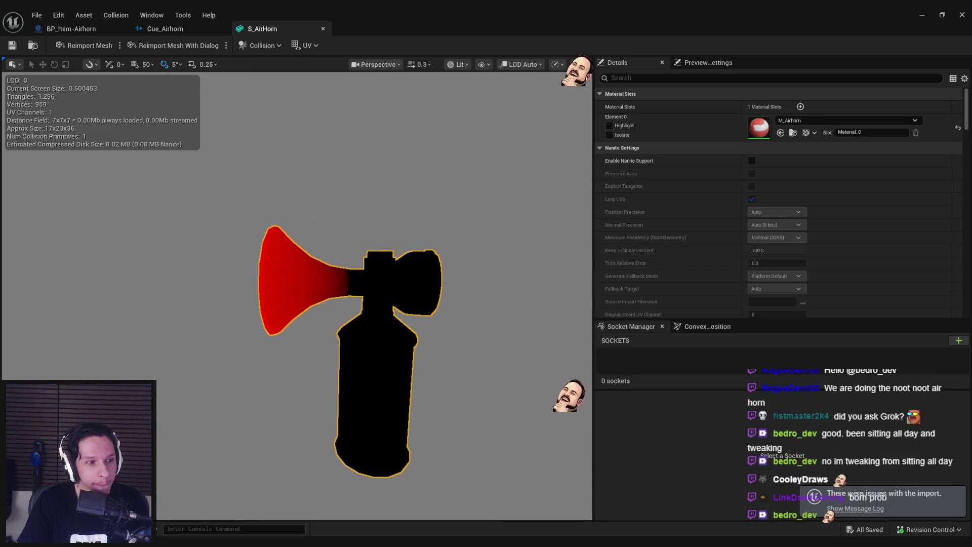
pyautogui.scroll(5, 324, 304)
pyautogui.scroll(-3, 30, 253)
pyautogui.moveTo(31, 254)
pyautogui.mouseDown()
pyautogui.moveTo(132, 268)
pyautogui.moveTo(313, 143)
pyautogui.moveTo(341, 161)
pyautogui.mouseUp()
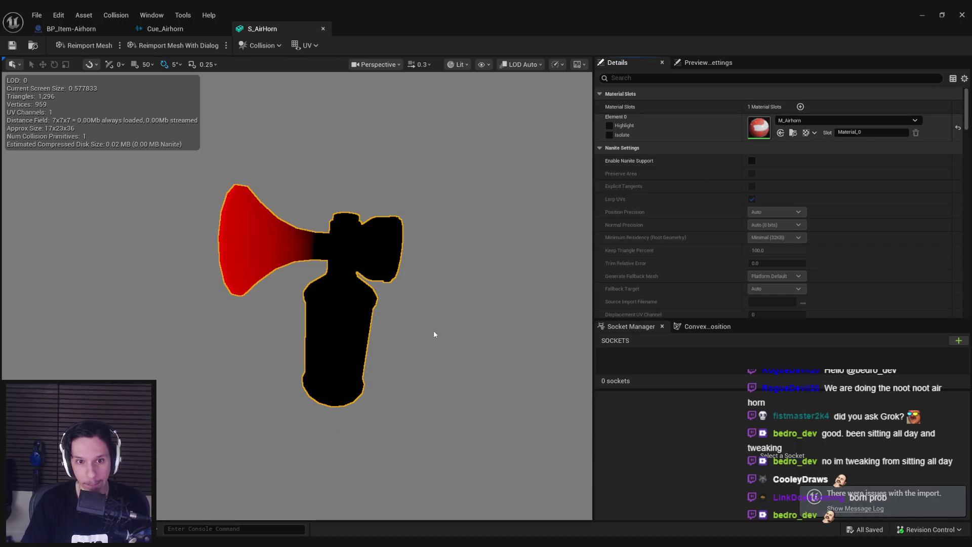
pyautogui.scroll(-4, 515, 199)
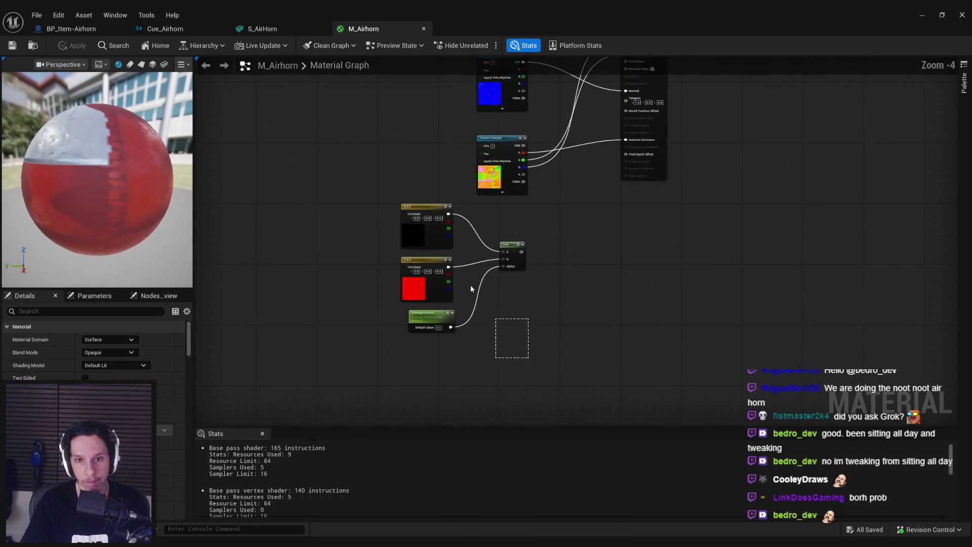
pyautogui.moveTo(470, 288)
pyautogui.mouseDown()
pyautogui.moveTo(454, 235)
pyautogui.moveTo(488, 302)
pyautogui.mouseUp()
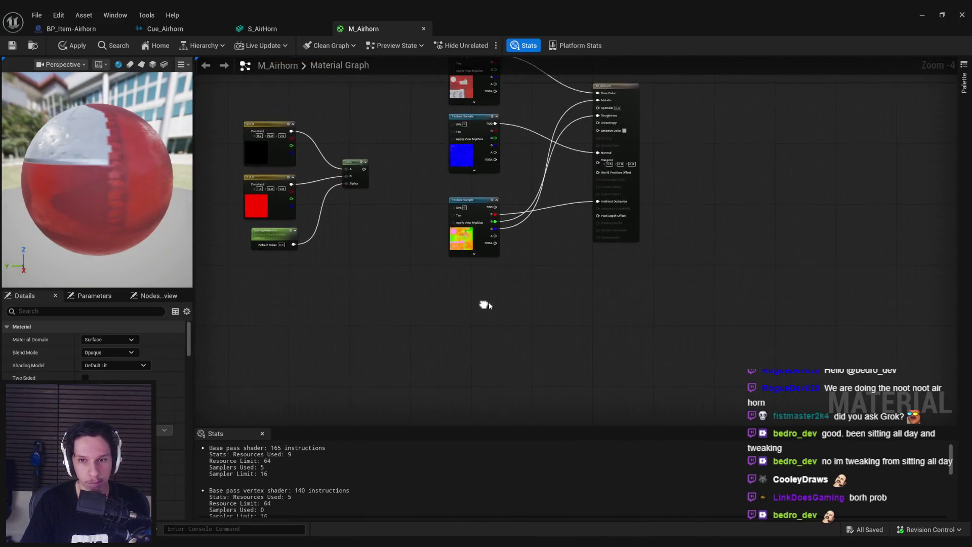
pyautogui.scroll(4, 571, 190)
pyautogui.scroll(-3, 545, 292)
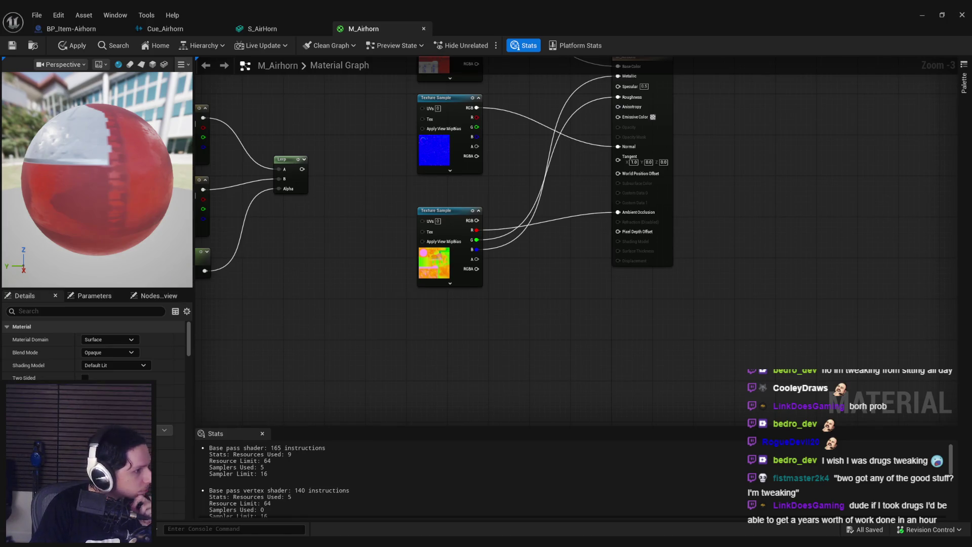
# Add Object Position and subtract Absolute World Position from it
pyautogui.rightClick(375, 306)
pyautogui.write('obje')
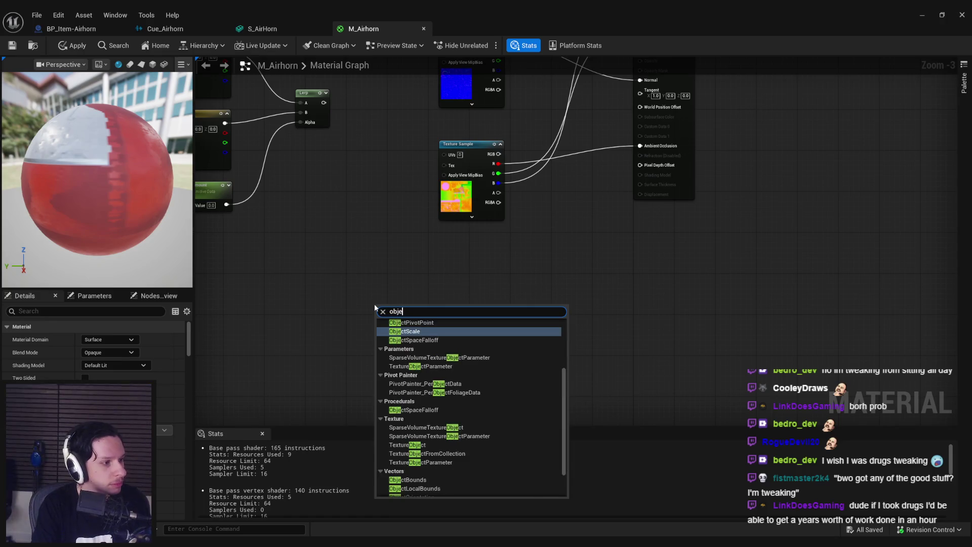
pyautogui.write('ct positio')
pyautogui.press('Return')
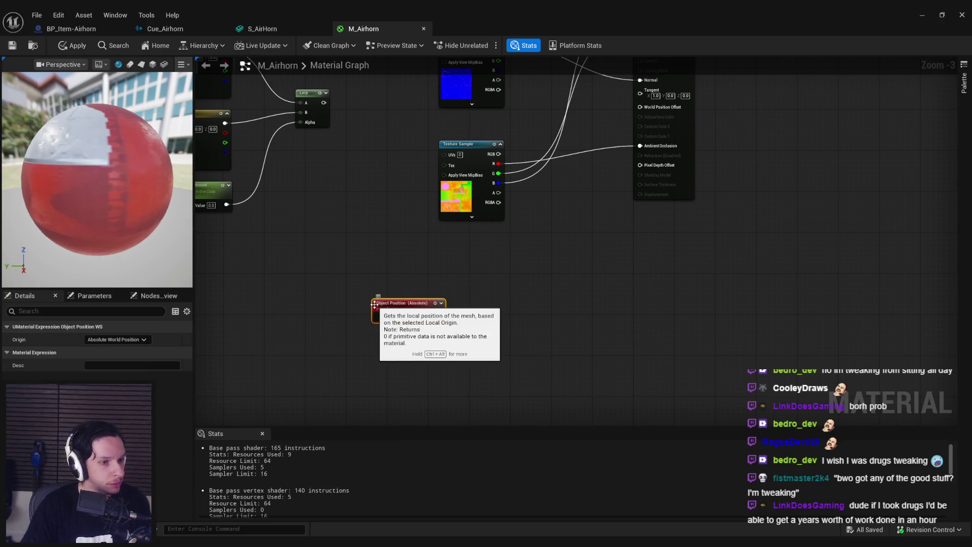
pyautogui.write('su')
pyautogui.moveTo(438, 317)
pyautogui.mouseDown()
pyautogui.moveTo(468, 319)
pyautogui.moveTo(386, 369)
pyautogui.moveTo(425, 289)
pyautogui.mouseUp()
pyautogui.write('btract')
pyautogui.press('Return')
pyautogui.write('world pos')
pyautogui.press('Return')
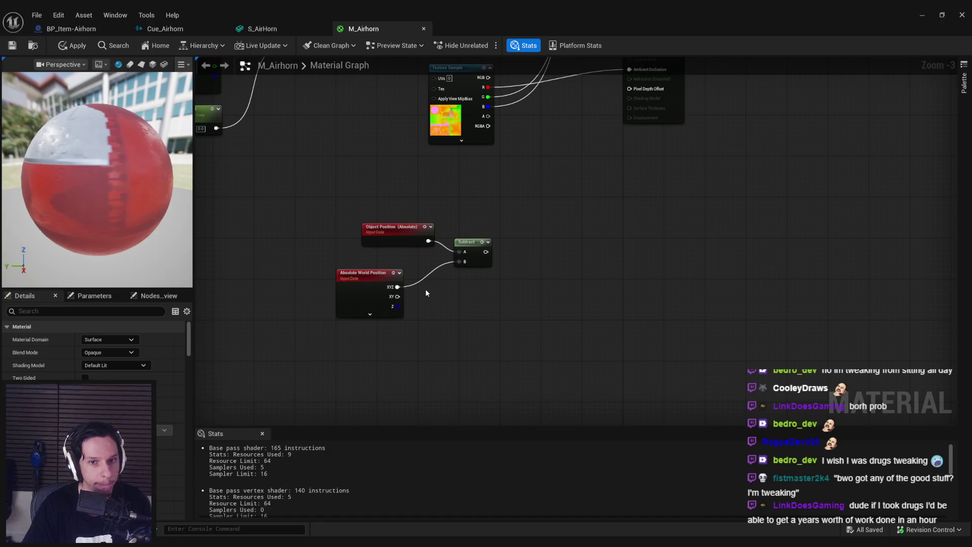
# Multiply the Subtract result by a Sine of Time
pyautogui.moveTo(486, 251); pyautogui.dragTo(538, 263)
pyautogui.write('multi')
pyautogui.press('Return')
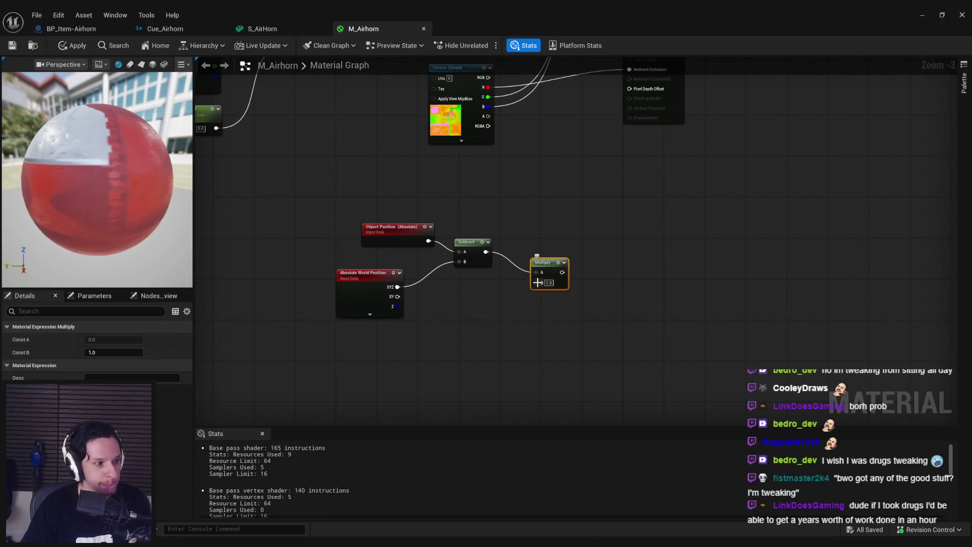
pyautogui.moveTo(542, 288)
pyautogui.mouseDown()
pyautogui.moveTo(557, 292)
pyautogui.moveTo(490, 339)
pyautogui.moveTo(410, 341)
pyautogui.moveTo(457, 334)
pyautogui.mouseUp()
pyautogui.click(557, 295)
pyautogui.write('sine')
pyautogui.press('Return')
pyautogui.write('tim')
pyautogui.press('Return')
# Add a Vertex Color node and a Lerp, wiring Multiply into the Lerp's B
pyautogui.moveTo(577, 277)
pyautogui.mouseDown()
pyautogui.moveTo(608, 286)
pyautogui.moveTo(542, 211)
pyautogui.moveTo(520, 294)
pyautogui.mouseUp()
pyautogui.write('v')
pyautogui.press('Return')
pyautogui.rightClick(609, 246)
pyautogui.write('lerp')
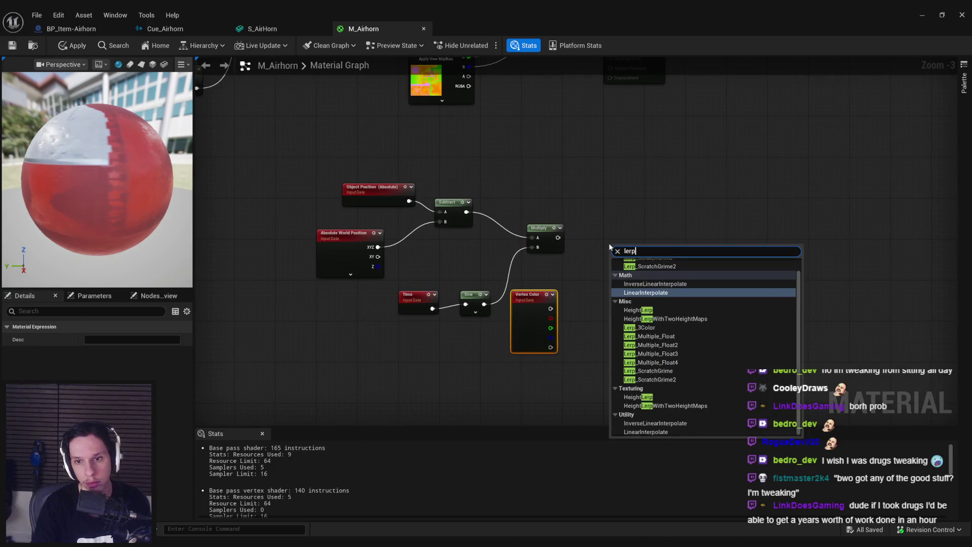
pyautogui.press('Return')
pyautogui.moveTo(614, 264)
pyautogui.mouseDown()
pyautogui.moveTo(558, 237)
pyautogui.moveTo(568, 311)
pyautogui.mouseUp()
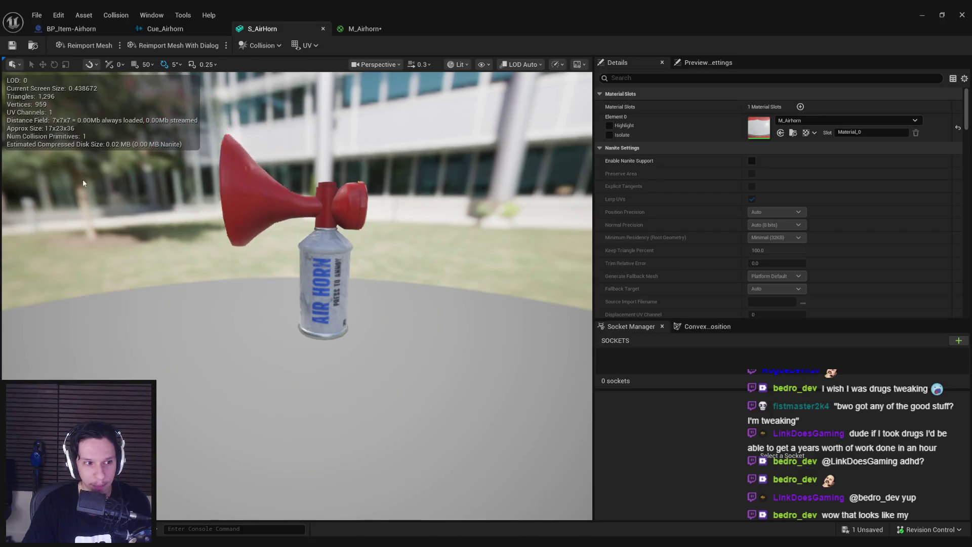
# Add a socket to S_AirHorn and raise it to the top of the horn
pyautogui.click(959, 340)
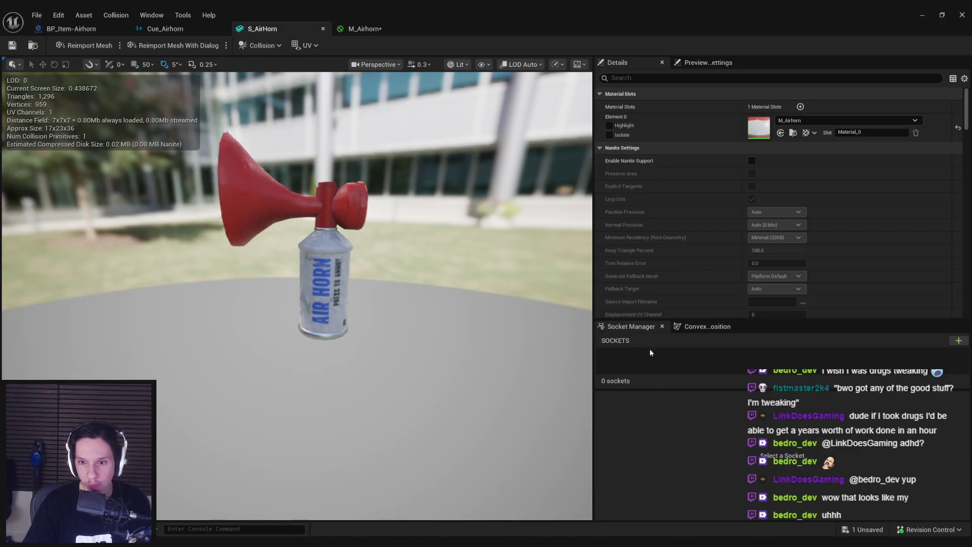
pyautogui.moveTo(314, 283); pyautogui.dragTo(320, 226)
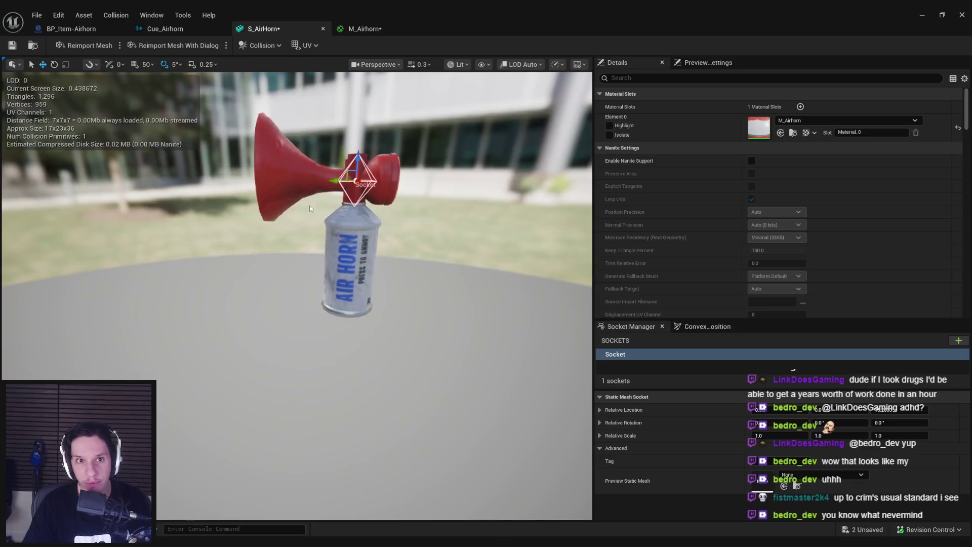
pyautogui.click(364, 28)
pyautogui.scroll(-3, 438, 230)
# Insert an Add node between Subtract and Multiply with a Constant3Vector for its B
pyautogui.moveTo(438, 231)
pyautogui.mouseDown()
pyautogui.moveTo(395, 220)
pyautogui.moveTo(409, 228)
pyautogui.mouseUp()
pyautogui.keyDown('ctrl'); pyautogui.click(529, 257); pyautogui.keyUp('ctrl')
pyautogui.moveTo(529, 257)
pyautogui.mouseDown()
pyautogui.moveTo(422, 252)
pyautogui.moveTo(497, 231)
pyautogui.mouseUp()
pyautogui.write('+')
pyautogui.press('Return')
pyautogui.moveTo(516, 240); pyautogui.dragTo(611, 271)
pyautogui.moveTo(491, 250)
pyautogui.mouseDown()
pyautogui.moveTo(456, 278)
pyautogui.moveTo(385, 275)
pyautogui.moveTo(404, 299)
pyautogui.mouseUp()
pyautogui.write('const')
pyautogui.press('Escape')
pyautogui.click(446, 284)
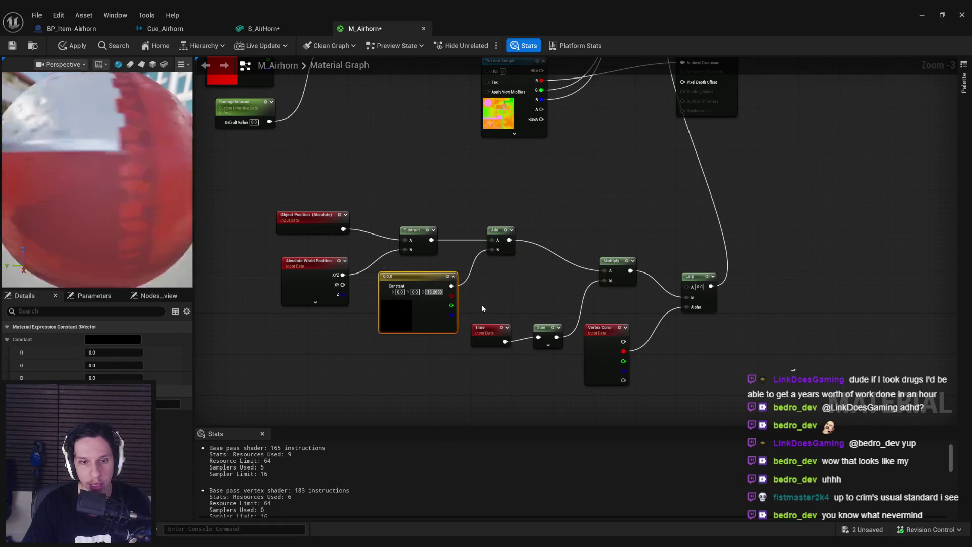
# Apply M_Airhorn and preview the result on the air horn mesh
pyautogui.click(77, 46)
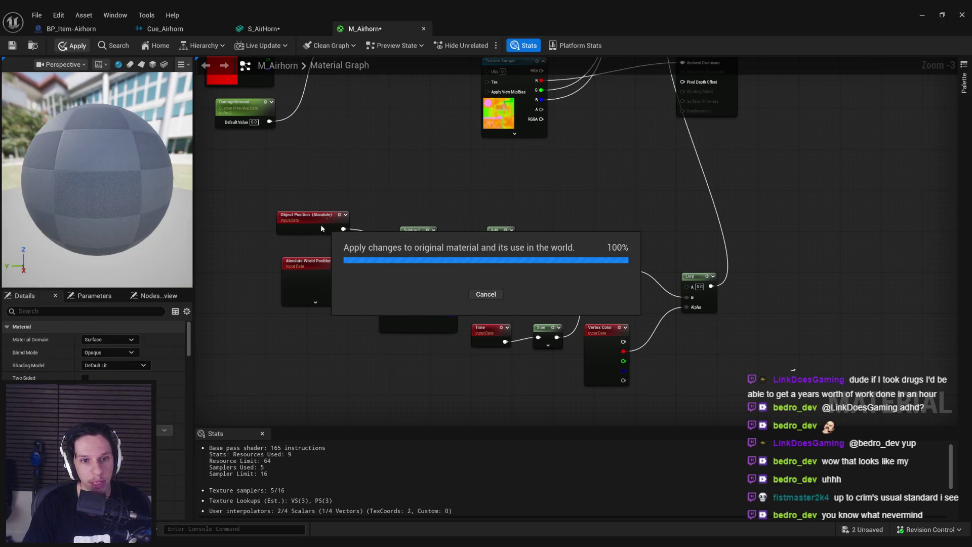
pyautogui.click(286, 30)
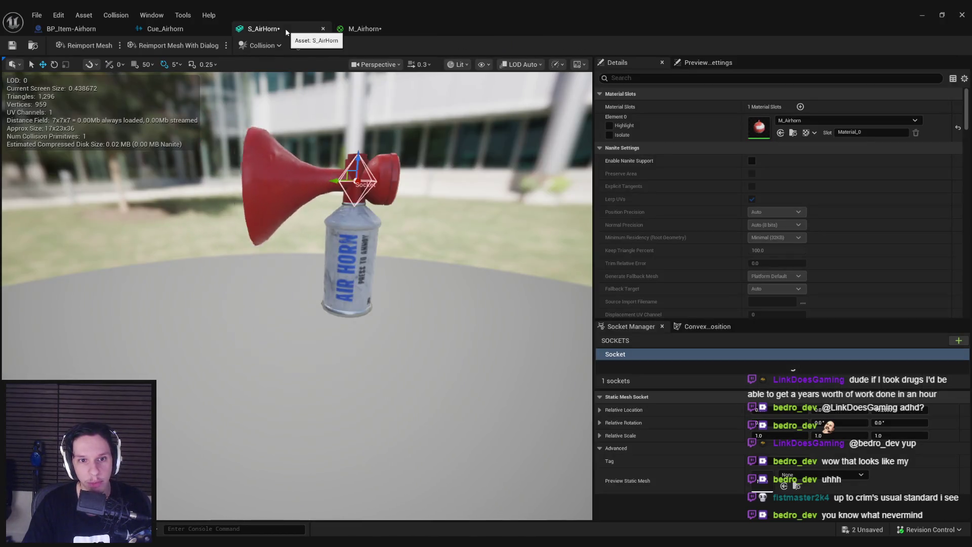
pyautogui.moveTo(304, 228); pyautogui.dragTo(324, 238)
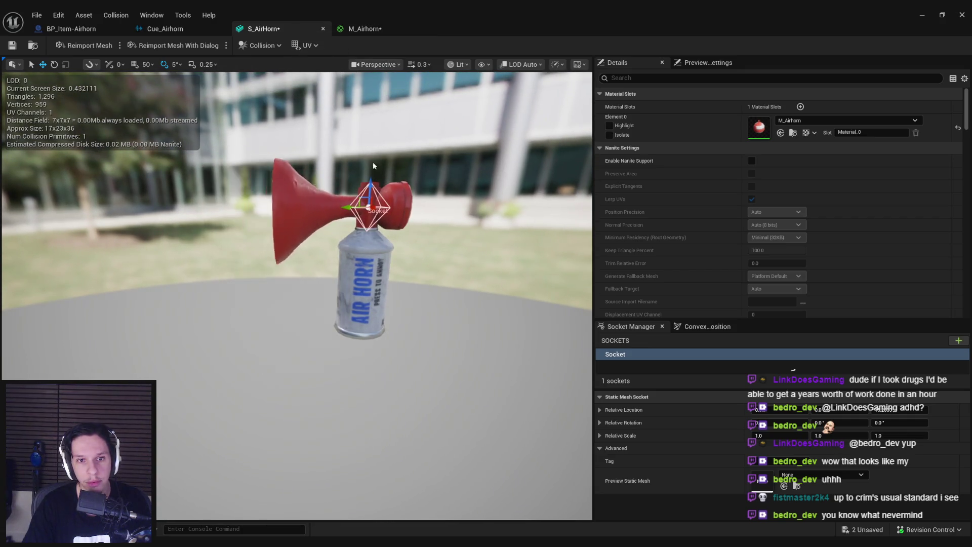
pyautogui.click(355, 31)
# Wire Object Position and the 15.2633 constant into the Add feeding Subtract, then apply
pyautogui.moveTo(498, 294)
pyautogui.mouseDown()
pyautogui.moveTo(471, 225)
pyautogui.moveTo(604, 271)
pyautogui.mouseUp()
pyautogui.press('Delete')
pyautogui.hotkey('ctrl', 'z')
pyautogui.hotkey('ctrl', 'z')
pyautogui.hotkey('ctrl', 'z')
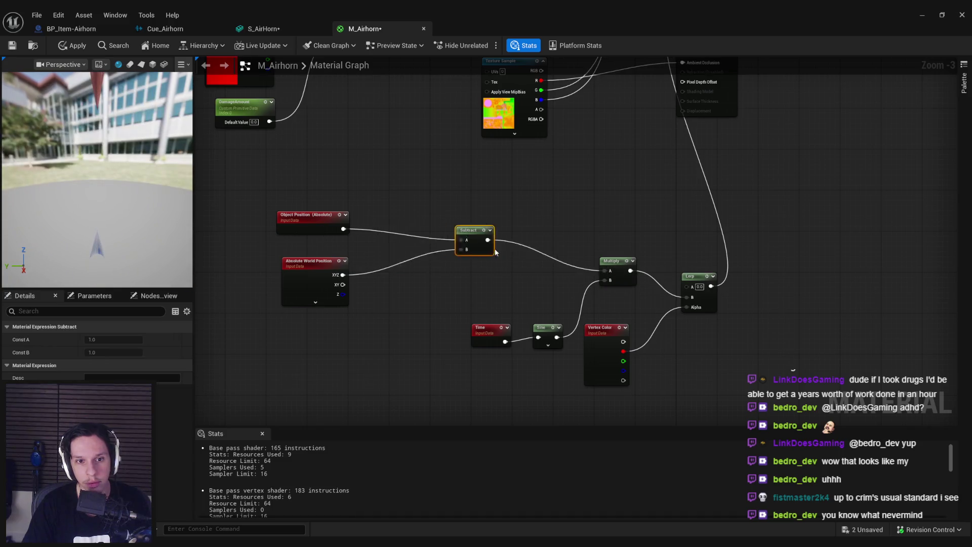
pyautogui.moveTo(381, 279); pyautogui.dragTo(421, 276)
pyautogui.click(441, 351)
pyautogui.hotkey('ctrl', 'z')
pyautogui.hotkey('ctrl', 'z')
pyautogui.hotkey('ctrl', 'z')
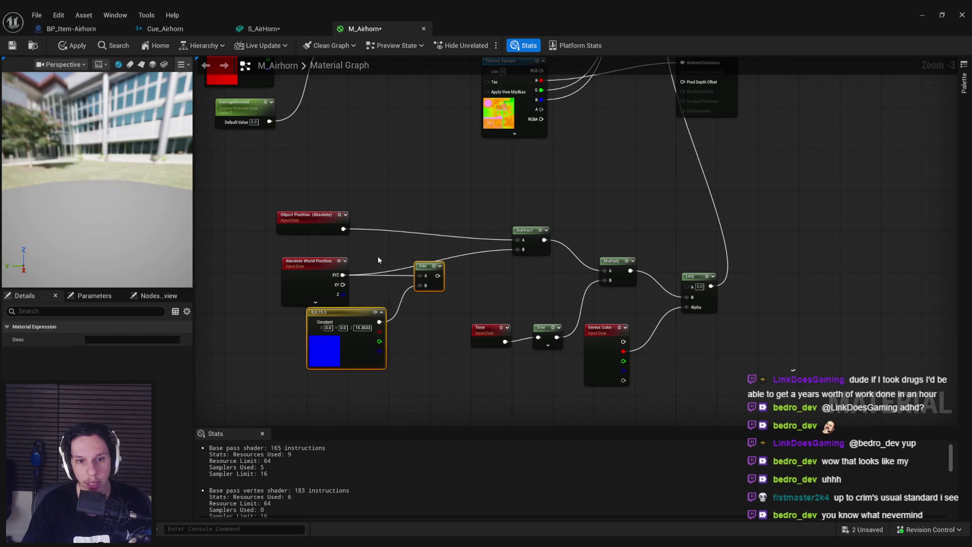
pyautogui.hotkey('ctrl', 'y')
pyautogui.hotkey('ctrl', 'y')
pyautogui.hotkey('ctrl', 'y')
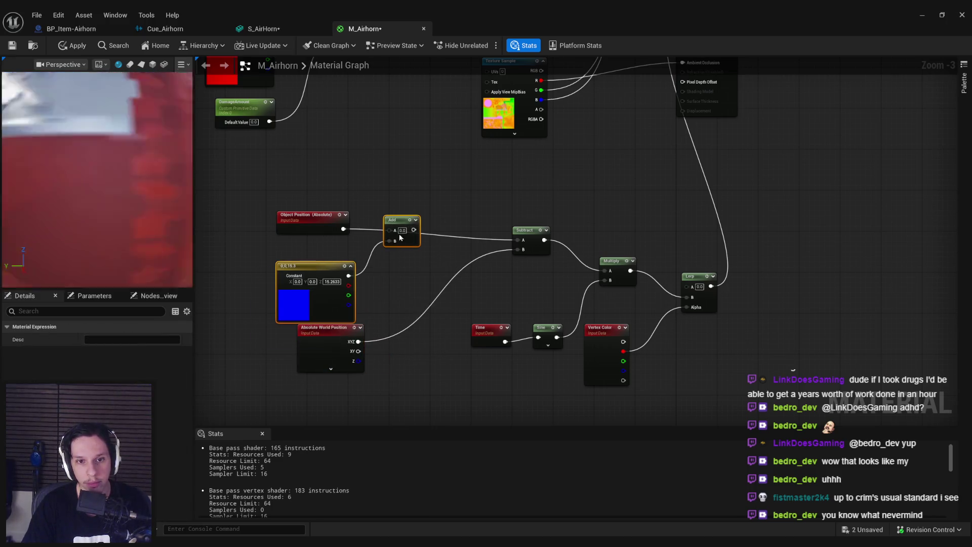
pyautogui.click(385, 283)
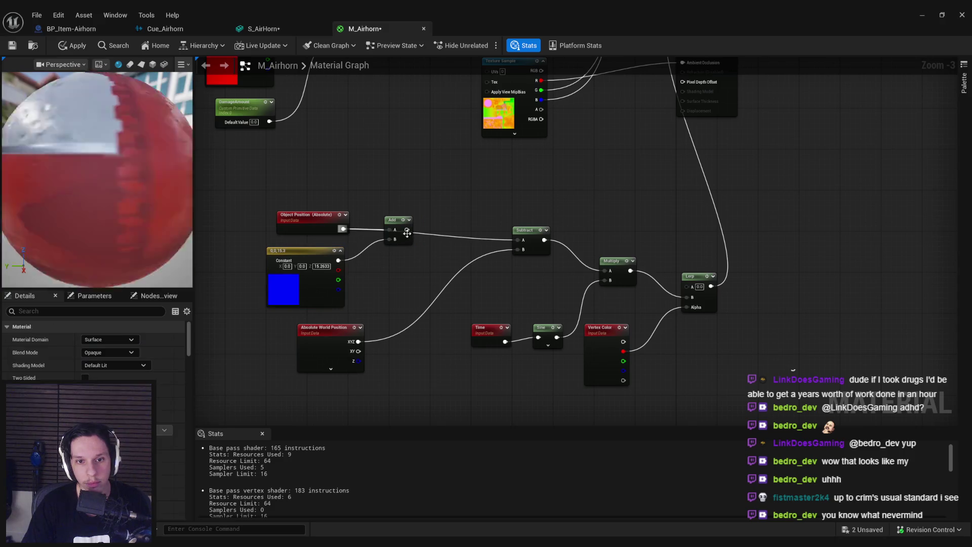
pyautogui.hotkey('ctrl', 's')
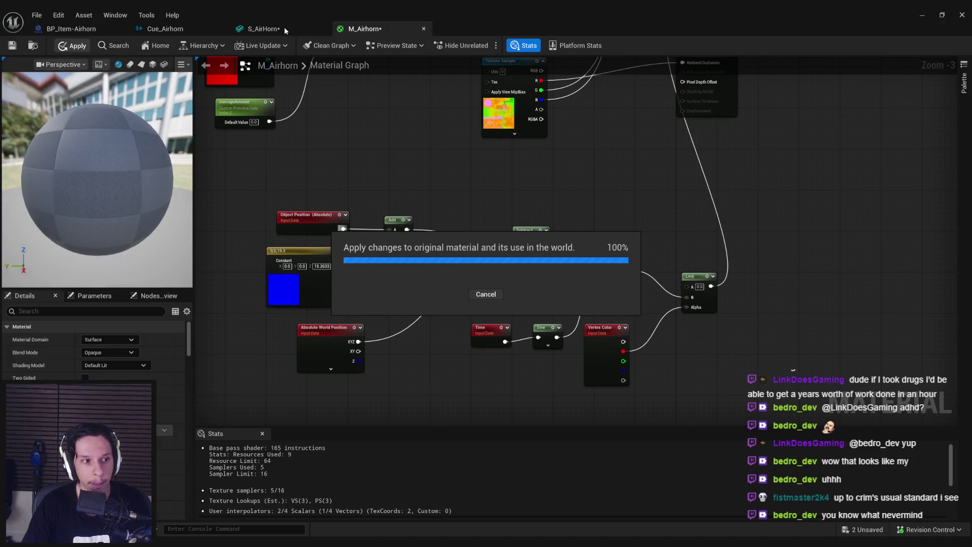
# Check the updated mesh, then add an Add node after the Sine output
pyautogui.click(284, 26)
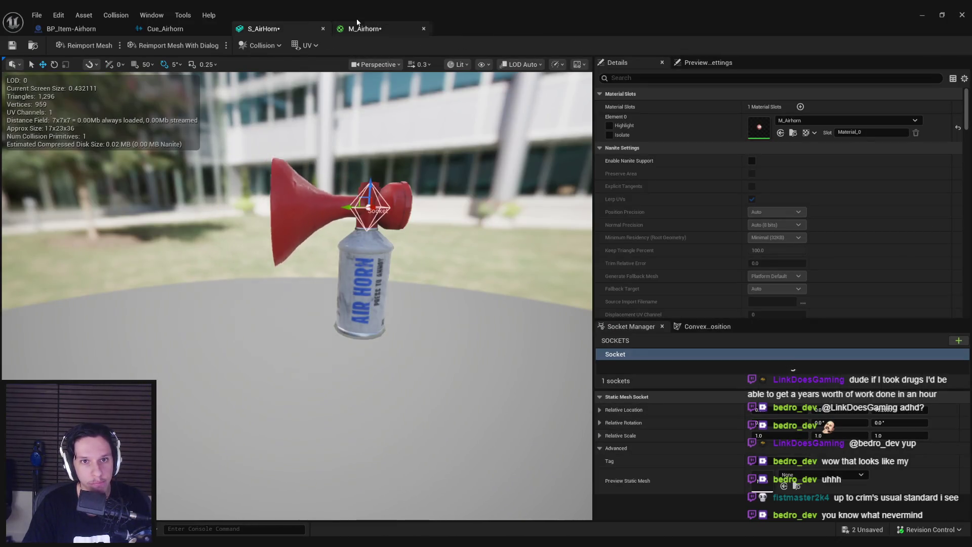
pyautogui.click(365, 29)
pyautogui.moveTo(560, 338)
pyautogui.mouseDown()
pyautogui.moveTo(516, 385)
pyautogui.moveTo(495, 327)
pyautogui.moveTo(436, 359)
pyautogui.moveTo(480, 349)
pyautogui.moveTo(529, 366)
pyautogui.moveTo(553, 361)
pyautogui.moveTo(619, 205)
pyautogui.mouseUp()
pyautogui.write('add')
pyautogui.press('Return')
pyautogui.press('Escape')
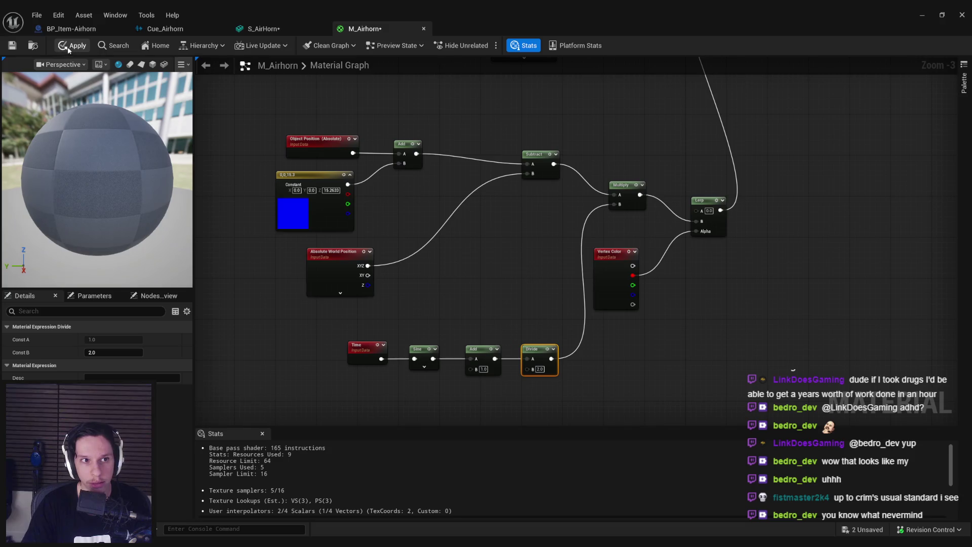
# Apply M_Airhorn with the Divide wired in and preview the horn in S_AirHorn
pyautogui.click(75, 46)
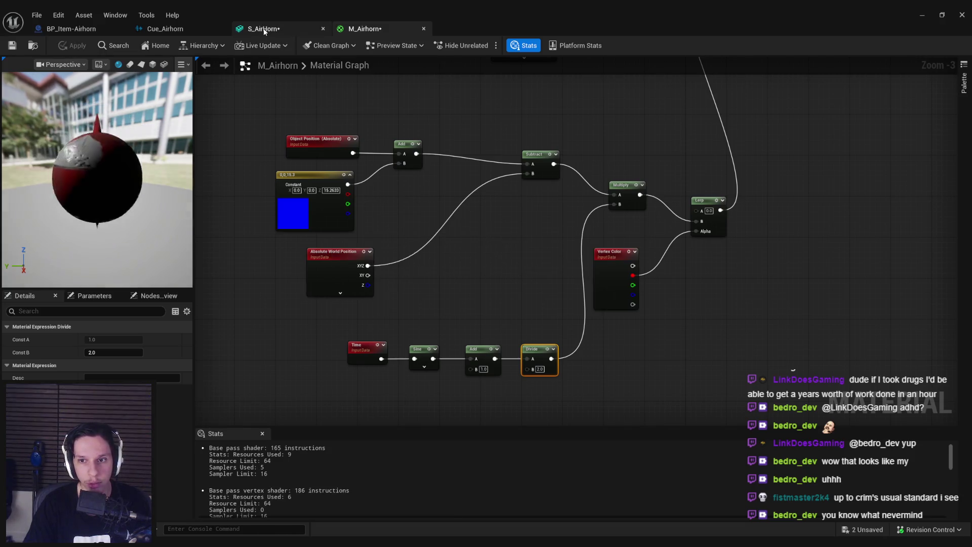
pyautogui.click(262, 29)
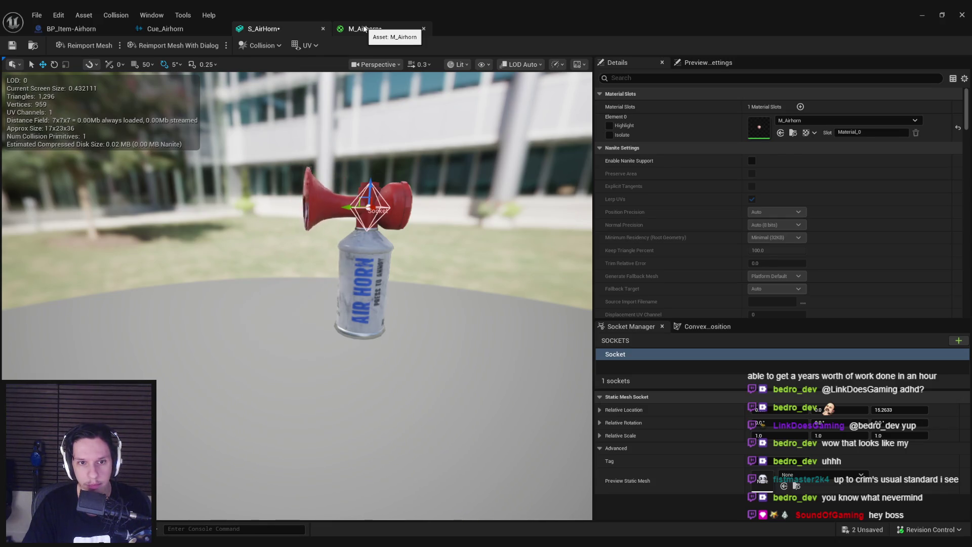
pyautogui.click(363, 29)
# Pull a wire from the Divide output to add a Multiply node
pyautogui.moveTo(431, 354); pyautogui.dragTo(385, 354)
pyautogui.moveTo(505, 359); pyautogui.dragTo(531, 360)
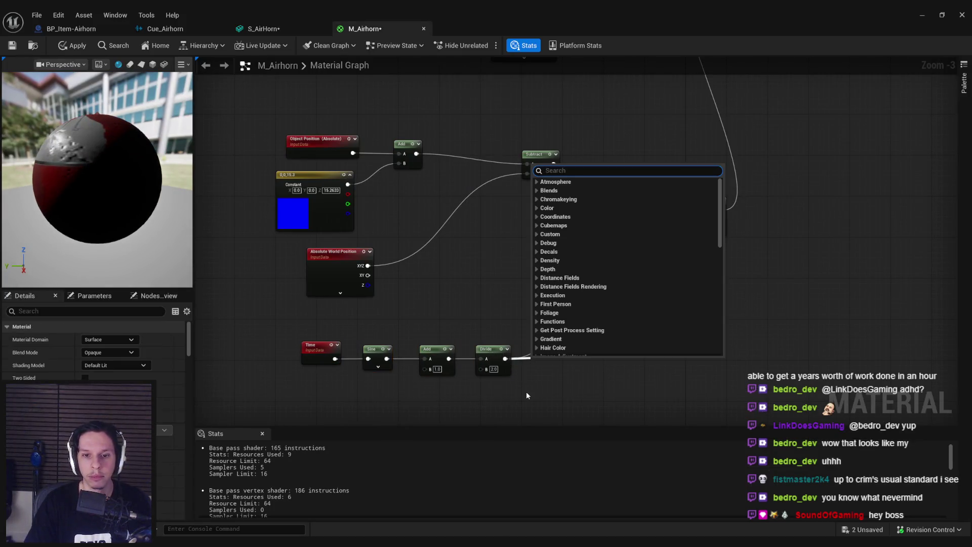
pyautogui.click(528, 393)
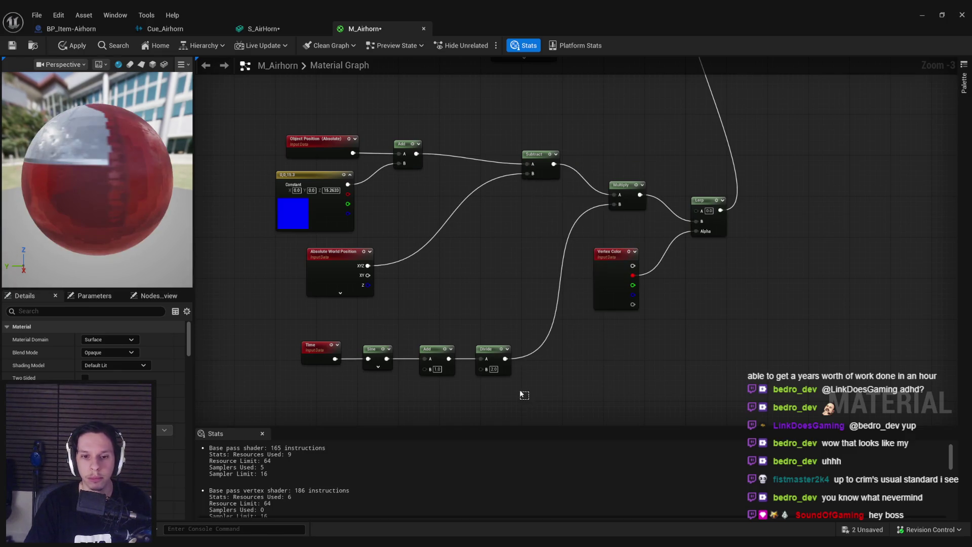
pyautogui.moveTo(505, 358); pyautogui.dragTo(533, 360)
# Set the Add node's B to 2.0 and the Divide node's B to 3.0, apply, and preview S_AirHorn
pyautogui.write('*')
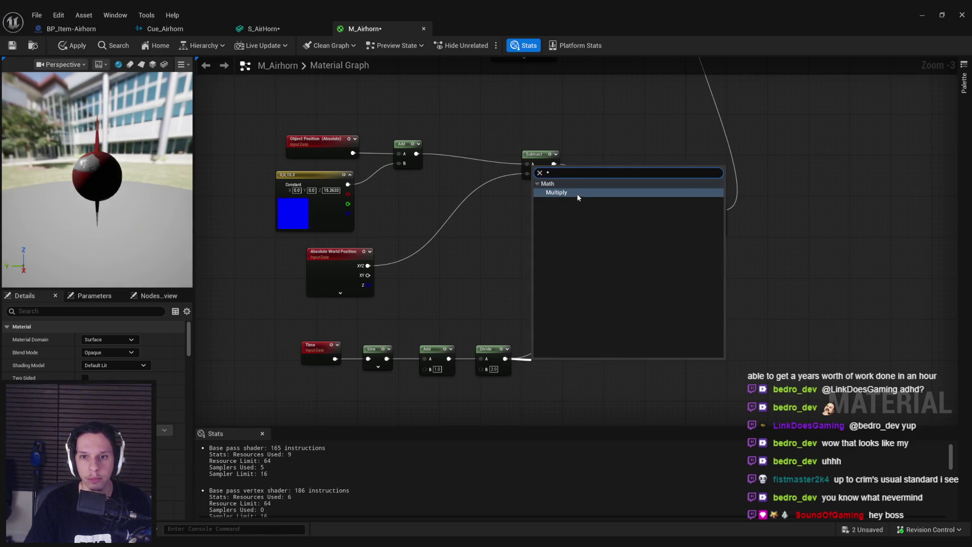
pyautogui.press('Escape')
pyautogui.click(494, 355)
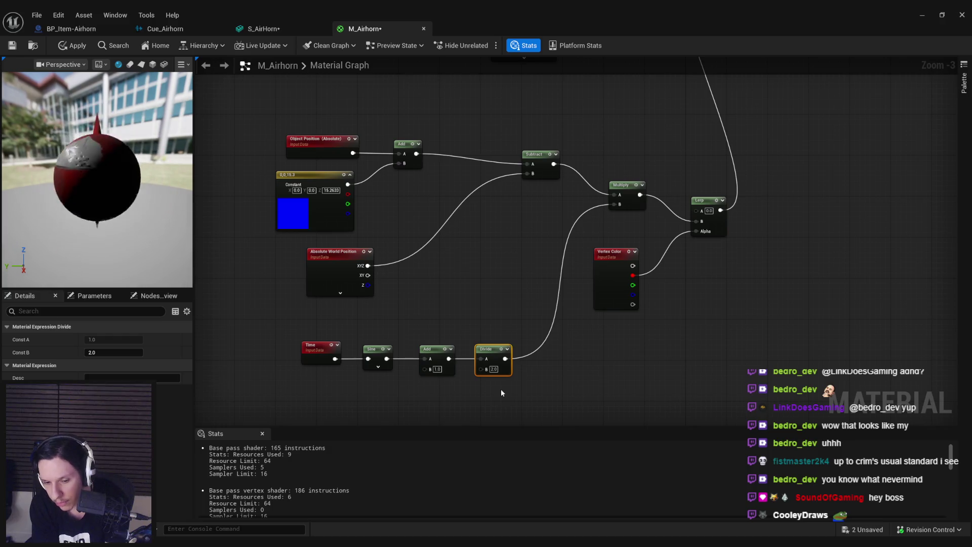
pyautogui.click(436, 369)
pyautogui.write('2')
pyautogui.click(444, 393)
pyautogui.click(491, 369)
pyautogui.write('3')
pyautogui.click(487, 390)
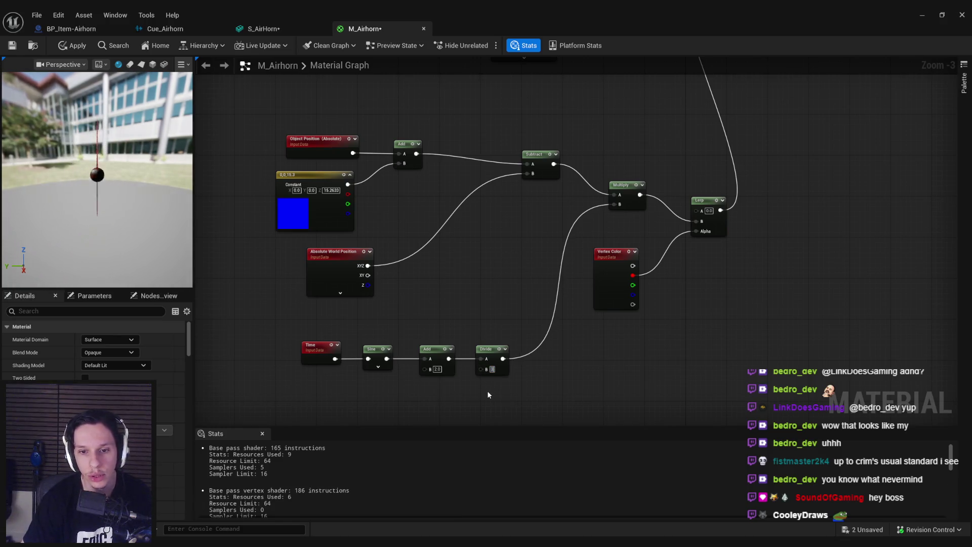
pyautogui.click(72, 47)
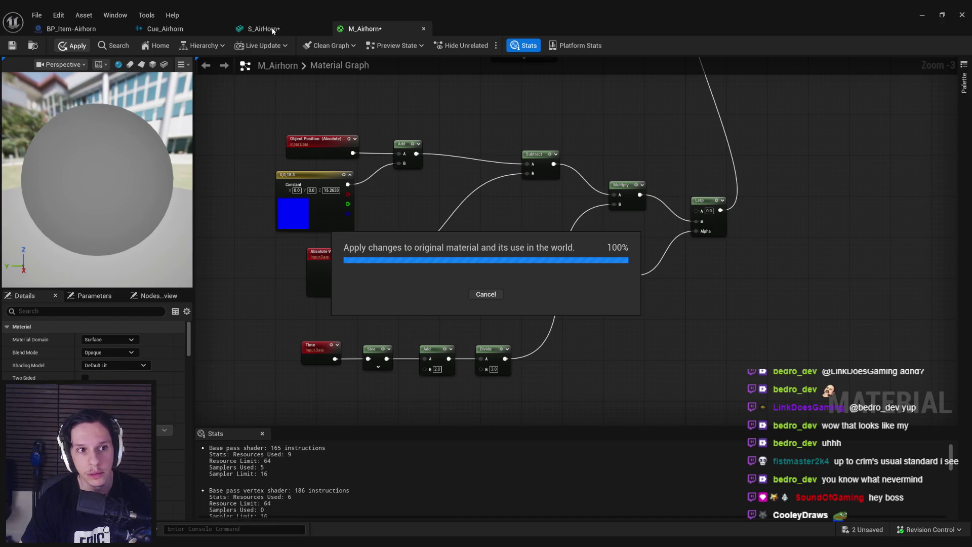
pyautogui.click(263, 29)
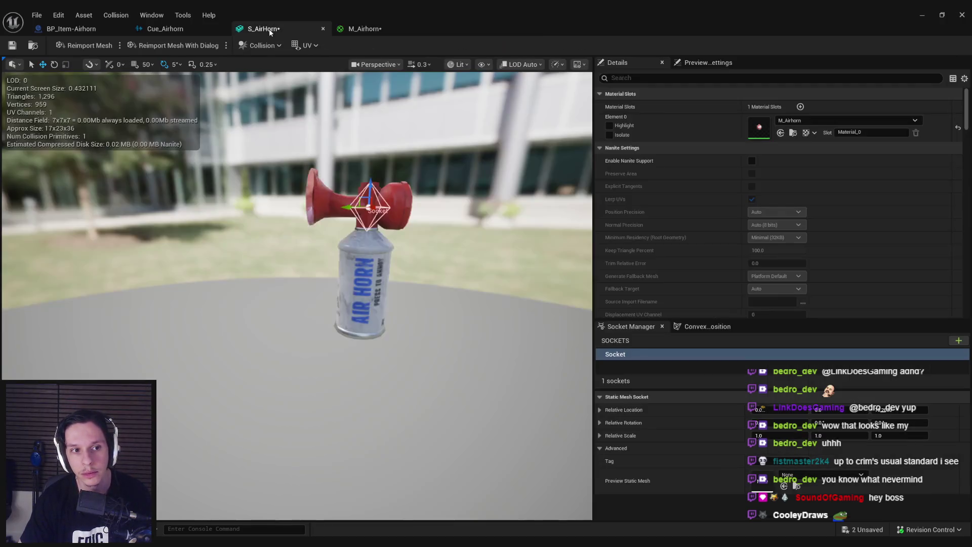
# Delete the Divide node, wire Add straight into Multiply B, apply, and preview the horn
pyautogui.click(364, 28)
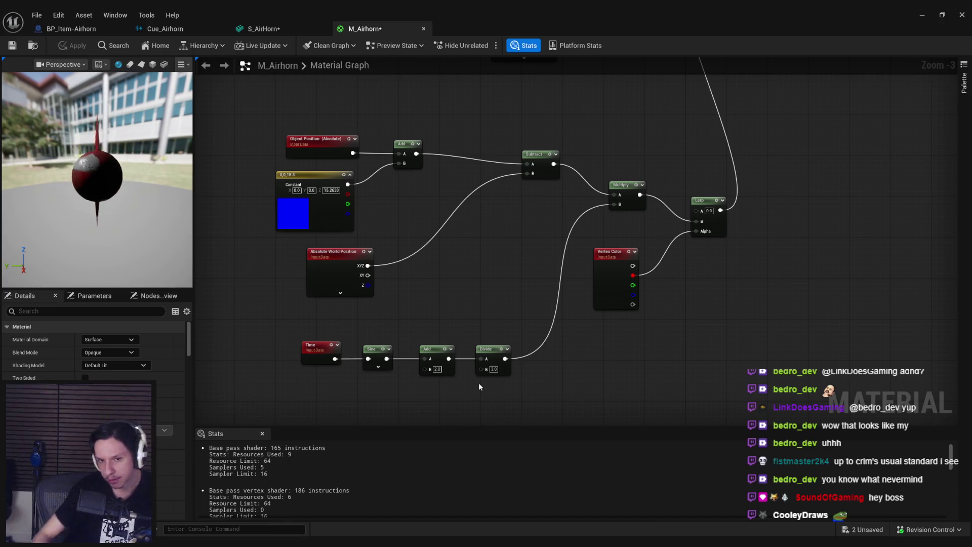
pyautogui.click(491, 362)
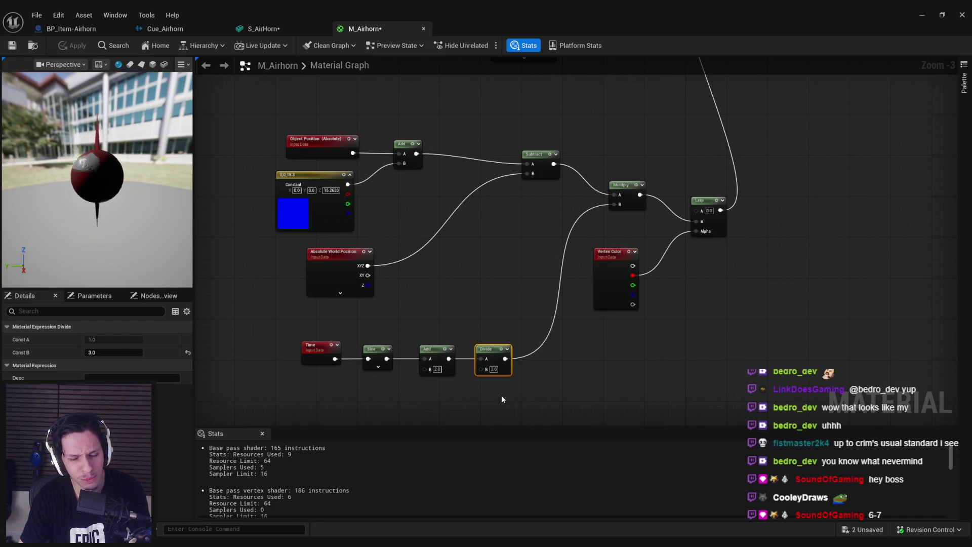
pyautogui.press('Delete')
pyautogui.moveTo(449, 359)
pyautogui.mouseDown()
pyautogui.moveTo(648, 209)
pyautogui.moveTo(614, 204)
pyautogui.mouseUp()
pyautogui.click(71, 46)
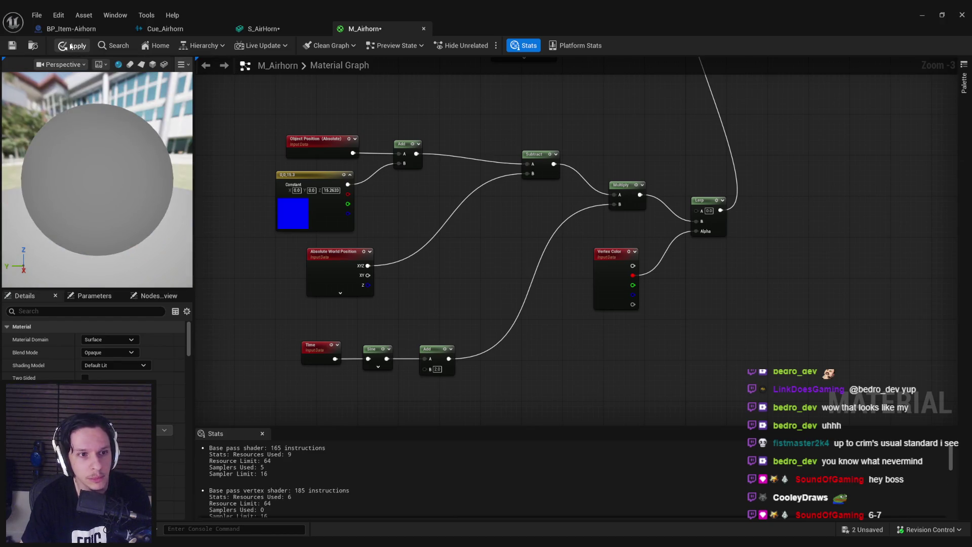
pyautogui.click(279, 30)
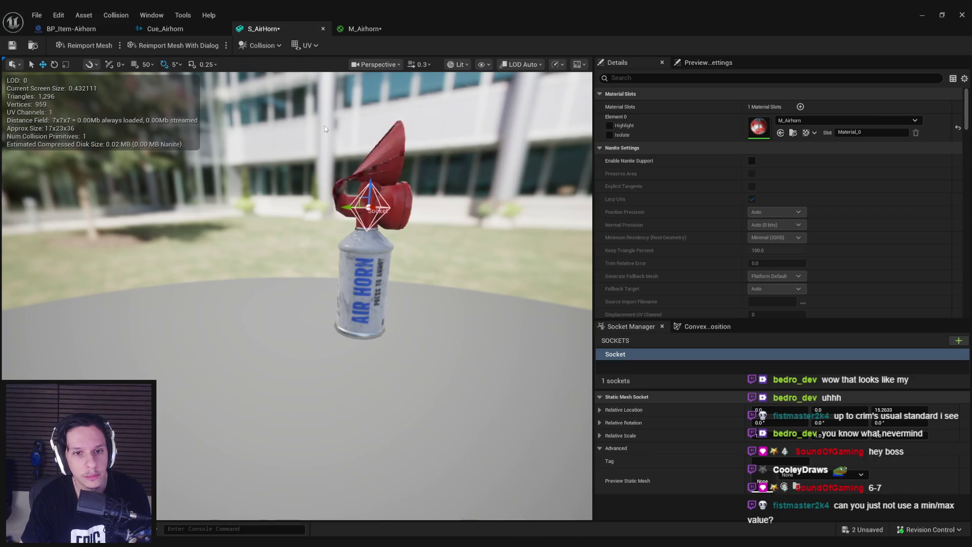
pyautogui.moveTo(325, 128)
pyautogui.mouseDown()
pyautogui.moveTo(324, 114)
pyautogui.moveTo(325, 129)
pyautogui.mouseUp()
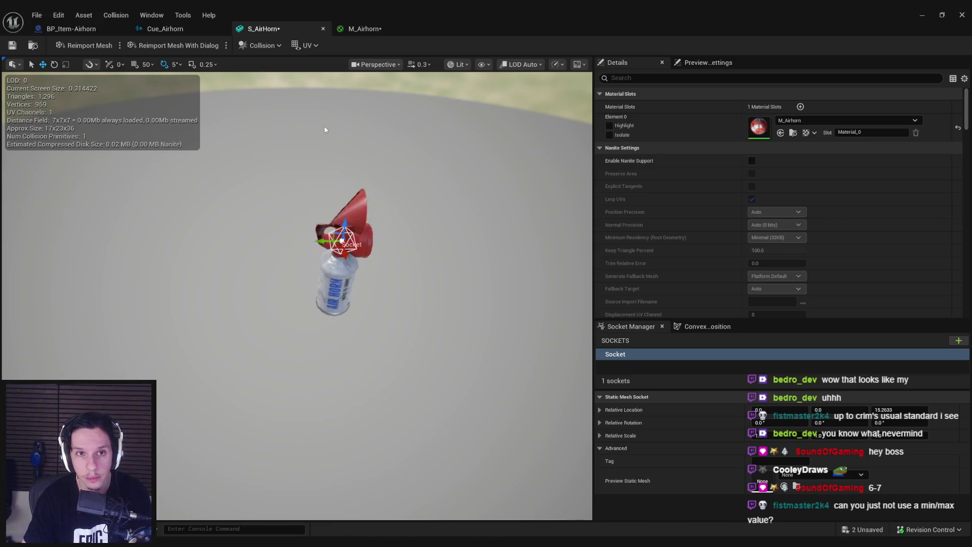
# Save all modified assets, inspect the horn from a lower angle, and select the left-side input nodes
pyautogui.click(364, 29)
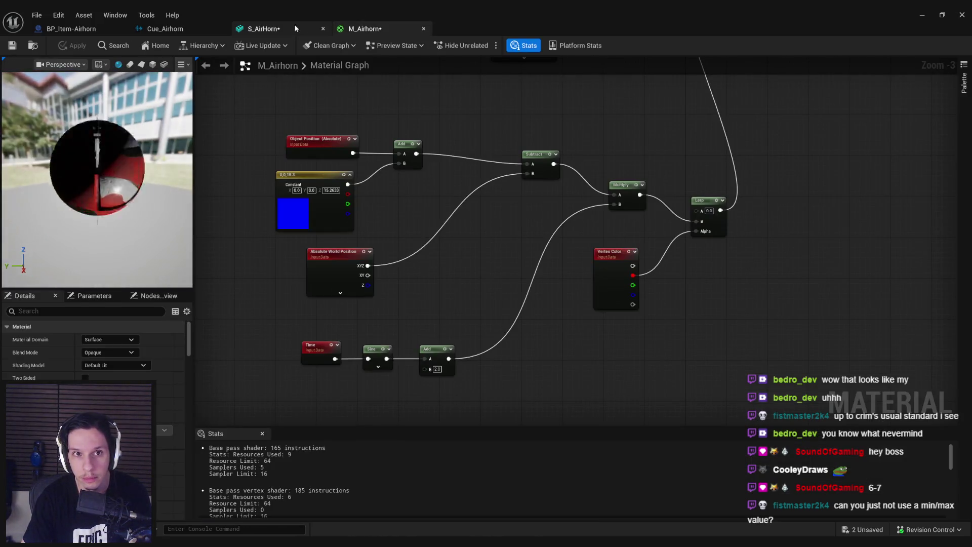
pyautogui.hotkey('ctrl', 'shift', 's')
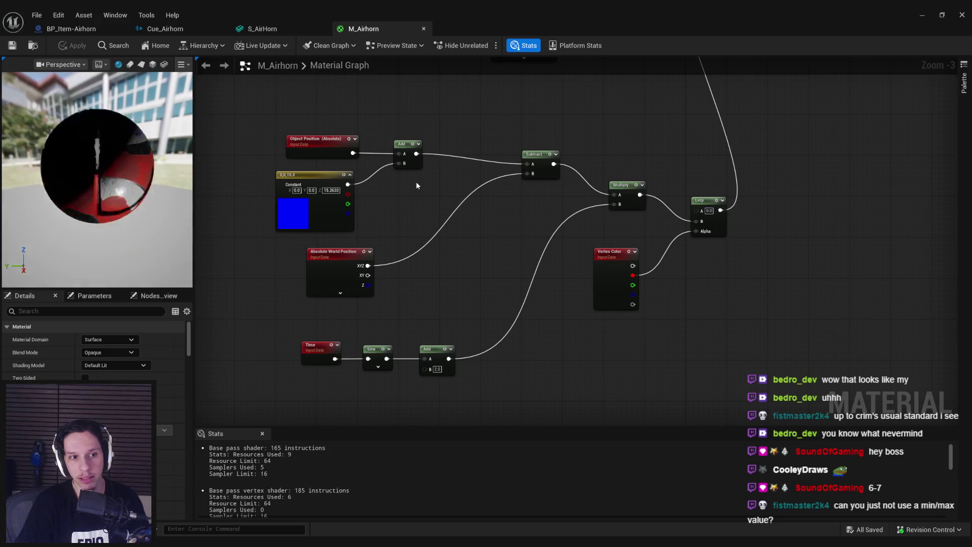
pyautogui.click(265, 32)
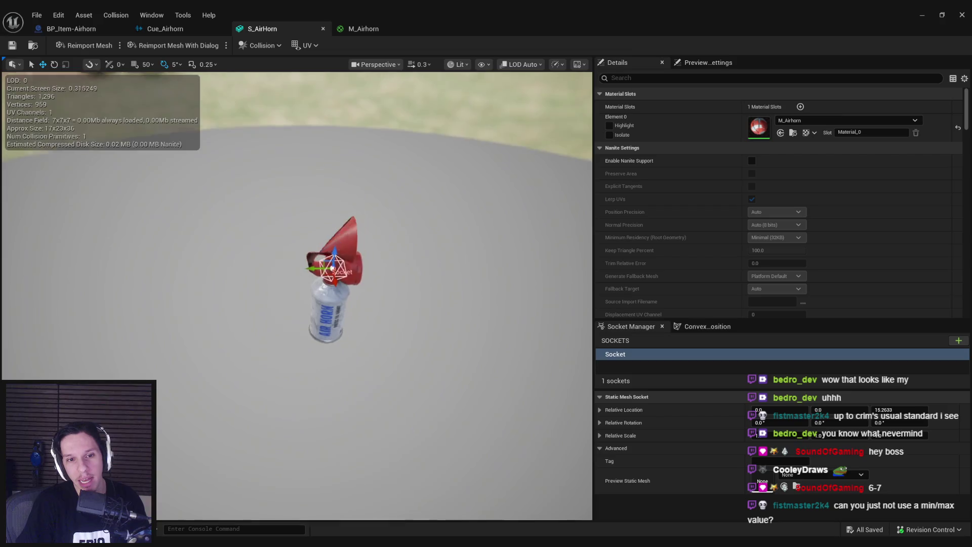
pyautogui.moveTo(389, 213); pyautogui.dragTo(388, 196)
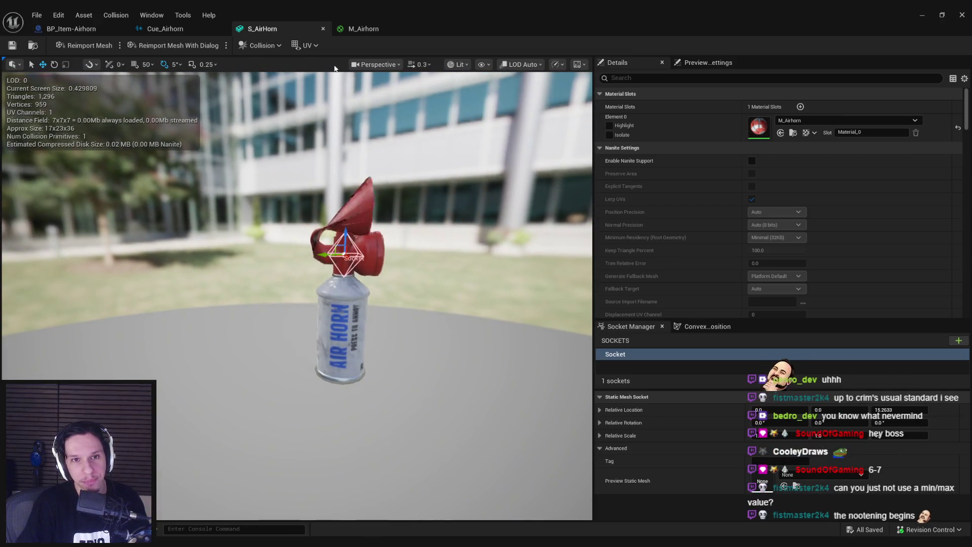
pyautogui.click(357, 29)
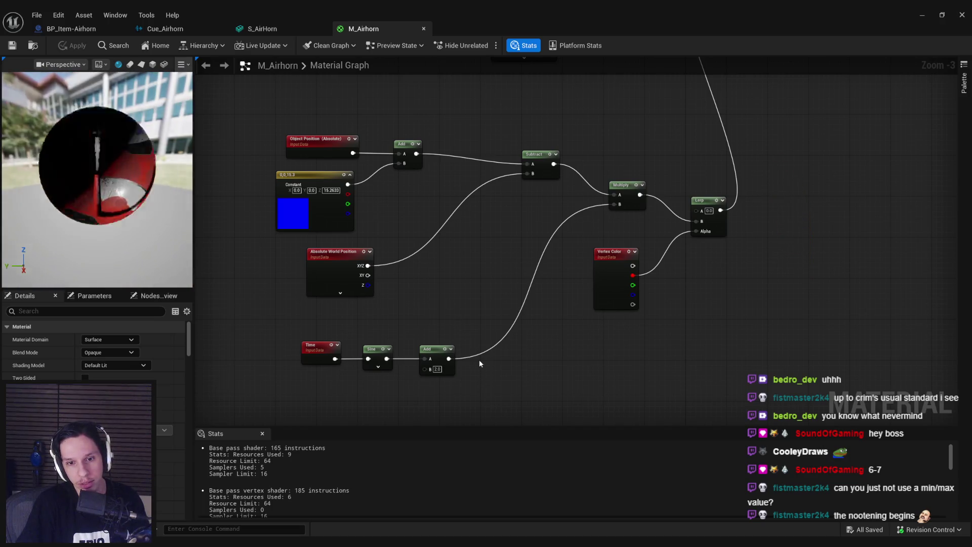
pyautogui.moveTo(283, 113); pyautogui.dragTo(501, 393)
# Insert a TransformVector node (source Local Space) between Multiply and Lerp B, and apply
pyautogui.moveTo(499, 127)
pyautogui.mouseDown()
pyautogui.moveTo(629, 208)
pyautogui.moveTo(512, 207)
pyautogui.moveTo(565, 193)
pyautogui.mouseUp()
pyautogui.click(527, 252)
pyautogui.write('transform')
pyautogui.click(629, 233)
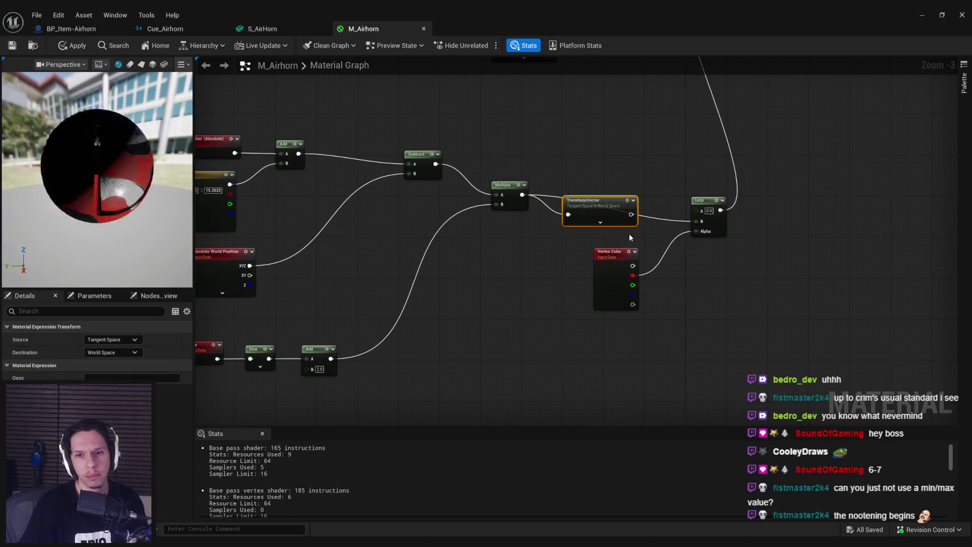
pyautogui.click(112, 340)
pyautogui.click(101, 357)
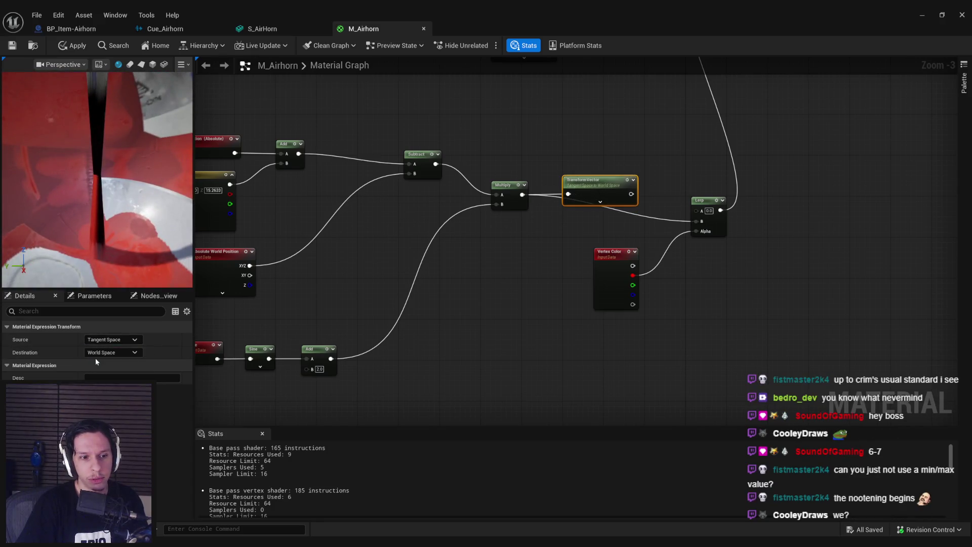
pyautogui.moveTo(627, 194); pyautogui.dragTo(698, 221)
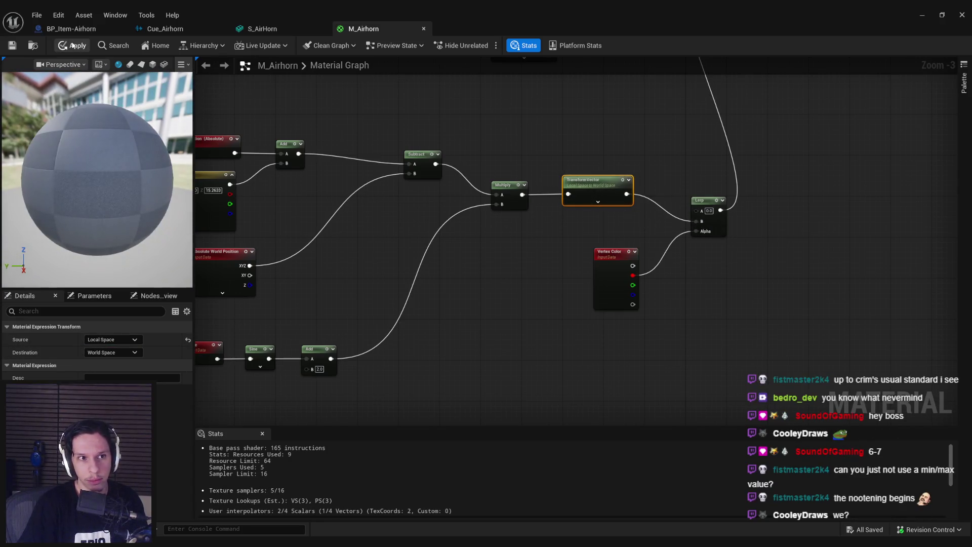
pyautogui.click(71, 46)
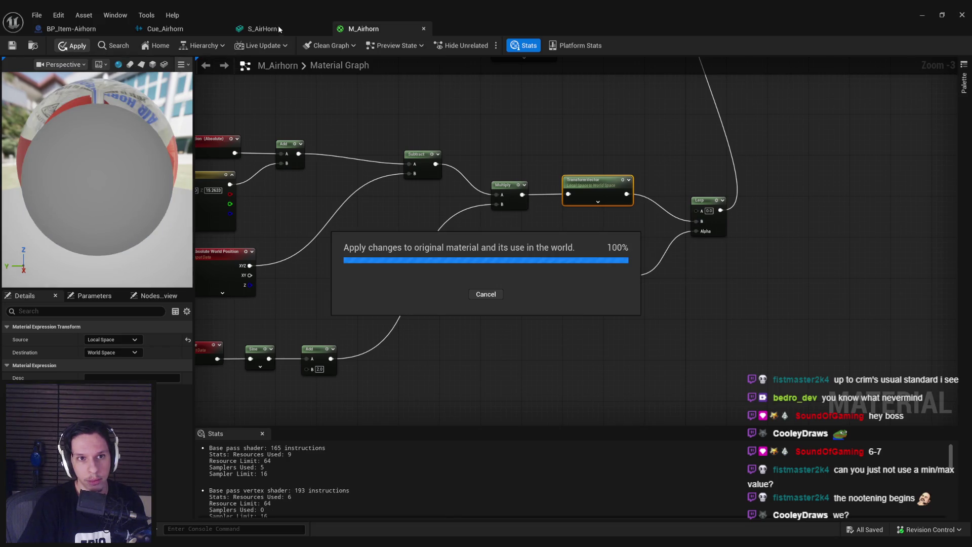
pyautogui.click(273, 29)
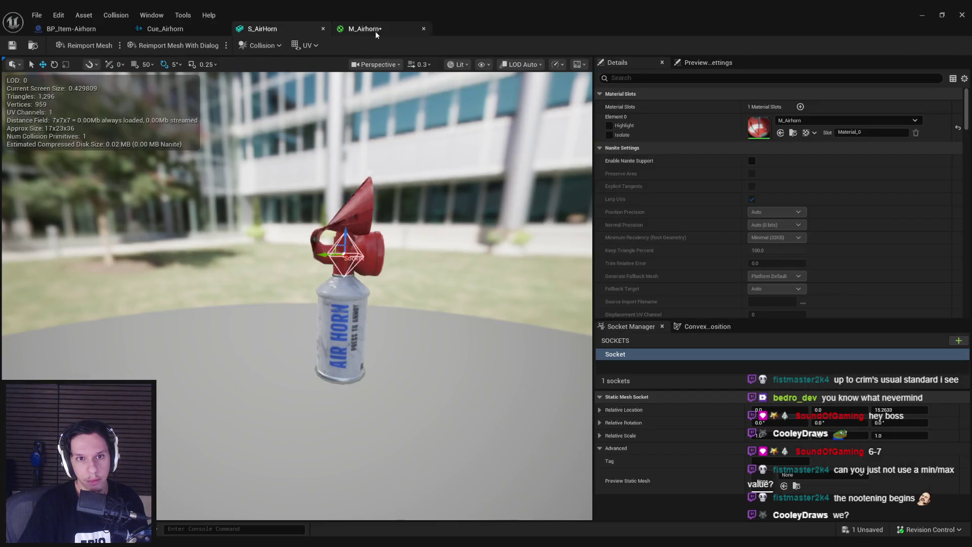
pyautogui.click(376, 31)
# Add a OneMinus (1-x) node after the Sine/Add pulse and apply the material
pyautogui.moveTo(582, 376); pyautogui.dragTo(189, 147)
pyautogui.moveTo(592, 217)
pyautogui.mouseDown()
pyautogui.moveTo(510, 217)
pyautogui.moveTo(524, 212)
pyautogui.mouseUp()
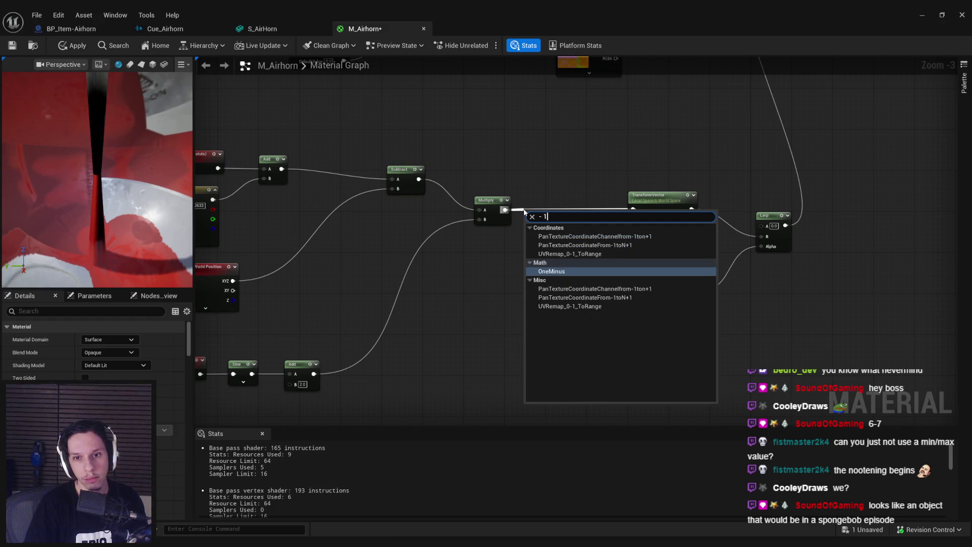
pyautogui.click(508, 245)
pyautogui.moveTo(314, 373)
pyautogui.mouseDown()
pyautogui.moveTo(356, 371)
pyautogui.moveTo(458, 290)
pyautogui.moveTo(479, 219)
pyautogui.mouseUp()
pyautogui.write('1-x')
pyautogui.press('Return')
pyautogui.click(71, 47)
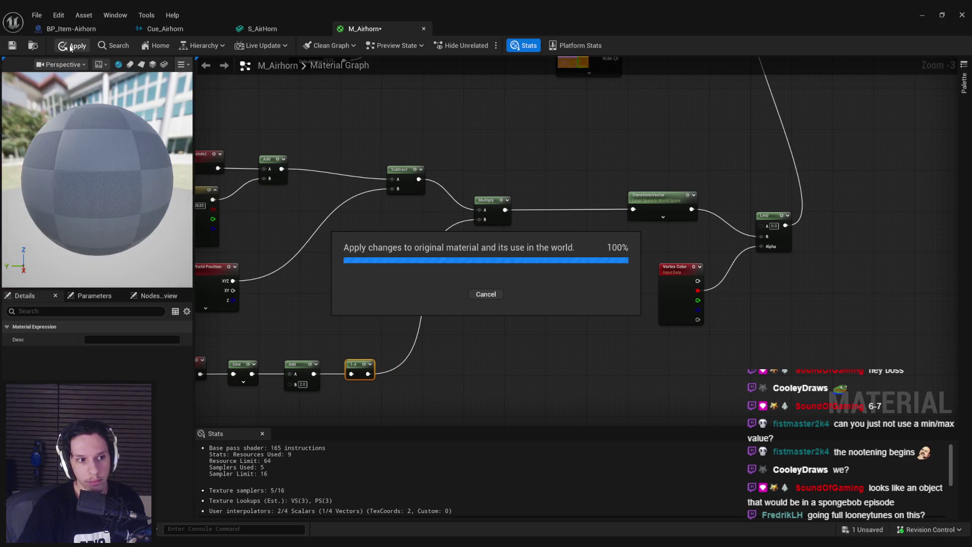
pyautogui.click(267, 30)
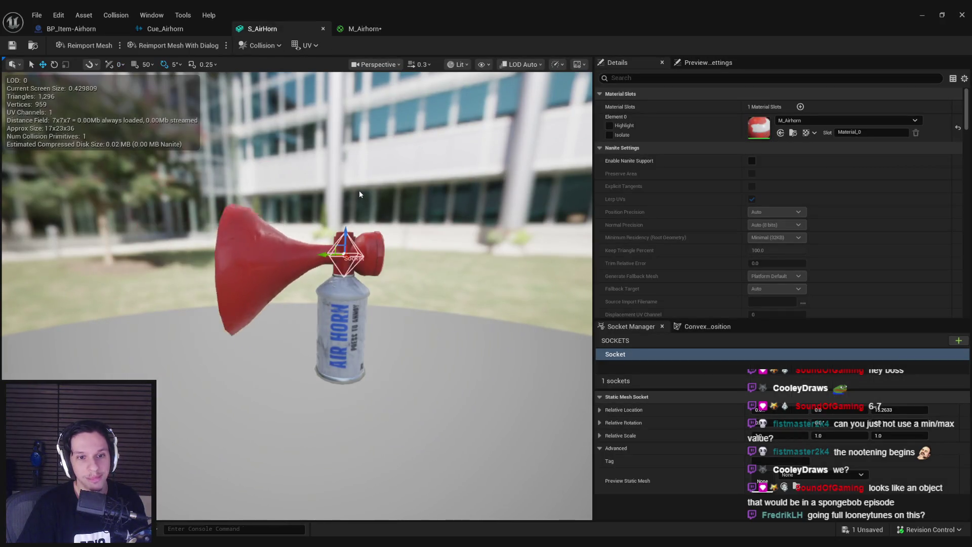
pyautogui.click(364, 28)
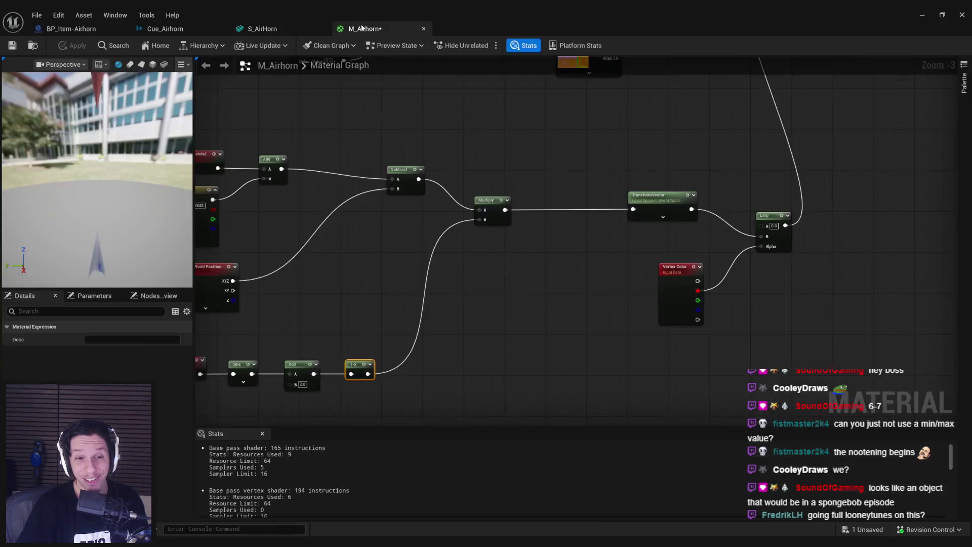
pyautogui.click(433, 271)
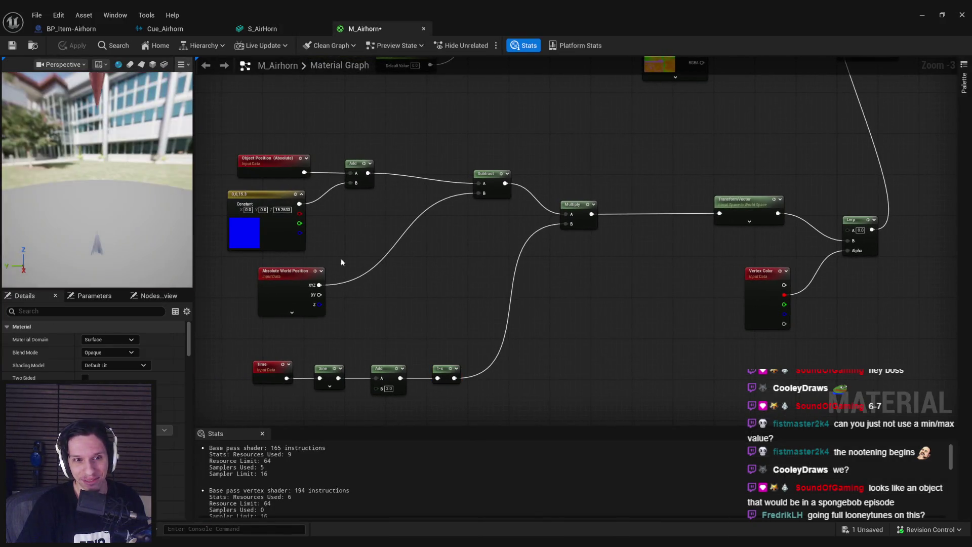
# Wire Object Position into Subtract A and Subtract into Add A, apply, and save the material
pyautogui.moveTo(301, 196)
pyautogui.mouseDown()
pyautogui.moveTo(299, 161)
pyautogui.moveTo(486, 180)
pyautogui.moveTo(377, 218)
pyautogui.mouseUp()
pyautogui.press('Delete')
pyautogui.moveTo(277, 280); pyautogui.dragTo(260, 238)
pyautogui.hotkey('ctrl', 'v')
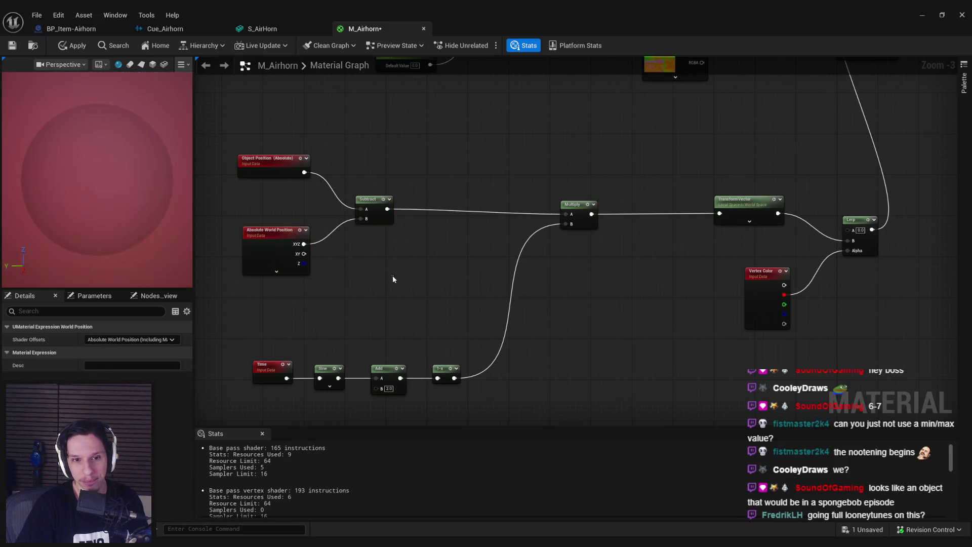
pyautogui.moveTo(456, 262); pyautogui.dragTo(464, 216)
pyautogui.click(464, 216)
pyautogui.moveTo(388, 209)
pyautogui.mouseDown()
pyautogui.moveTo(468, 224)
pyautogui.moveTo(565, 214)
pyautogui.mouseUp()
pyautogui.click(79, 47)
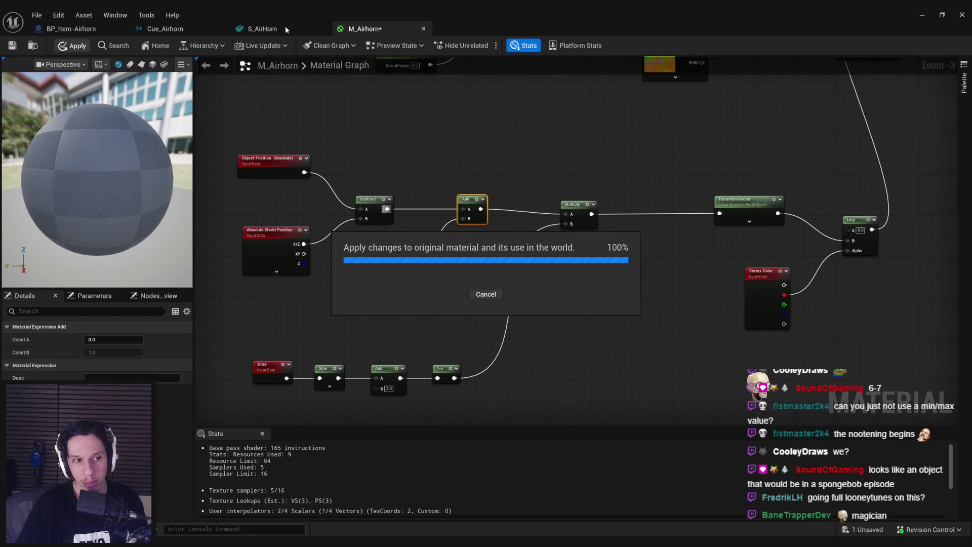
pyautogui.click(285, 29)
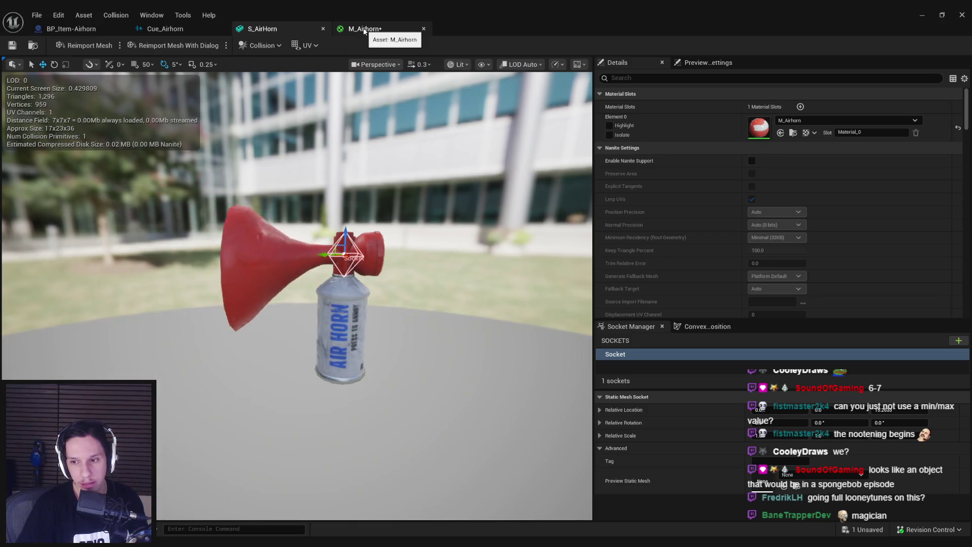
pyautogui.hotkey('ctrl', 'shift', 's')
pyautogui.click(921, 14)
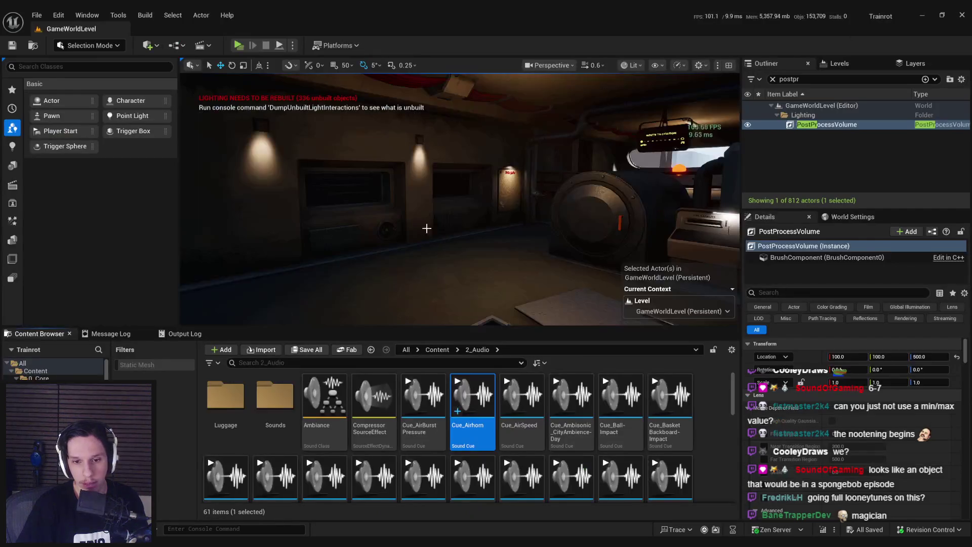
# Place BP_Item-Airhorn from Content/0_Core/Items into GameWorldLevel and focus the view on it
pyautogui.click(437, 349)
pyautogui.doubleClick(226, 395)
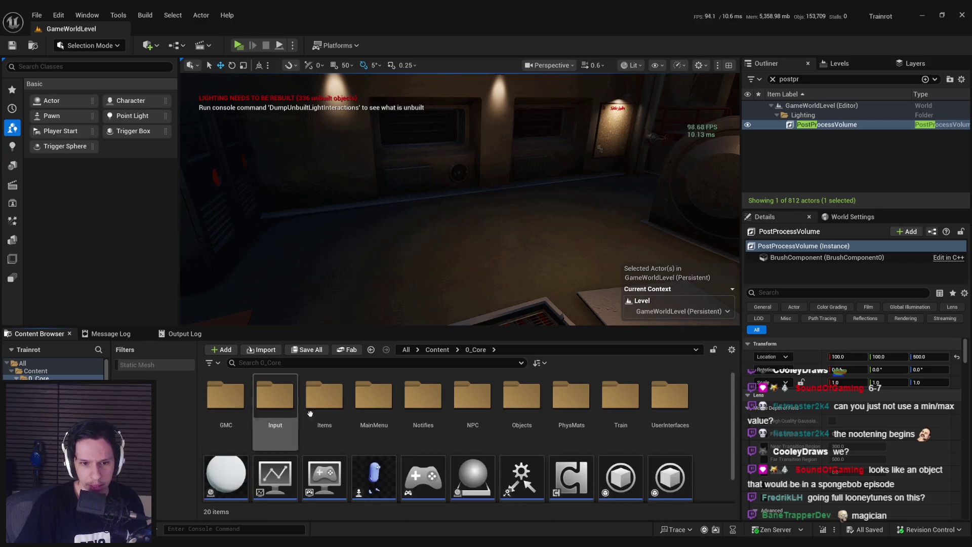
pyautogui.doubleClick(275, 395)
pyautogui.moveTo(274, 397)
pyautogui.mouseDown()
pyautogui.moveTo(501, 208)
pyautogui.moveTo(448, 205)
pyautogui.moveTo(425, 225)
pyautogui.moveTo(455, 238)
pyautogui.moveTo(461, 230)
pyautogui.moveTo(466, 215)
pyautogui.moveTo(408, 280)
pyautogui.mouseUp()
pyautogui.press('f')
pyautogui.press('e')
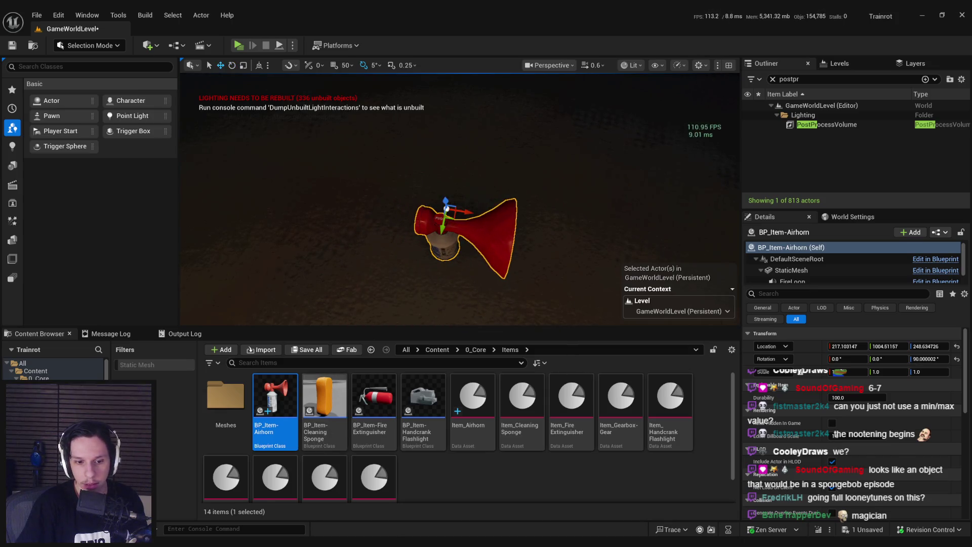
# Wire the Multiply output directly into Lerp B in M_Airhorn and apply
pyautogui.hotkey('alt', 'Tab')
pyautogui.click(364, 29)
pyautogui.moveTo(473, 225)
pyautogui.mouseDown()
pyautogui.moveTo(743, 245)
pyautogui.moveTo(731, 253)
pyautogui.mouseUp()
pyautogui.click(114, 46)
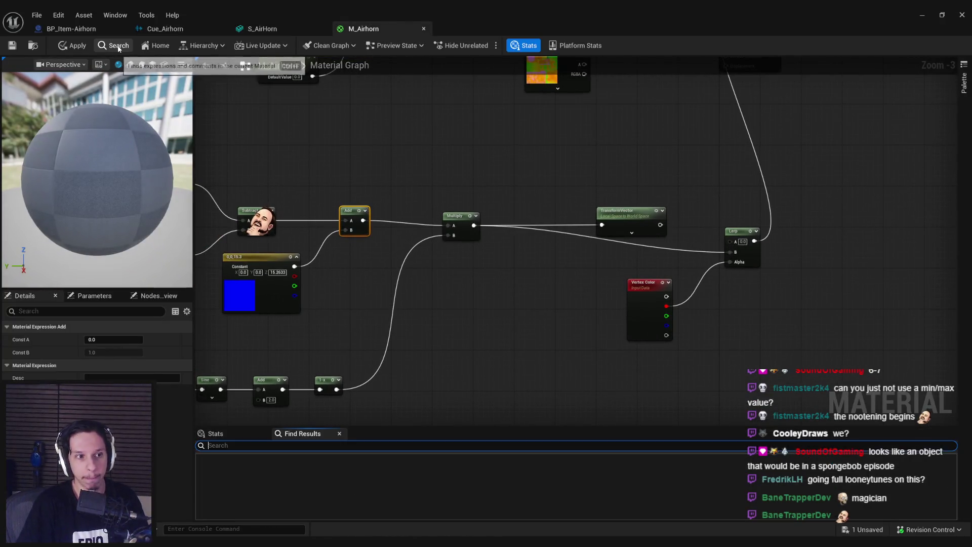
pyautogui.click(73, 45)
pyautogui.click(276, 30)
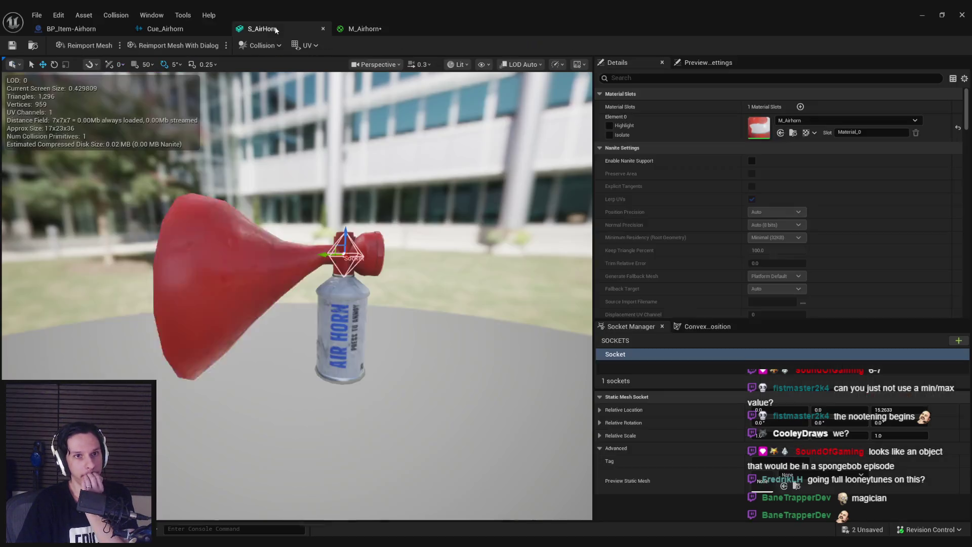
# Try rotating the placed airhorn, undo both rotations, and save the level map
pyautogui.click(917, 24)
pyautogui.moveTo(463, 215)
pyautogui.mouseDown()
pyautogui.moveTo(460, 224)
pyautogui.moveTo(434, 203)
pyautogui.moveTo(574, 246)
pyautogui.mouseUp()
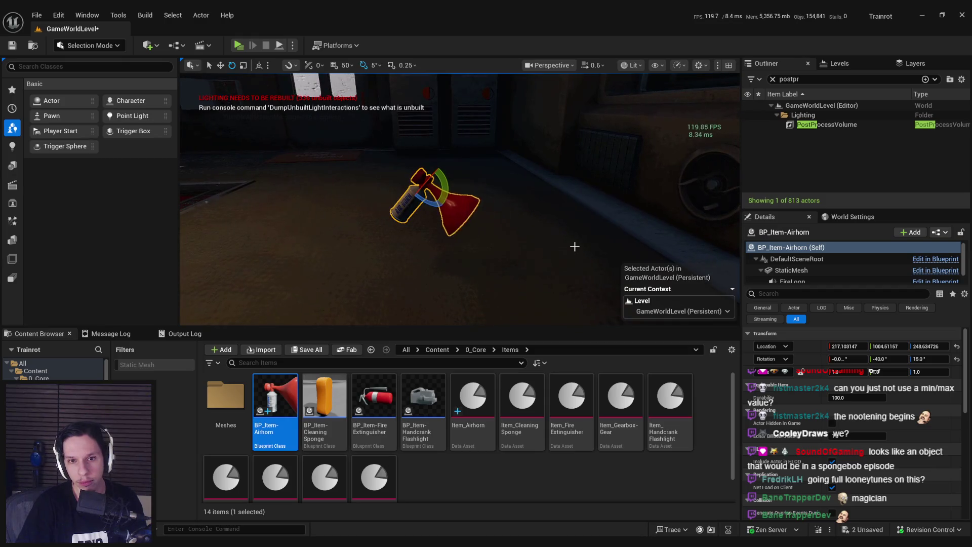
pyautogui.hotkey('ctrl', 'z')
pyautogui.moveTo(436, 188)
pyautogui.mouseDown()
pyautogui.moveTo(459, 211)
pyautogui.moveTo(414, 226)
pyautogui.moveTo(382, 178)
pyautogui.moveTo(410, 152)
pyautogui.moveTo(444, 158)
pyautogui.moveTo(449, 176)
pyautogui.mouseUp()
pyautogui.hotkey('ctrl', 'z')
pyautogui.hotkey('ctrl', 's')
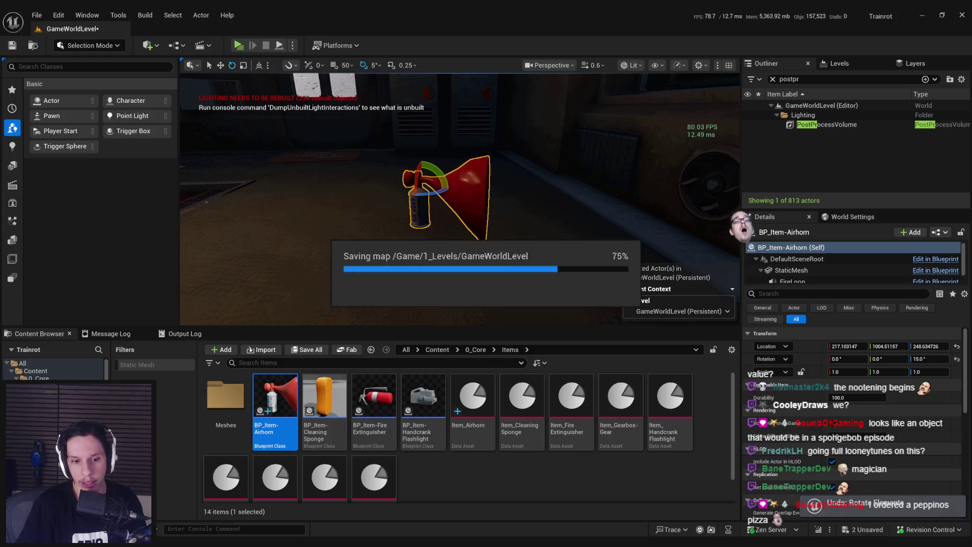
# Select the five position nodes in M_Airhorn and nudge them down
pyautogui.click(347, 515)
pyautogui.click(369, 29)
pyautogui.moveTo(378, 291)
pyautogui.mouseDown()
pyautogui.moveTo(489, 297)
pyautogui.moveTo(227, 167)
pyautogui.mouseUp()
pyautogui.moveTo(472, 237); pyautogui.dragTo(471, 242)
# Move the Time, Sine, Add and 1-x chain down and the Constant node left
pyautogui.click(457, 282)
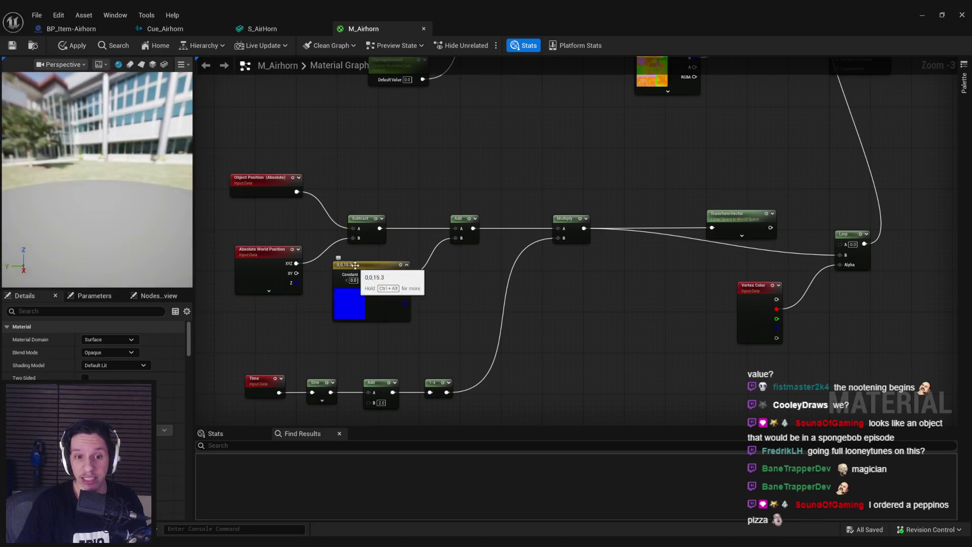
pyautogui.moveTo(314, 329); pyautogui.dragTo(428, 269)
pyautogui.moveTo(636, 360)
pyautogui.mouseDown()
pyautogui.moveTo(466, 310)
pyautogui.moveTo(385, 311)
pyautogui.mouseUp()
pyautogui.moveTo(494, 337); pyautogui.dragTo(494, 372)
pyautogui.moveTo(482, 257); pyautogui.dragTo(395, 325)
# Route only the Constant through a copied TransformVector into Add B, delete the old TransformVector, and apply
pyautogui.click(855, 155)
pyautogui.hotkey('ctrl', 'c')
pyautogui.hotkey('ctrl', 'v')
pyautogui.moveTo(463, 287); pyautogui.dragTo(433, 283)
pyautogui.moveTo(520, 287)
pyautogui.mouseDown()
pyautogui.moveTo(584, 184)
pyautogui.moveTo(576, 180)
pyautogui.mouseUp()
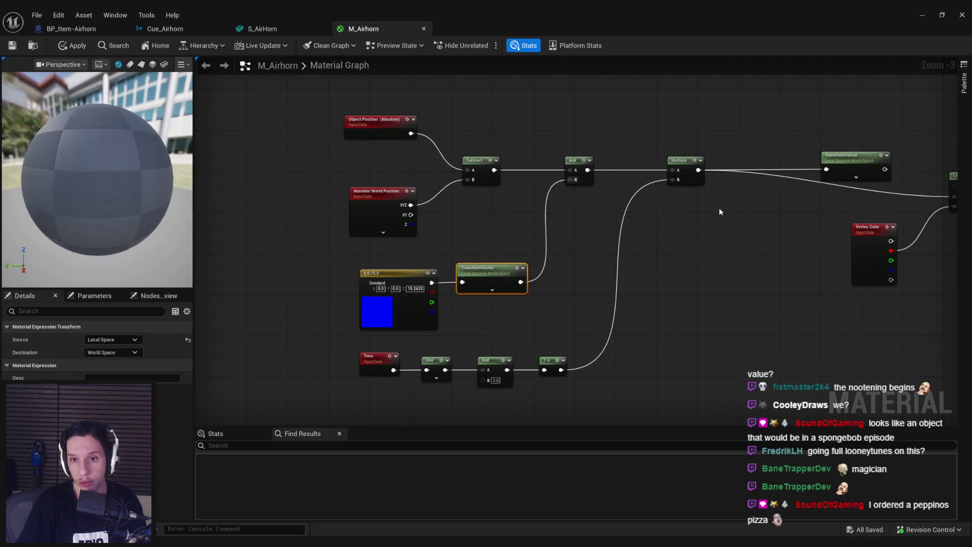
pyautogui.click(855, 162)
pyautogui.press('Delete')
pyautogui.click(72, 45)
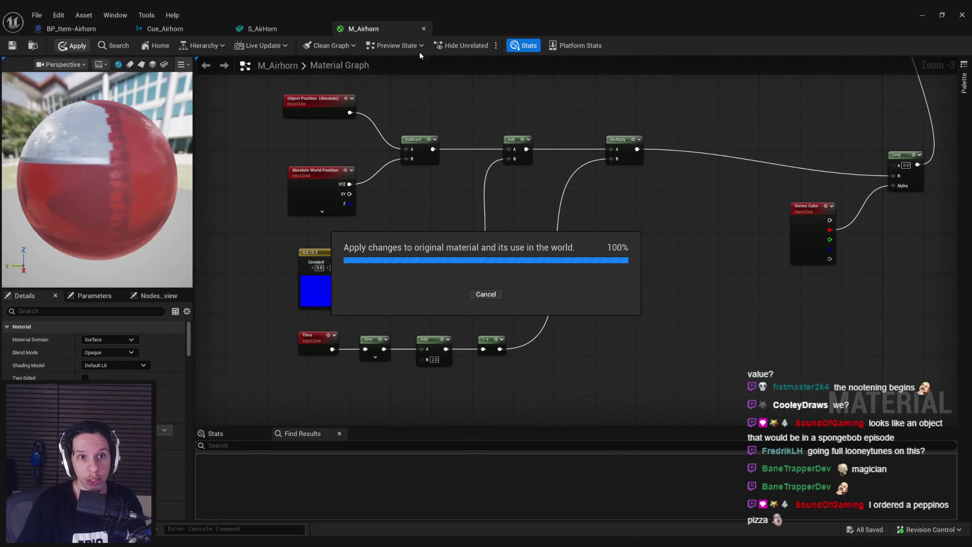
# Tilt the placed airhorn in GameWorldLevel and view its pulsing red bell up close
pyautogui.click(922, 15)
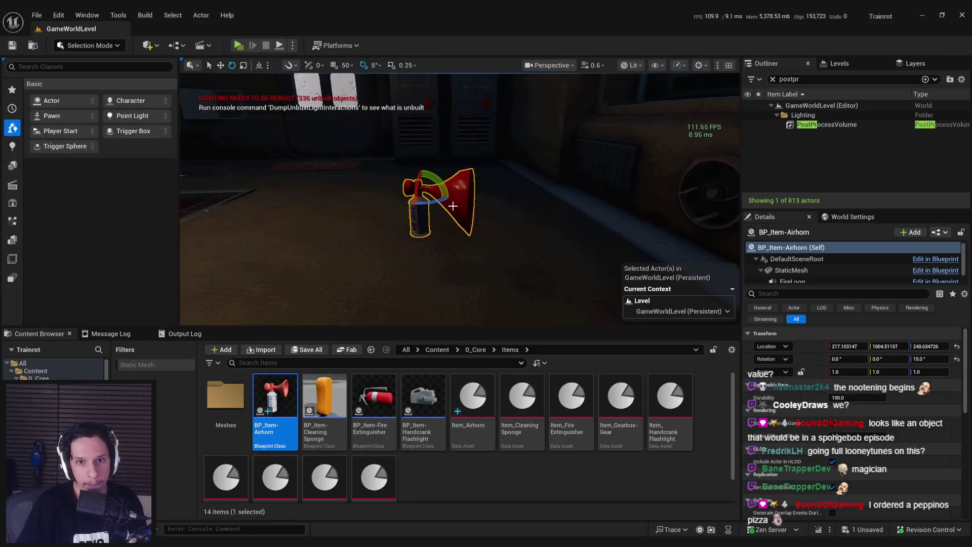
pyautogui.moveTo(449, 200)
pyautogui.mouseDown()
pyautogui.moveTo(390, 210)
pyautogui.moveTo(365, 195)
pyautogui.moveTo(471, 183)
pyautogui.moveTo(465, 199)
pyautogui.mouseUp()
pyautogui.press('w')
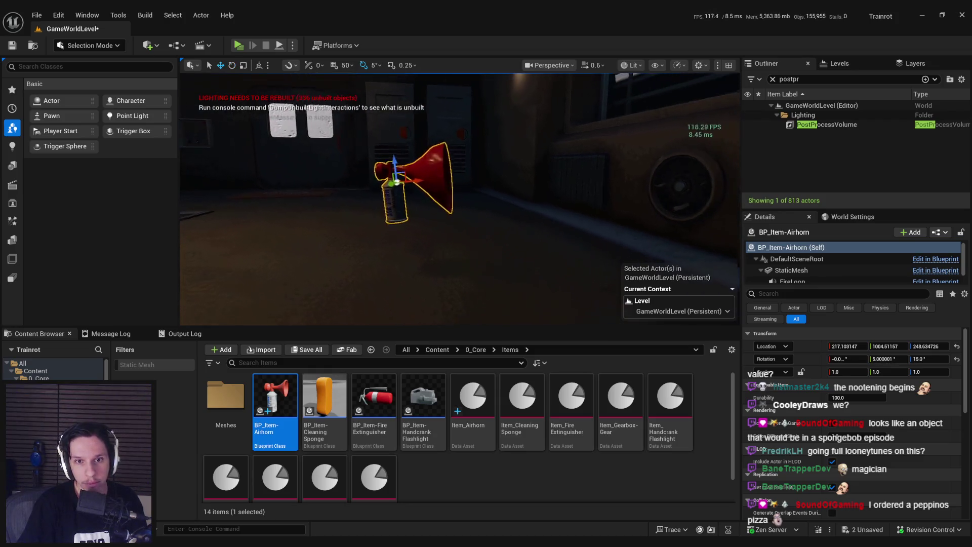
pyautogui.scroll(-3, 444, 253)
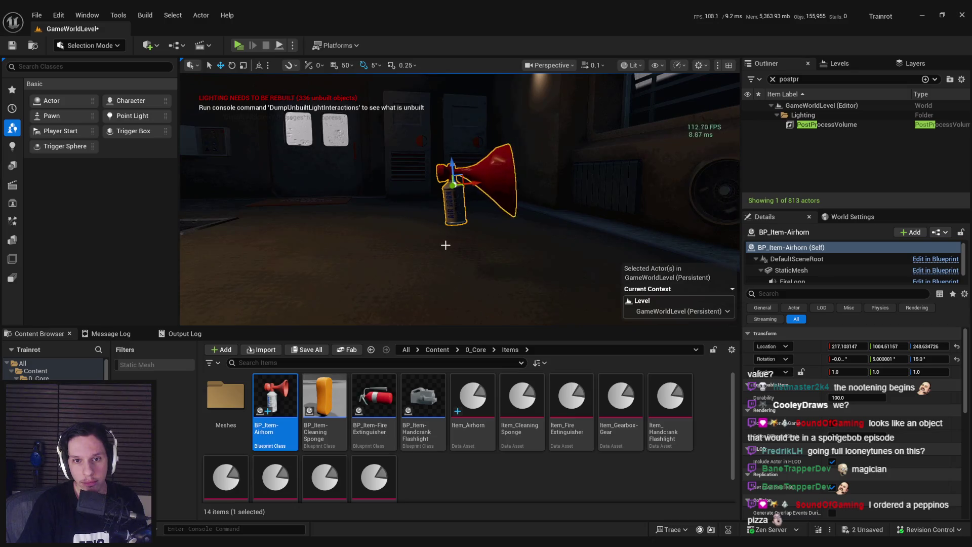
pyautogui.moveTo(295, 545)
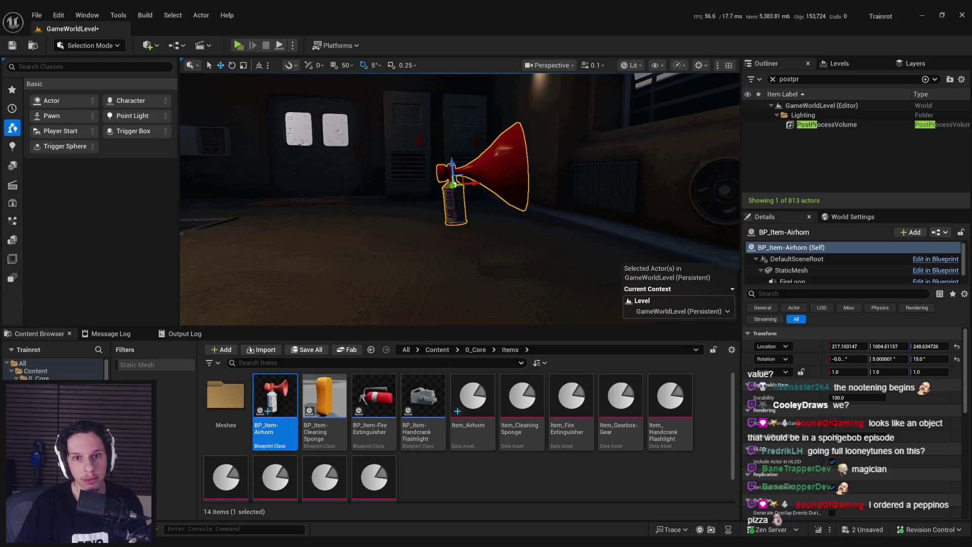
pyautogui.scroll(5, 363, 264)
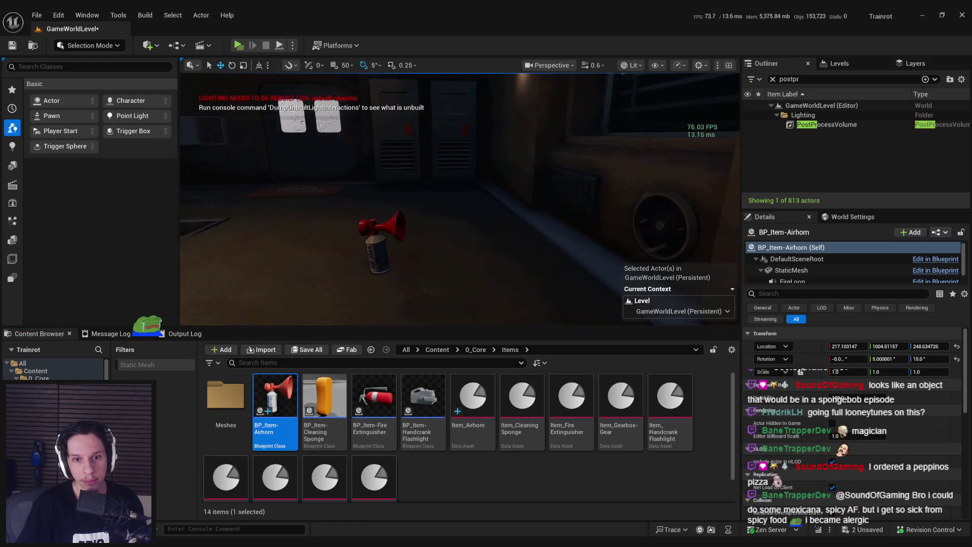
pyautogui.moveTo(363, 264); pyautogui.dragTo(345, 250)
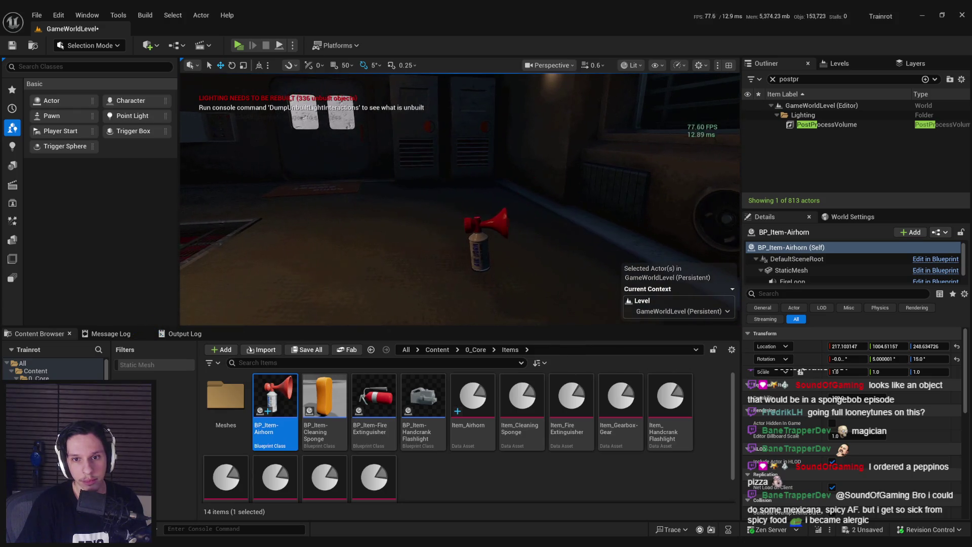
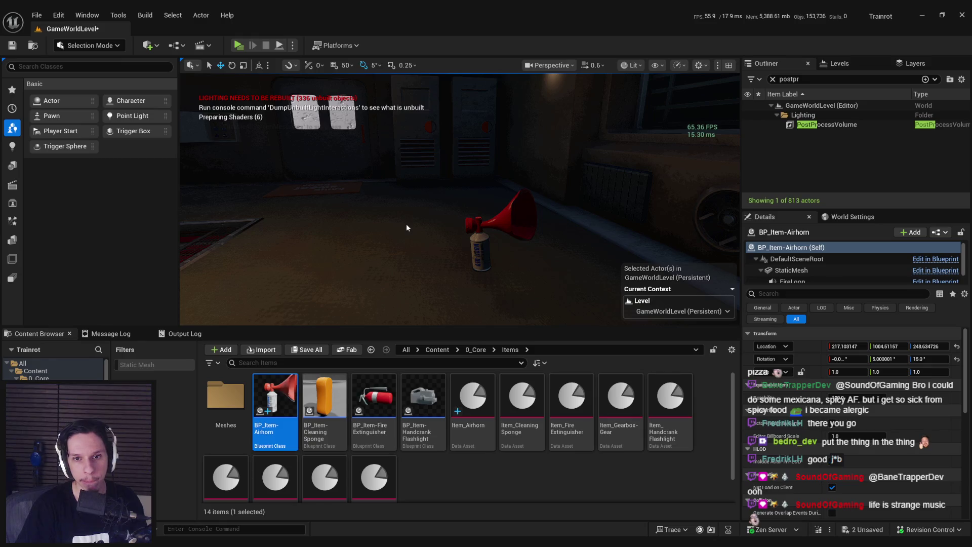
# Rotate the BP_Item-Airhorn actor about 80 degrees with the rotate gizmo, then undo its final extra rotation
pyautogui.moveTo(407, 223)
pyautogui.mouseDown()
pyautogui.moveTo(400, 243)
pyautogui.moveTo(424, 227)
pyautogui.mouseUp()
pyautogui.click(462, 272)
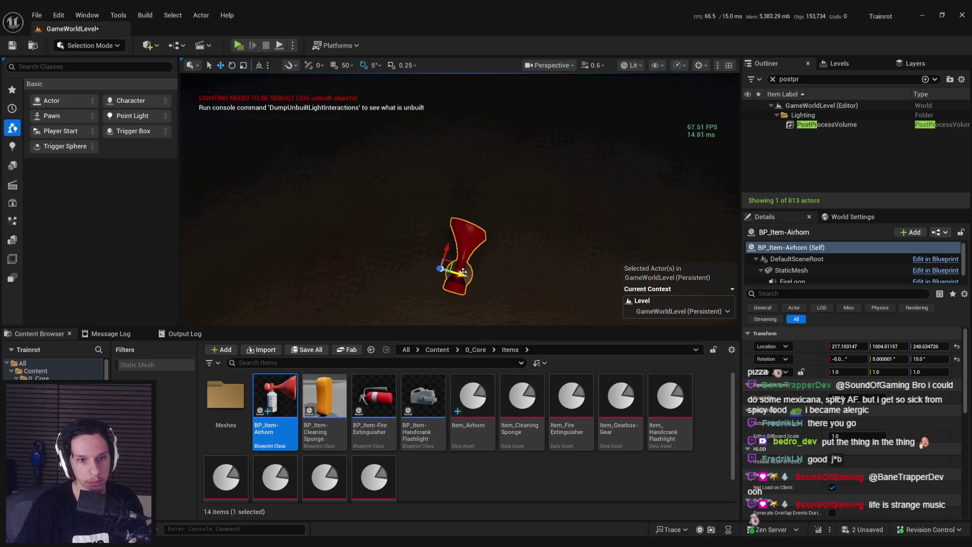
pyautogui.press('e')
pyautogui.moveTo(476, 282)
pyautogui.mouseDown()
pyautogui.moveTo(486, 236)
pyautogui.moveTo(448, 281)
pyautogui.moveTo(450, 261)
pyautogui.mouseUp()
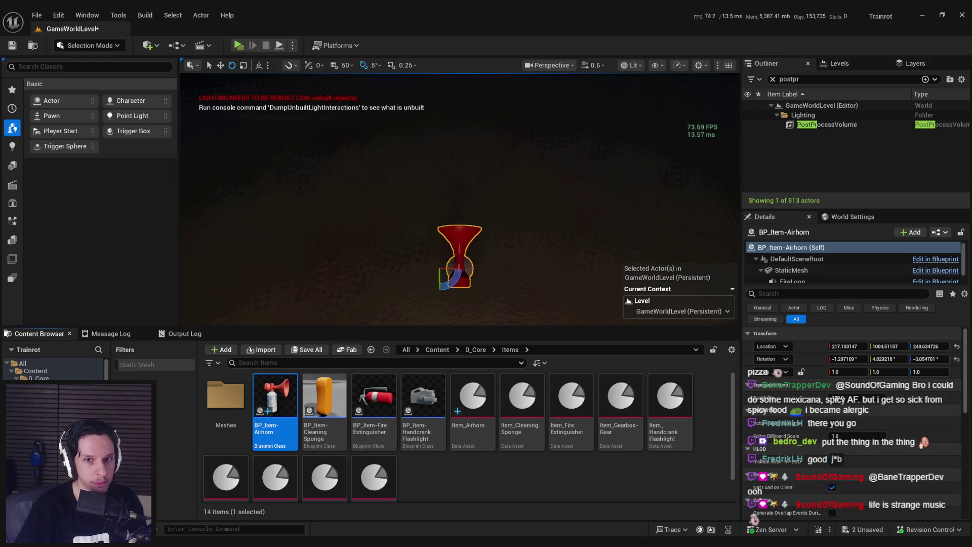
pyautogui.moveTo(458, 254)
pyautogui.mouseDown()
pyautogui.moveTo(480, 223)
pyautogui.moveTo(486, 231)
pyautogui.mouseUp()
pyautogui.press('f')
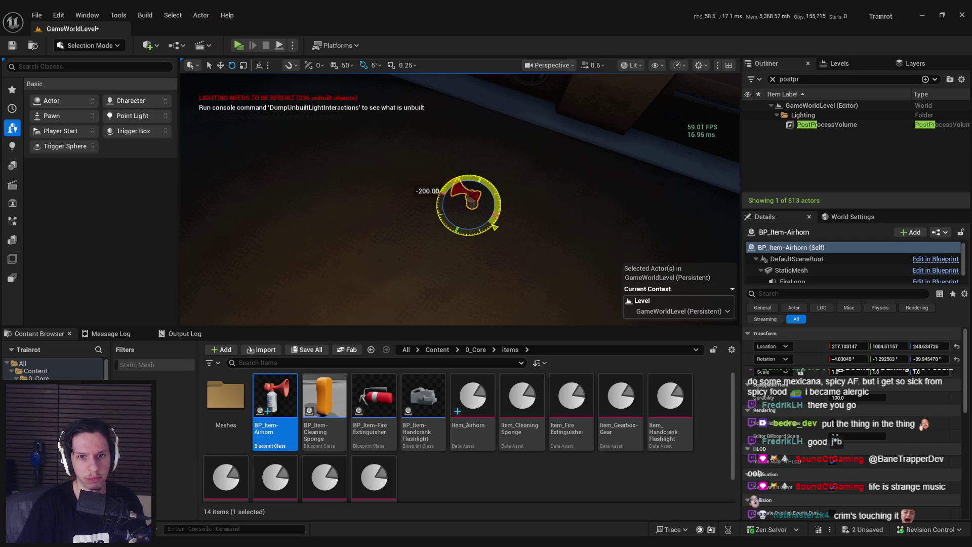
pyautogui.moveTo(466, 212); pyautogui.dragTo(469, 174)
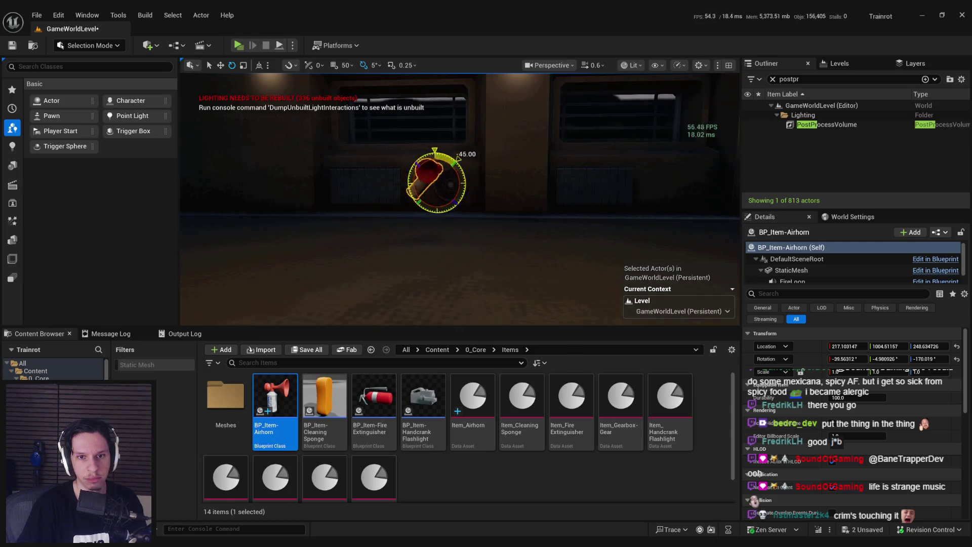
pyautogui.hotkey('ctrl', 'z')
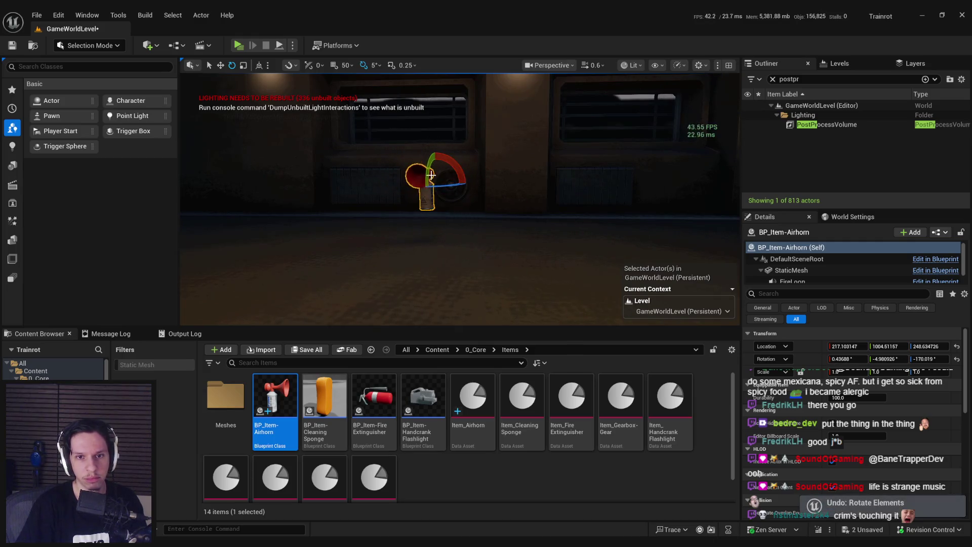
# Undo another airhorn rotation, inspect it from several angles, then bring up M_Airhorn full-screen
pyautogui.moveTo(485, 154)
pyautogui.mouseDown()
pyautogui.moveTo(450, 152)
pyautogui.moveTo(485, 154)
pyautogui.mouseUp()
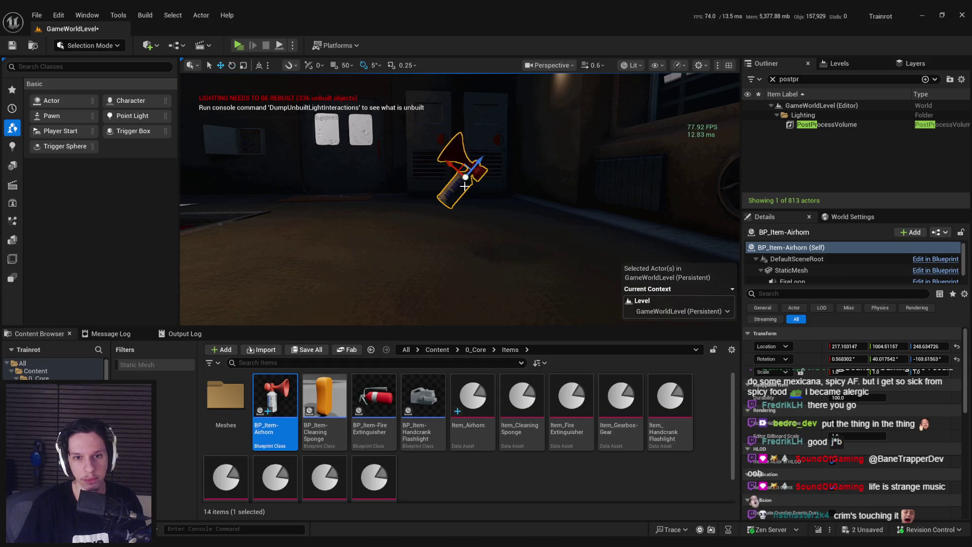
pyautogui.hotkey('ctrl', 'z')
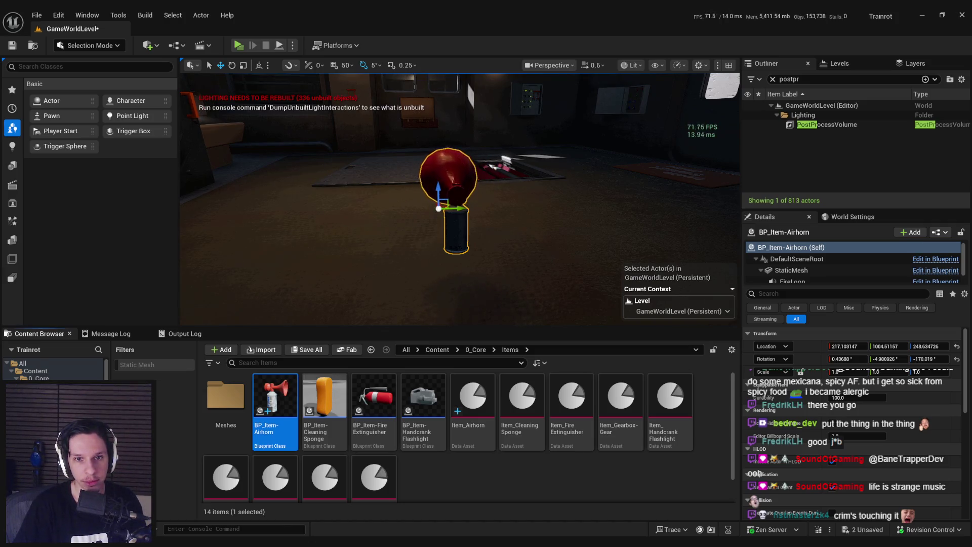
pyautogui.moveTo(318, 211); pyautogui.dragTo(311, 209)
pyautogui.moveTo(250, 223); pyautogui.dragTo(250, 222)
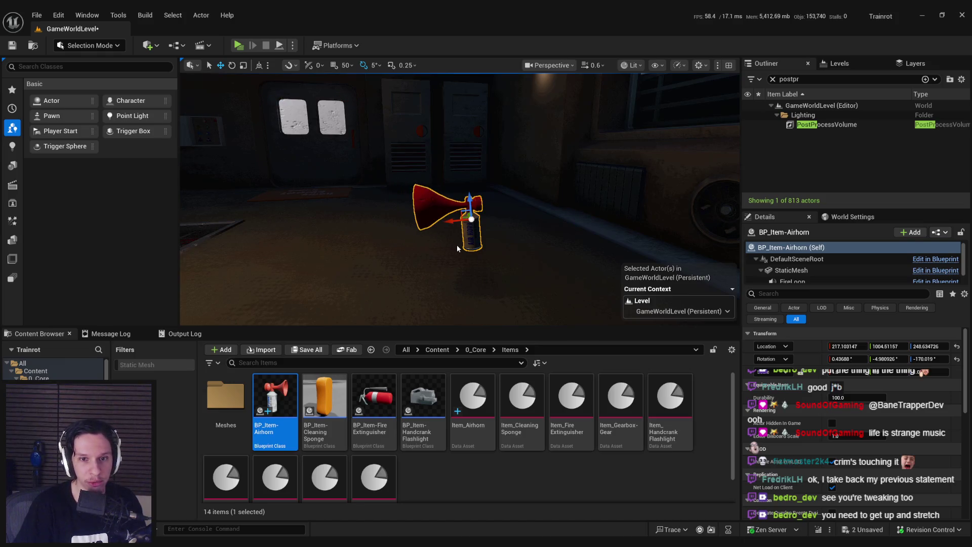
pyautogui.moveTo(458, 247)
pyautogui.mouseDown()
pyautogui.moveTo(471, 223)
pyautogui.moveTo(445, 223)
pyautogui.mouseUp()
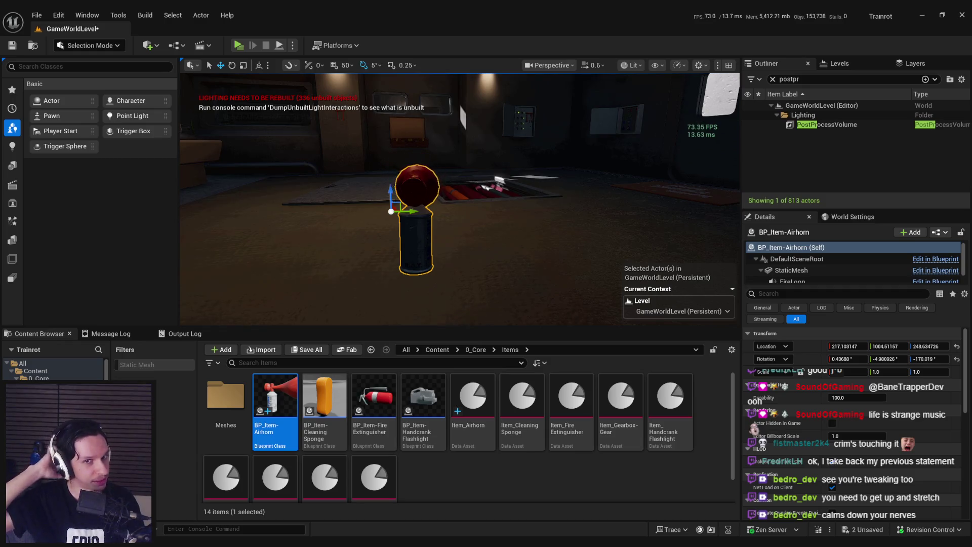
pyautogui.moveTo(455, 223); pyautogui.dragTo(411, 222)
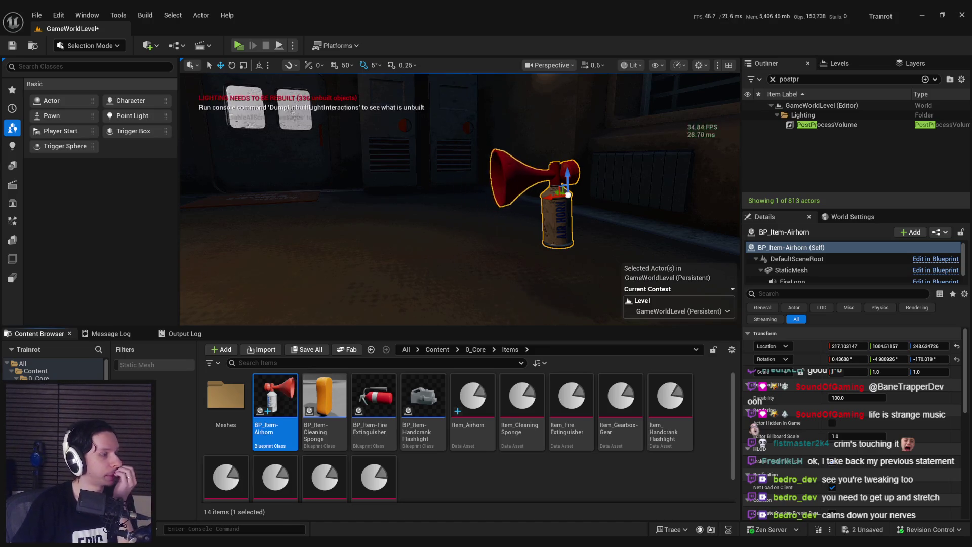
pyautogui.hotkey('alt', 'Tab')
pyautogui.doubleClick(514, 204)
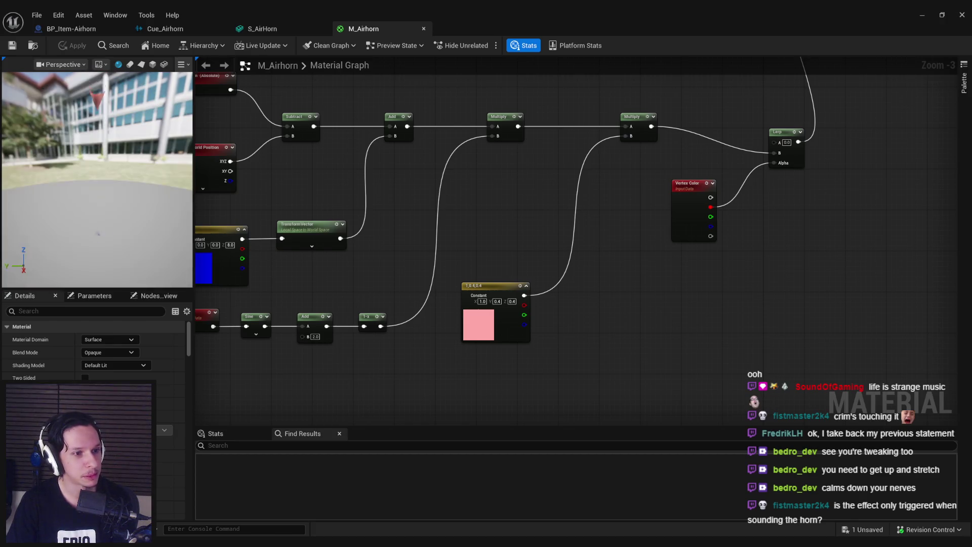
# Delete the Time, Sine and Add nodes from the M_Airhorn graph
pyautogui.moveTo(497, 258)
pyautogui.mouseDown()
pyautogui.moveTo(509, 223)
pyautogui.moveTo(649, 216)
pyautogui.mouseUp()
pyautogui.moveTo(349, 289); pyautogui.dragTo(580, 362)
pyautogui.moveTo(523, 329); pyautogui.dragTo(447, 367)
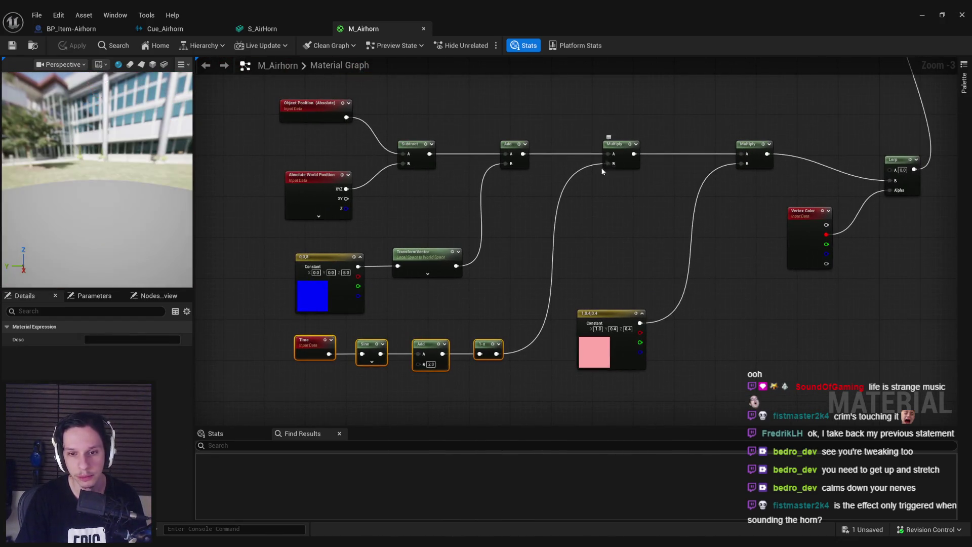
pyautogui.moveTo(460, 311)
pyautogui.mouseDown()
pyautogui.moveTo(491, 272)
pyautogui.moveTo(334, 319)
pyautogui.mouseUp()
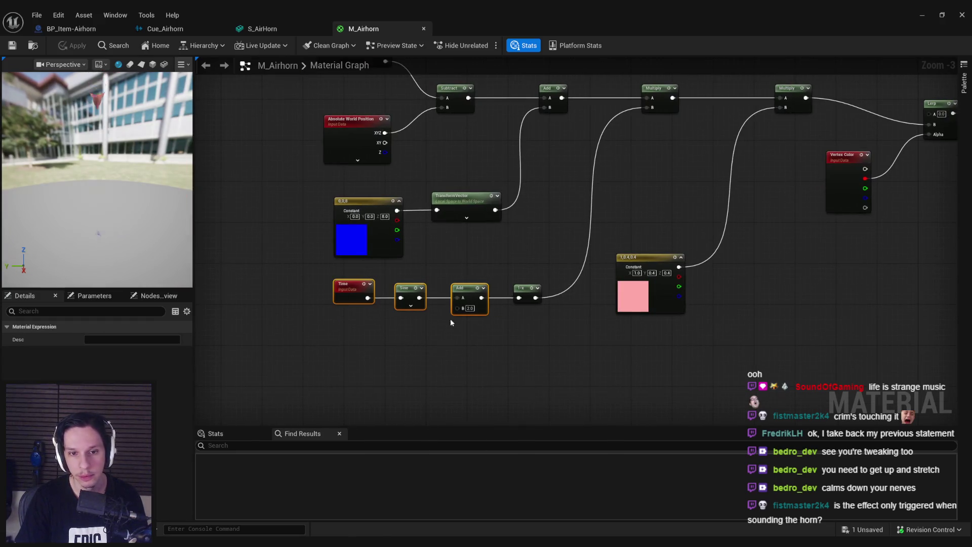
pyautogui.press('Delete')
# Feed the 1-x node from a Constant converted into a scalar parameter named Airhorn
pyautogui.moveTo(518, 299); pyautogui.dragTo(444, 296)
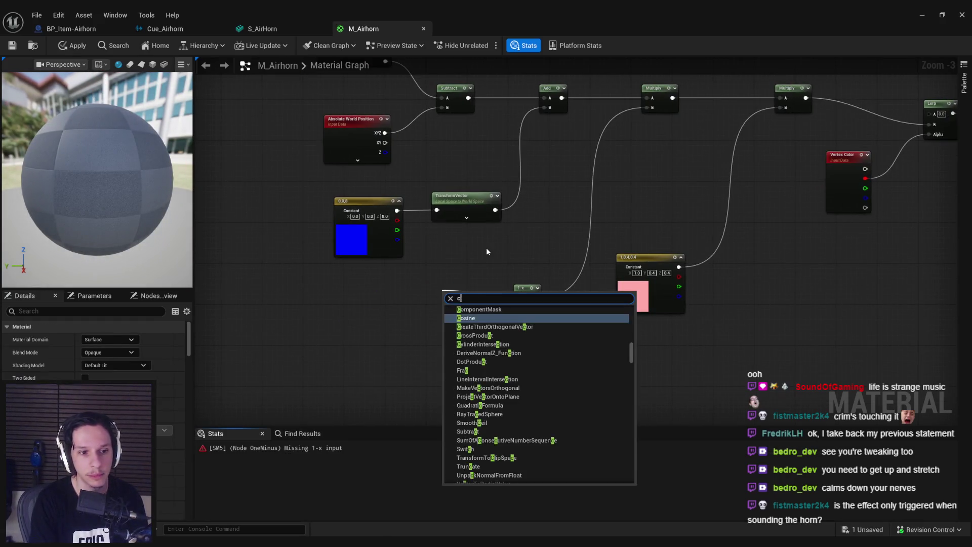
pyautogui.write('constant')
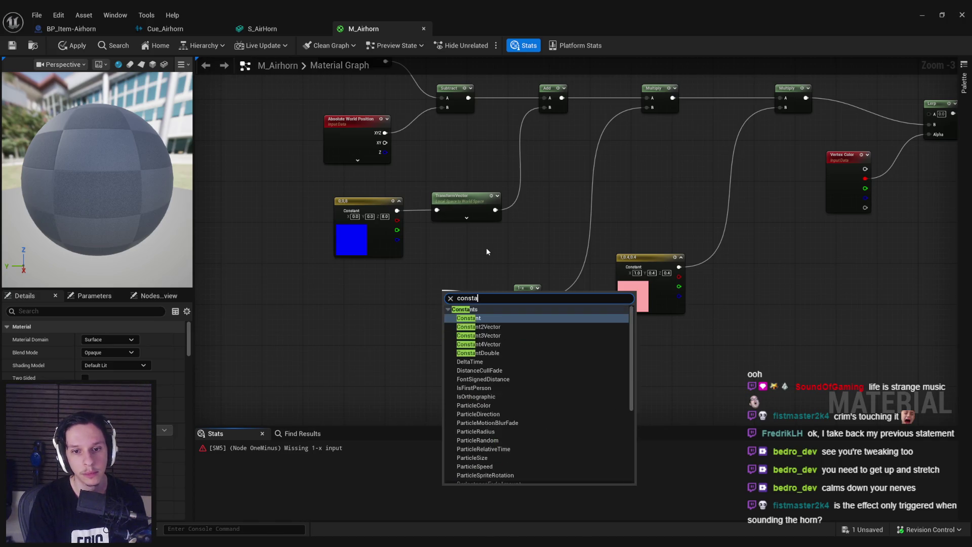
pyautogui.press('Return')
pyautogui.moveTo(455, 295); pyautogui.dragTo(461, 289)
pyautogui.rightClick(458, 292)
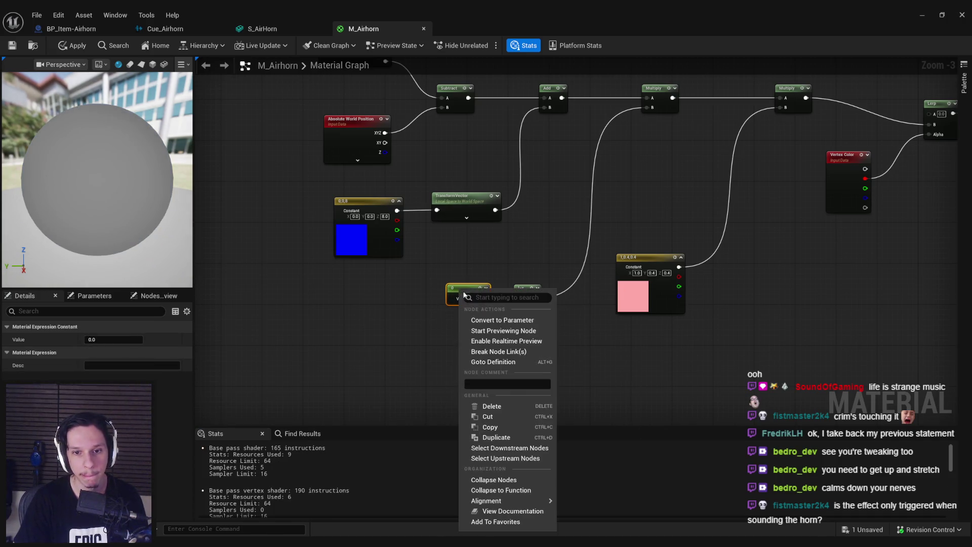
pyautogui.click(482, 321)
pyautogui.write('irhorn')
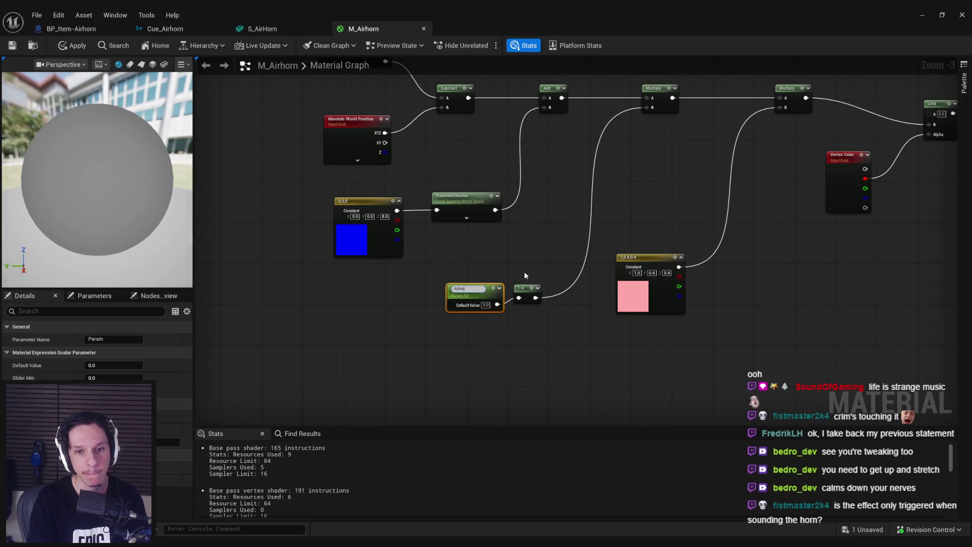
pyautogui.press('Return')
pyautogui.moveTo(479, 292); pyautogui.dragTo(474, 288)
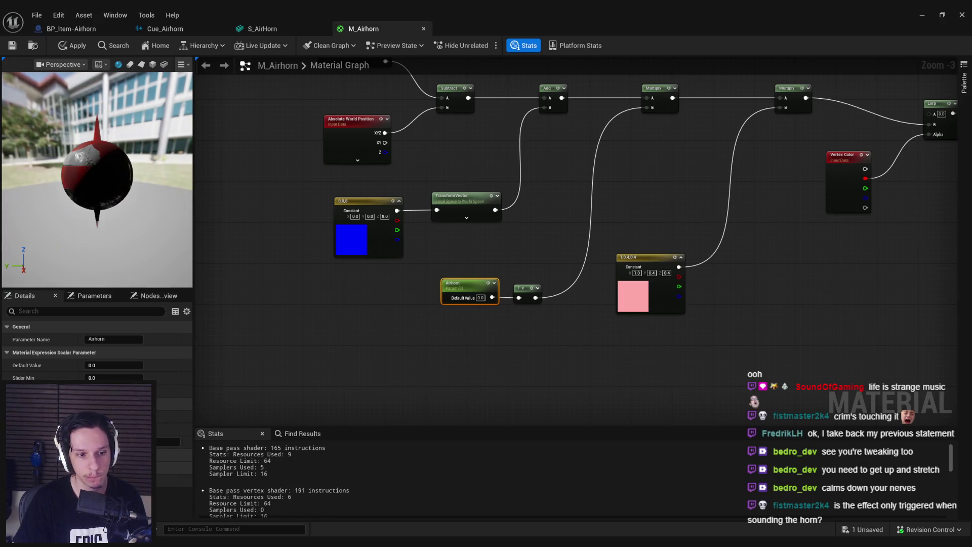
# Enable Use Custom Primitive Data on Airhorn, apply the material and preview S_AirHorn
pyautogui.click(88, 365)
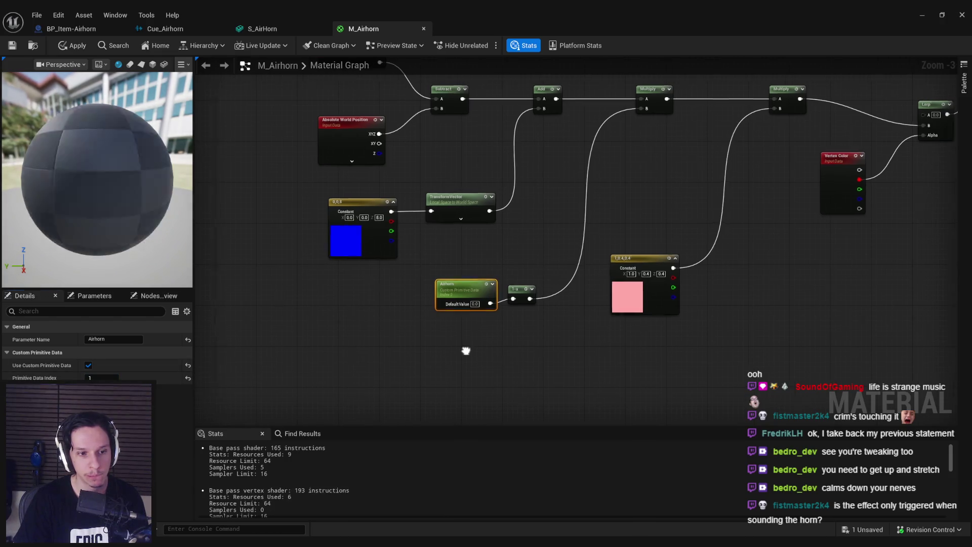
pyautogui.click(71, 45)
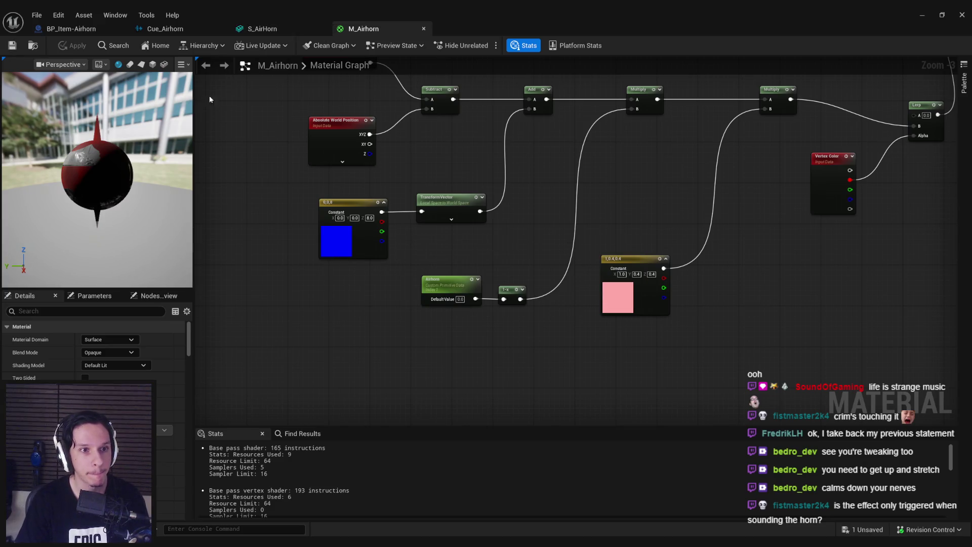
pyautogui.click(289, 28)
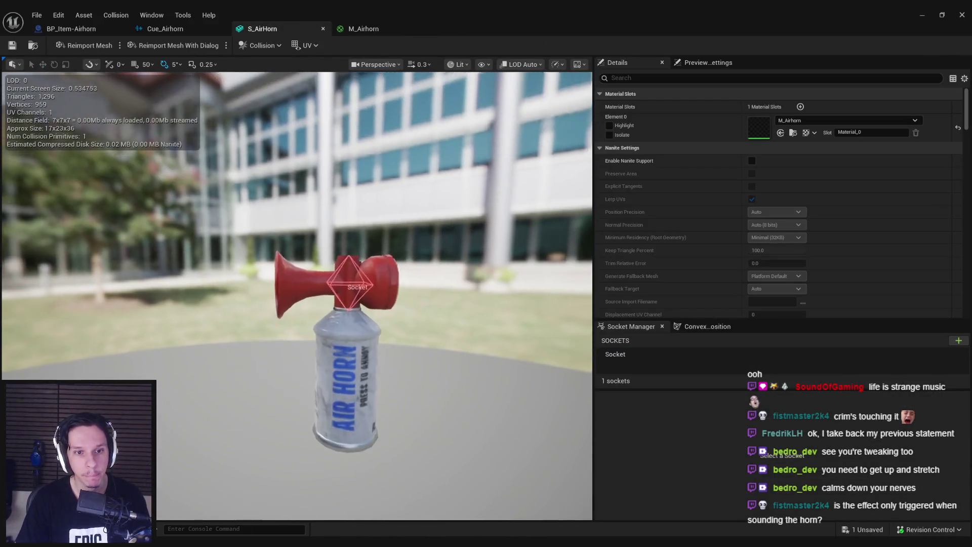
# Inspect the horn's bell, then cut the pink Constant and right-hand Multiply from M_Airhorn
pyautogui.moveTo(304, 304); pyautogui.dragTo(456, 304)
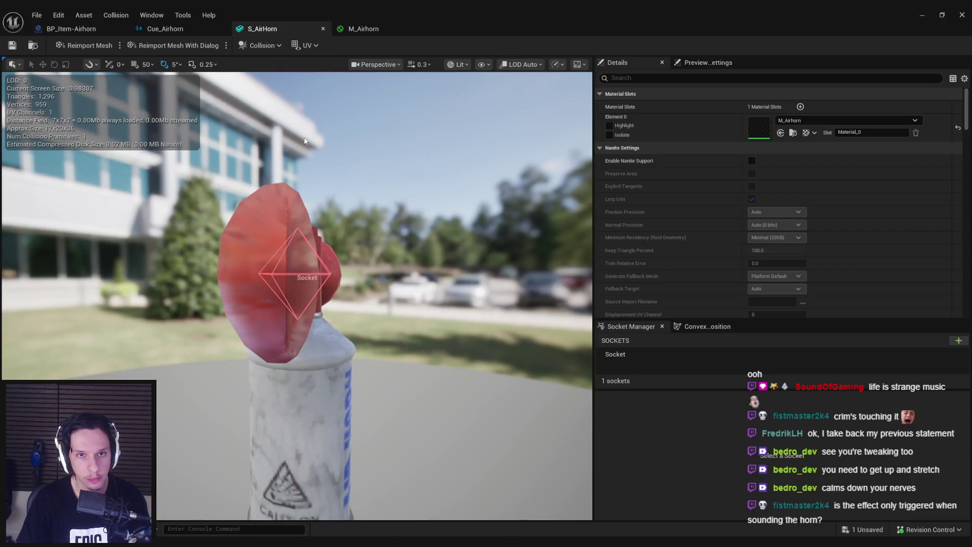
pyautogui.moveTo(333, 187); pyautogui.dragTo(355, 191)
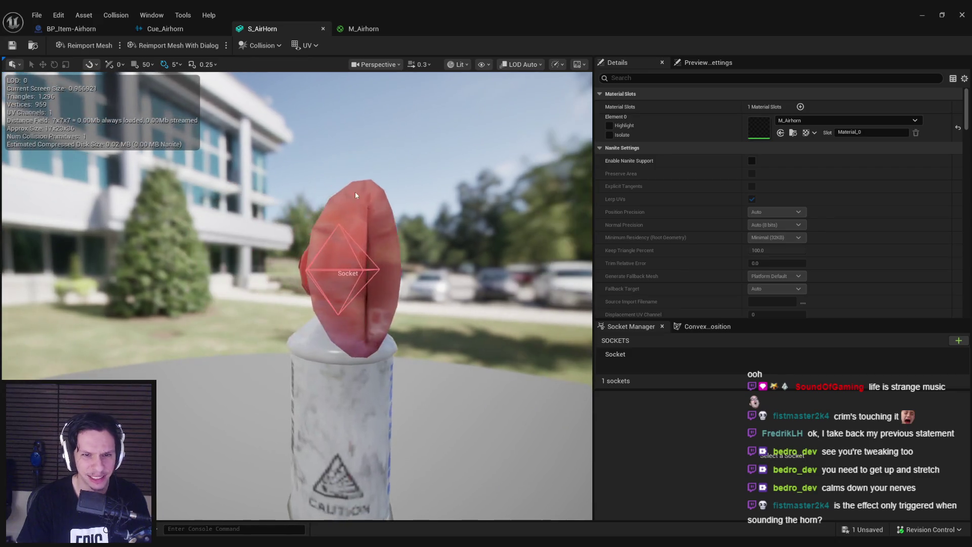
pyautogui.click(358, 34)
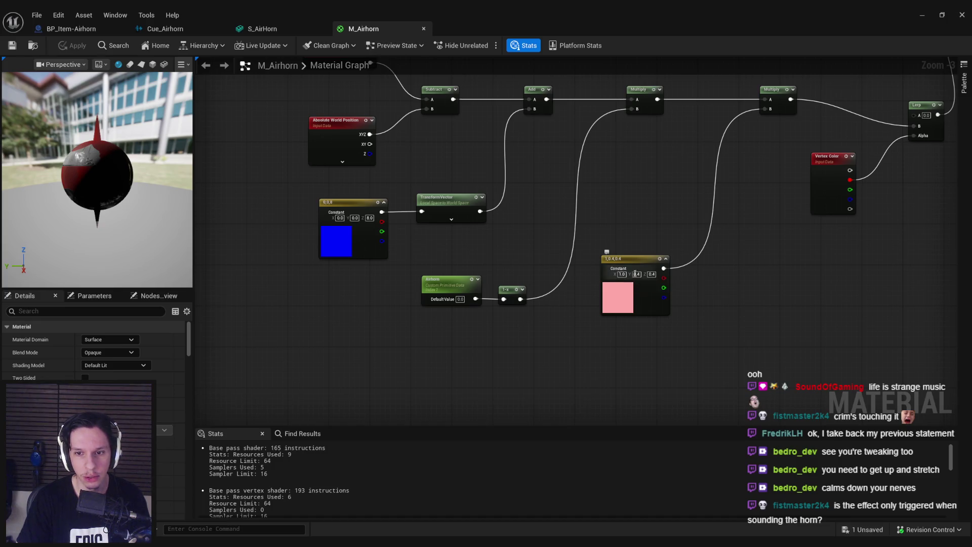
pyautogui.moveTo(626, 329)
pyautogui.mouseDown()
pyautogui.moveTo(580, 278)
pyautogui.moveTo(385, 354)
pyautogui.mouseUp()
pyautogui.keyDown('ctrl'); pyautogui.click(700, 119); pyautogui.keyUp('ctrl')
pyautogui.press('Delete')
# Paste the Multiply and pink Constant after Add, wire them into the remaining Multiply, and apply
pyautogui.click(562, 119)
pyautogui.moveTo(525, 150); pyautogui.dragTo(715, 156)
pyautogui.hotkey('ctrl', 'v')
pyautogui.moveTo(548, 109)
pyautogui.mouseDown()
pyautogui.moveTo(540, 120)
pyautogui.moveTo(420, 140)
pyautogui.mouseUp()
pyautogui.moveTo(561, 120)
pyautogui.mouseDown()
pyautogui.moveTo(555, 152)
pyautogui.moveTo(678, 142)
pyautogui.moveTo(778, 166)
pyautogui.mouseUp()
pyautogui.click(557, 162)
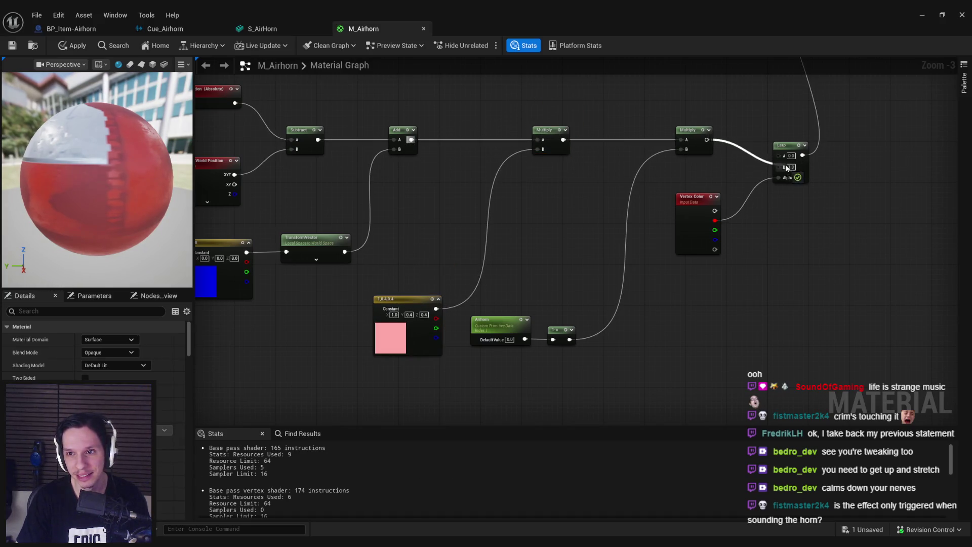
pyautogui.hotkey('ctrl', 's')
pyautogui.click(268, 30)
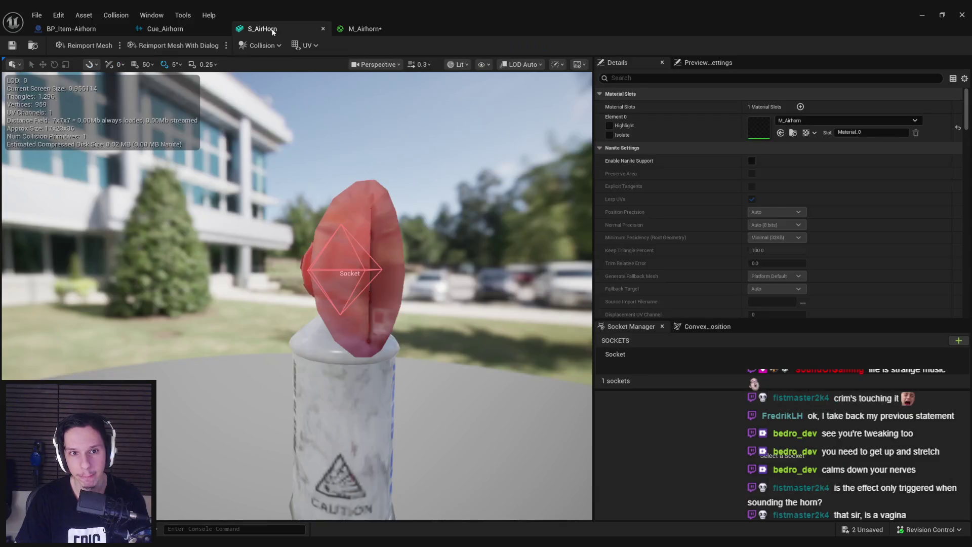
pyautogui.click(347, 28)
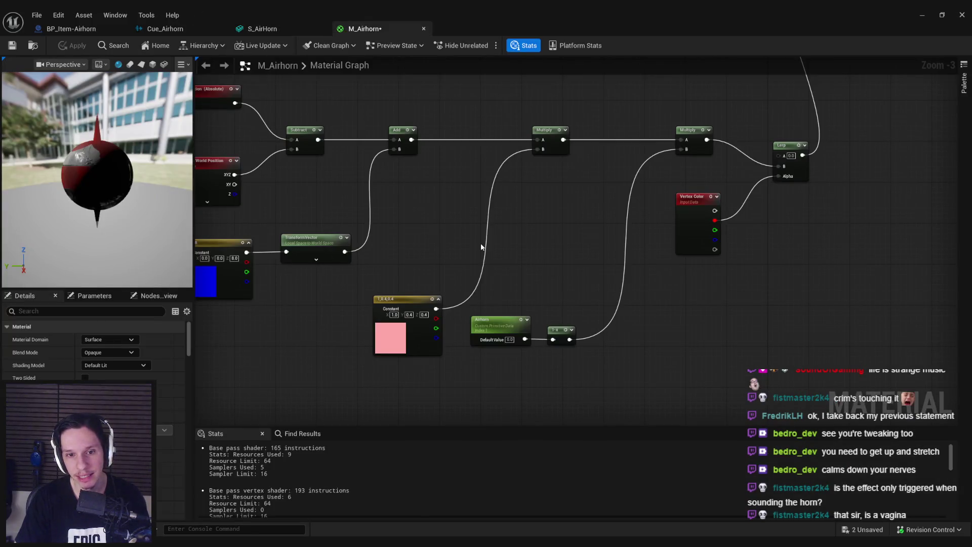
pyautogui.moveTo(403, 353); pyautogui.dragTo(459, 234)
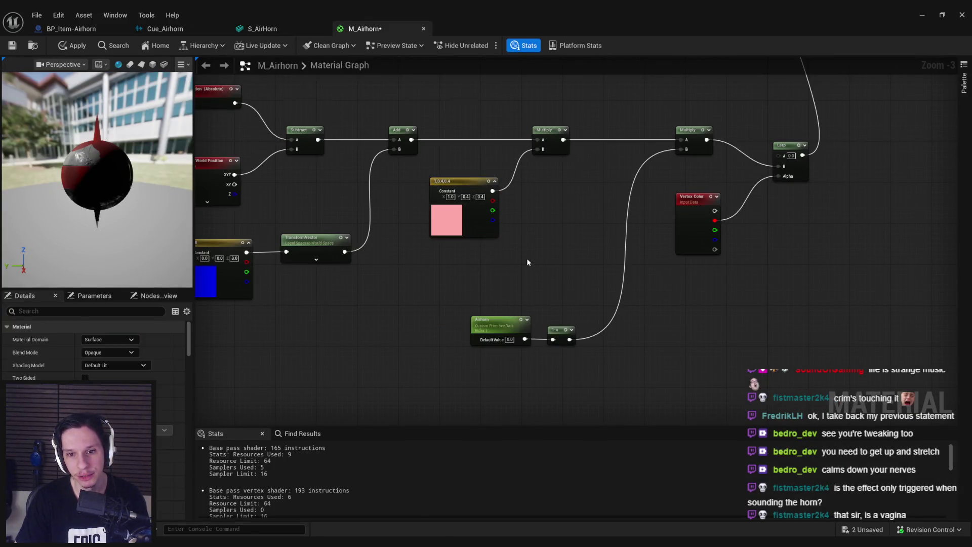
pyautogui.click(269, 32)
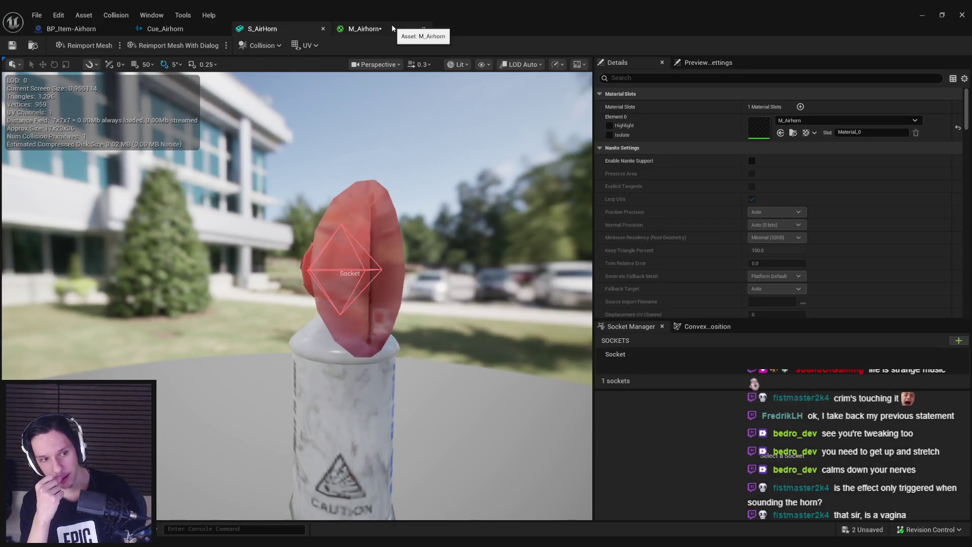
pyautogui.moveTo(324, 243)
pyautogui.mouseDown()
pyautogui.moveTo(212, 233)
pyautogui.moveTo(162, 243)
pyautogui.mouseUp()
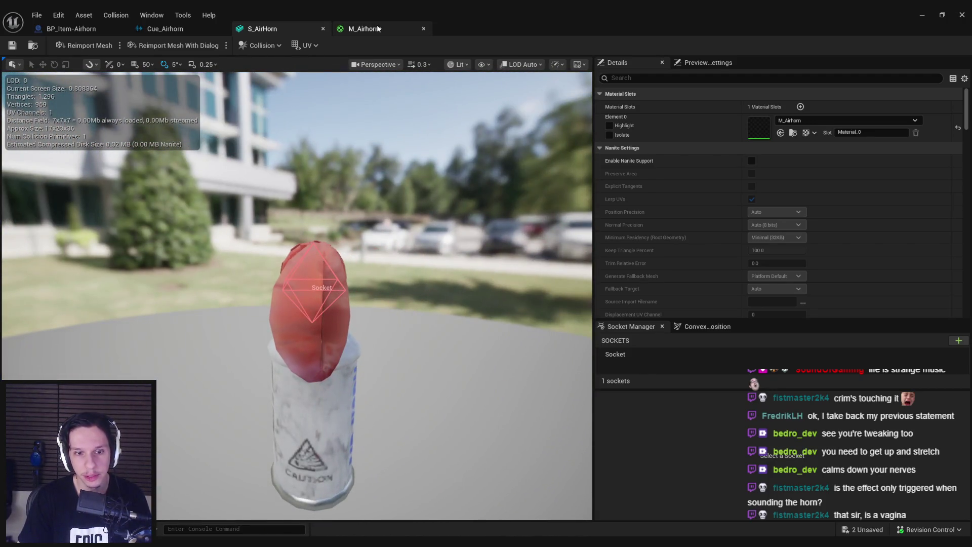
pyautogui.click(365, 29)
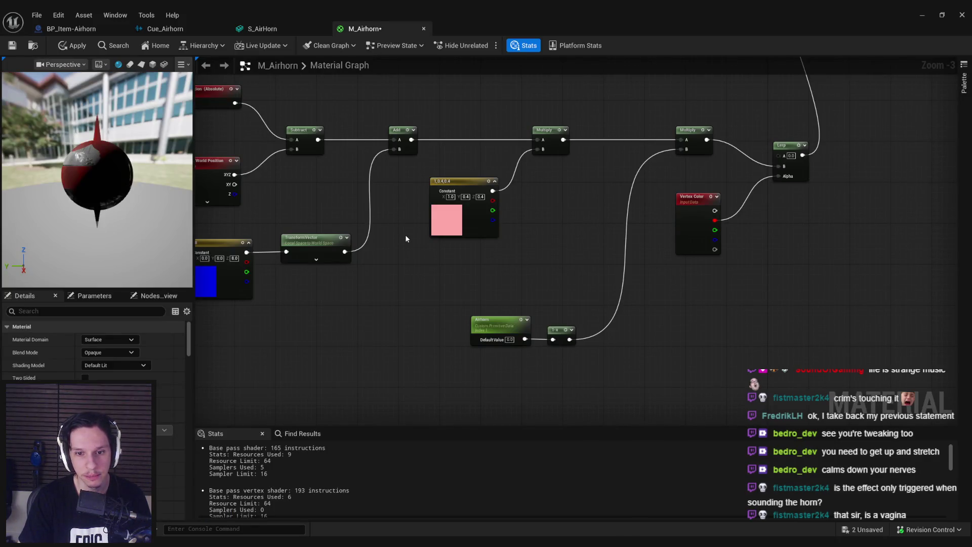
pyautogui.moveTo(385, 244); pyautogui.dragTo(427, 258)
pyautogui.click(535, 341)
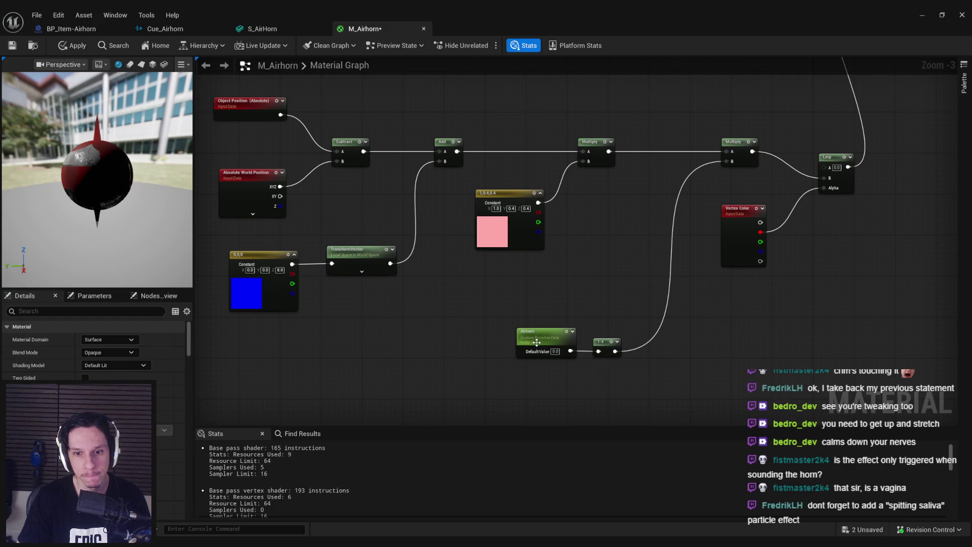
pyautogui.click(485, 300)
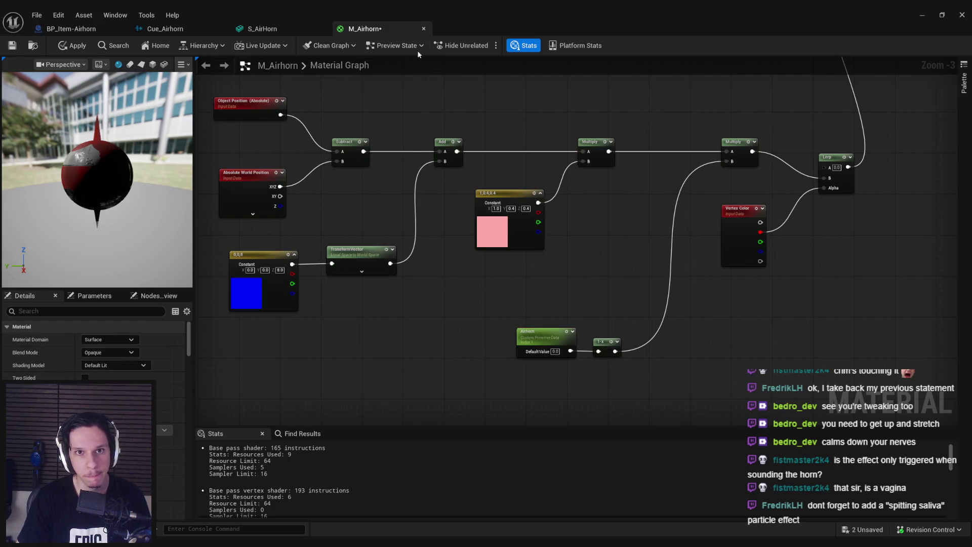
pyautogui.click(284, 25)
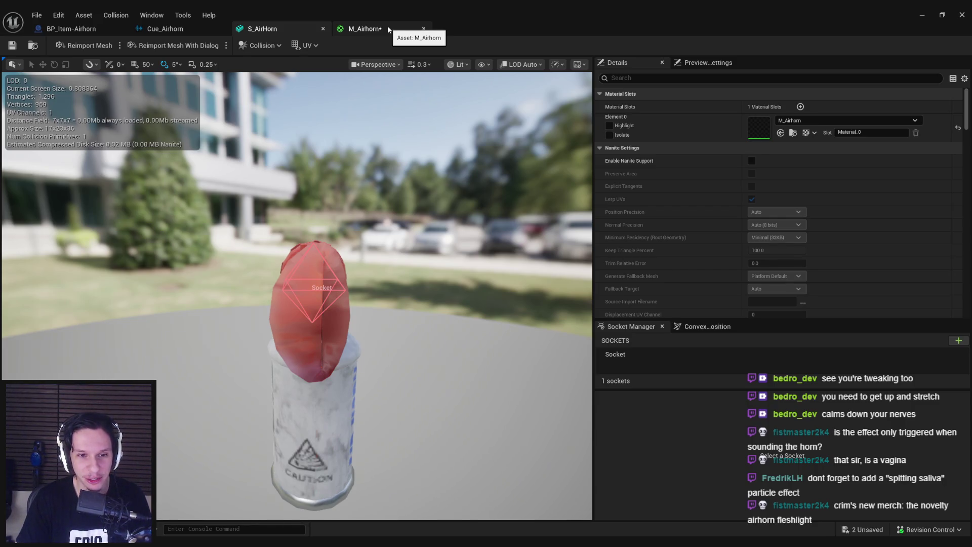
pyautogui.click(389, 29)
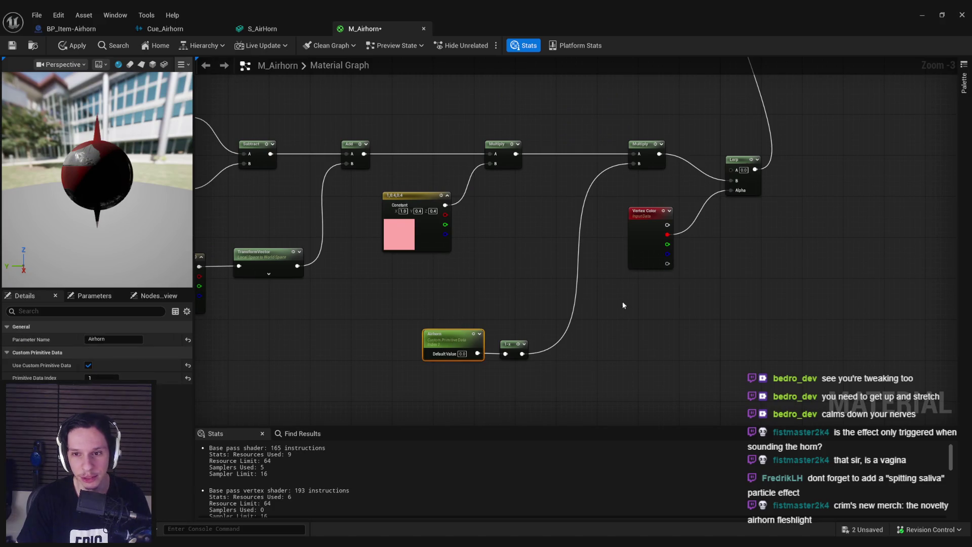
# Multiply Vertex Color's red channel by a duplicated Airhorn parameter and apply the material
pyautogui.hotkey('ctrl', 'v')
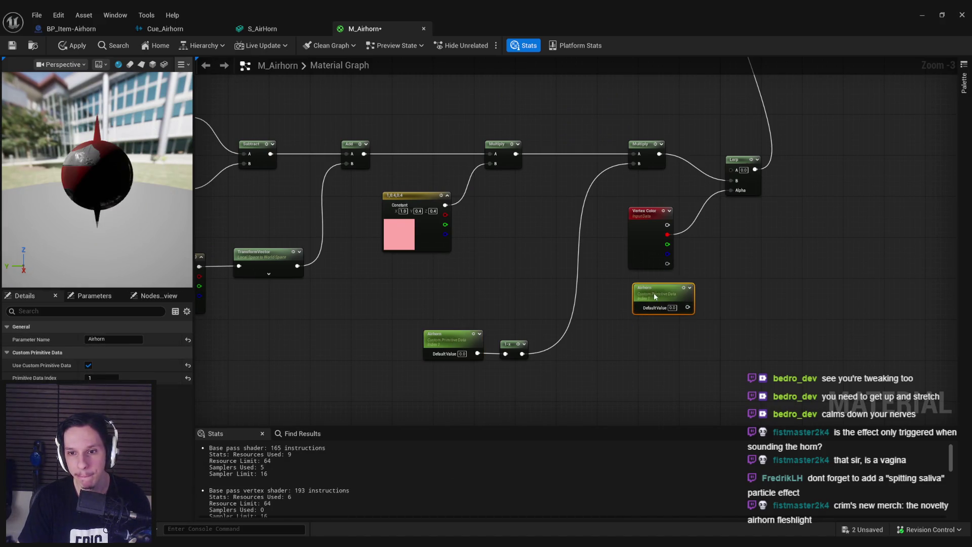
pyautogui.moveTo(667, 234); pyautogui.dragTo(687, 241)
pyautogui.write('multiply')
pyautogui.press('Return')
pyautogui.moveTo(677, 307)
pyautogui.mouseDown()
pyautogui.moveTo(691, 261)
pyautogui.moveTo(713, 249)
pyautogui.moveTo(731, 191)
pyautogui.mouseUp()
pyautogui.click(83, 48)
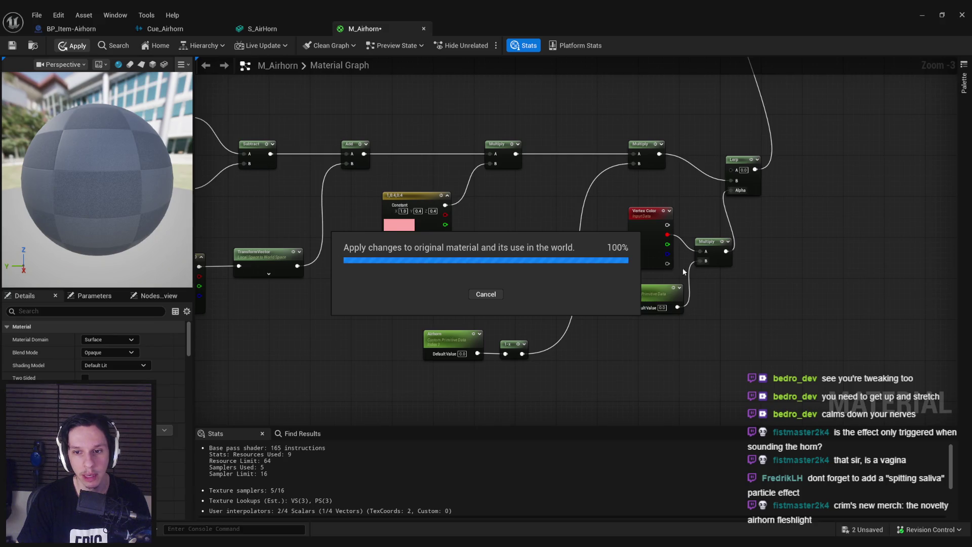
# Preview the result on S_AirHorn, tidy the Airhorn and 1-x nodes, and save M_Airhorn
pyautogui.click(285, 28)
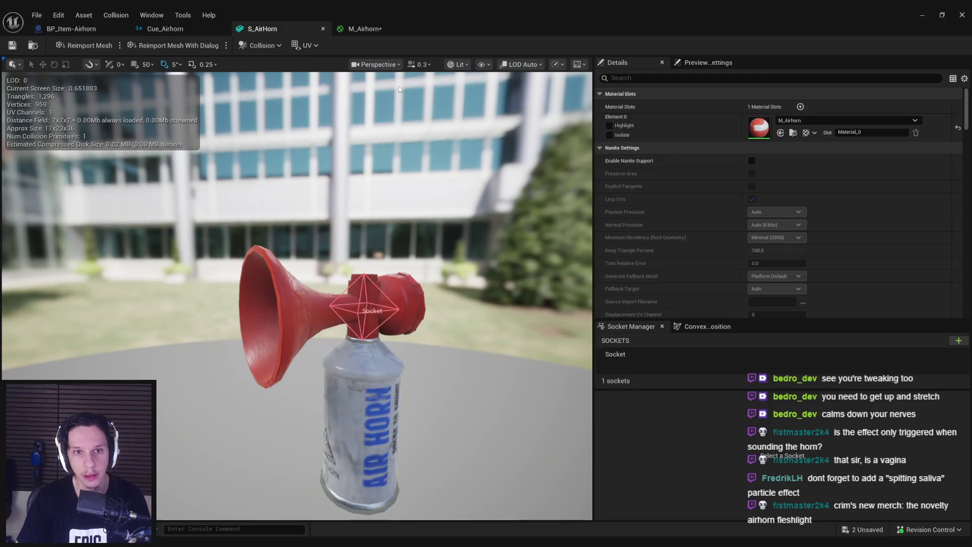
pyautogui.click(385, 24)
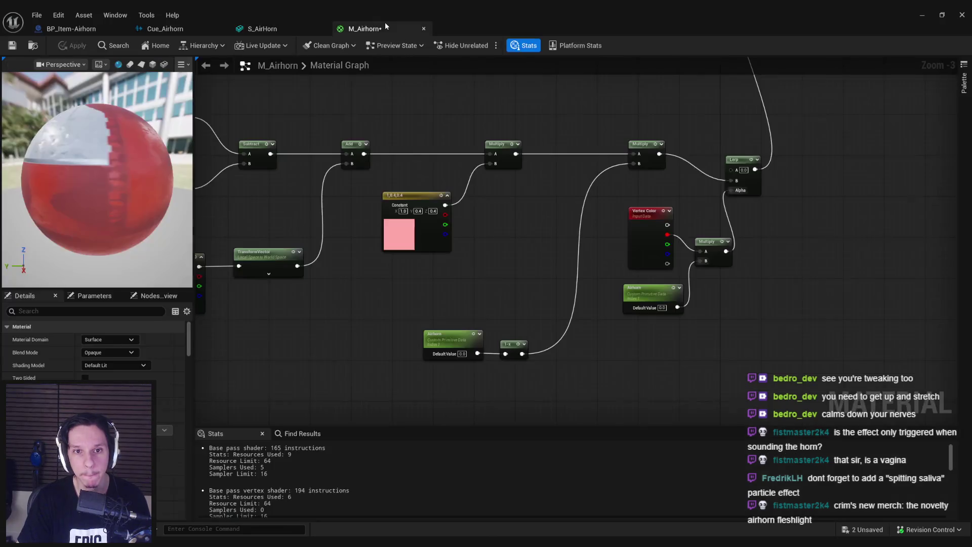
pyautogui.moveTo(440, 300)
pyautogui.mouseDown()
pyautogui.moveTo(531, 361)
pyautogui.moveTo(501, 304)
pyautogui.mouseUp()
pyautogui.click(533, 228)
pyautogui.hotkey('ctrl', 's')
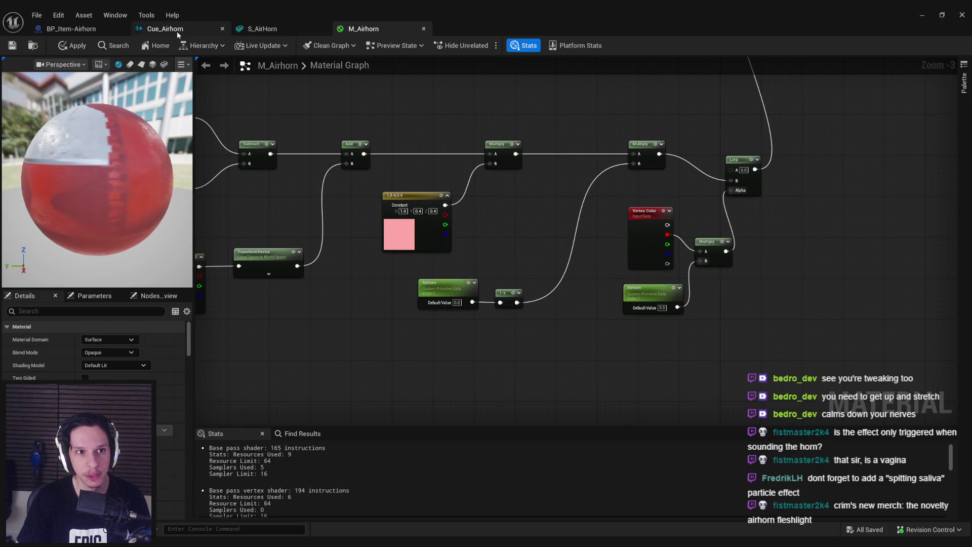
# Open the BP_Item-Airhorn blueprint and clear space in its event graph
pyautogui.click(177, 31)
pyautogui.click(89, 30)
pyautogui.scroll(-2, 440, 248)
pyautogui.moveTo(435, 229); pyautogui.dragTo(413, 175)
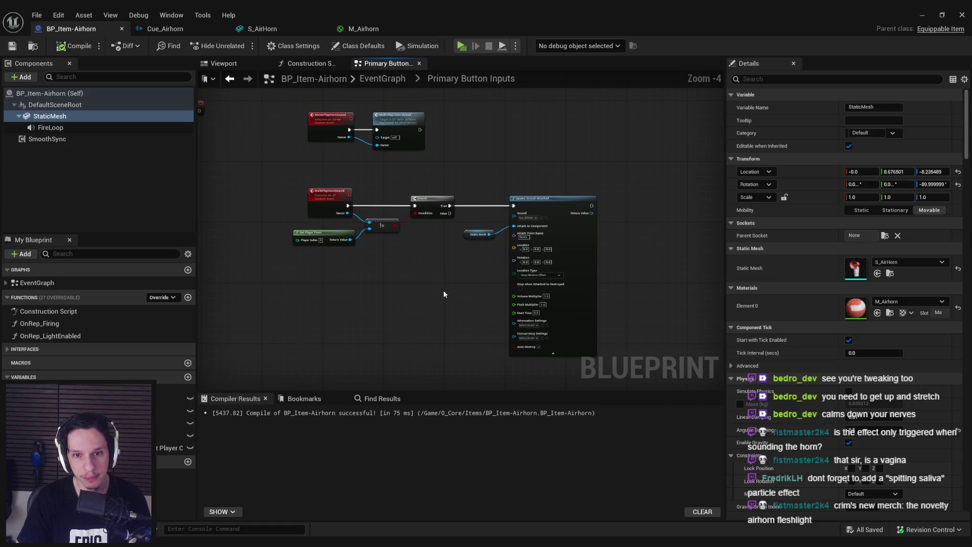
# Add a Timeline node named NootNootTimeline to the Primary Button Inputs graph and open it
pyautogui.scroll(-2, 522, 251)
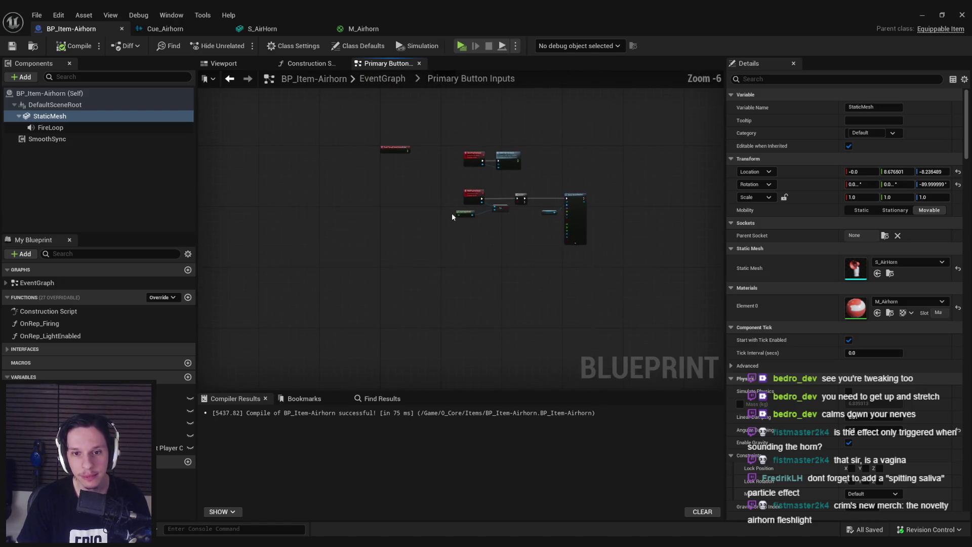
pyautogui.rightClick(434, 278)
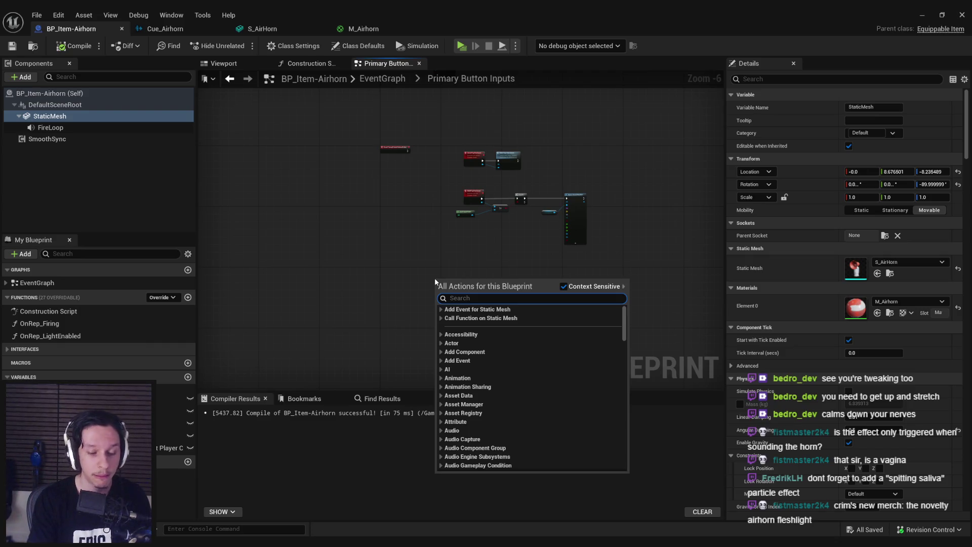
pyautogui.write('timeline')
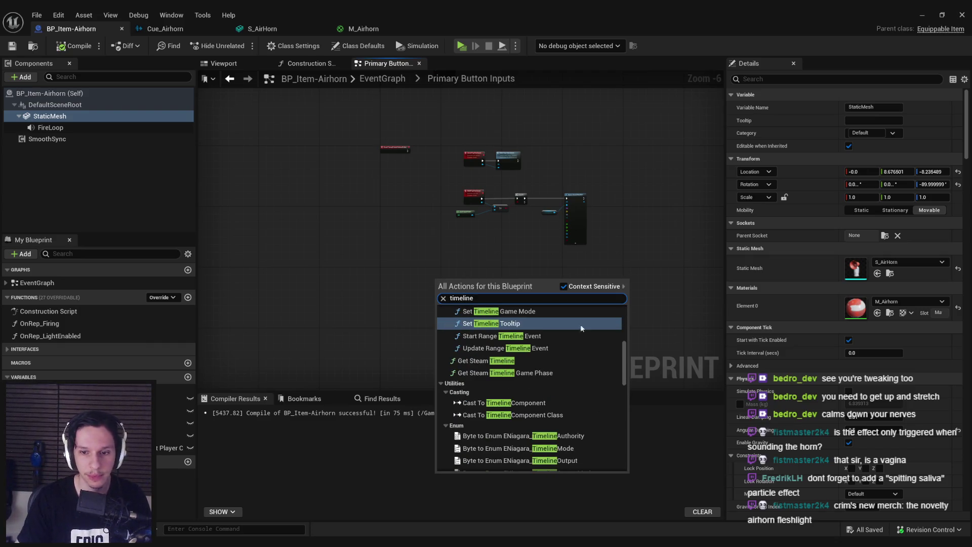
pyautogui.moveTo(626, 367); pyautogui.dragTo(625, 475)
pyautogui.click(486, 462)
pyautogui.write('NootNootTime')
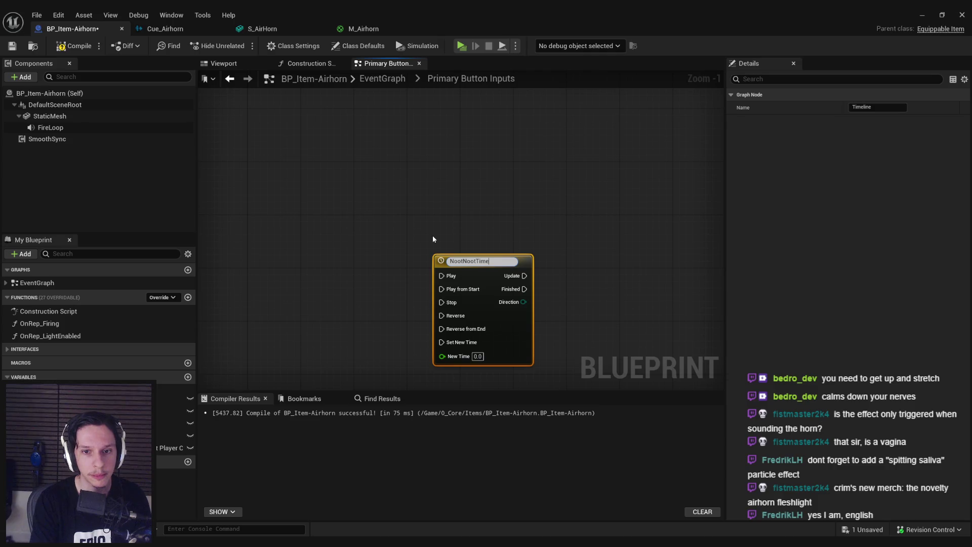
pyautogui.write('line')
pyautogui.press('Return')
pyautogui.scroll(-2, 432, 238)
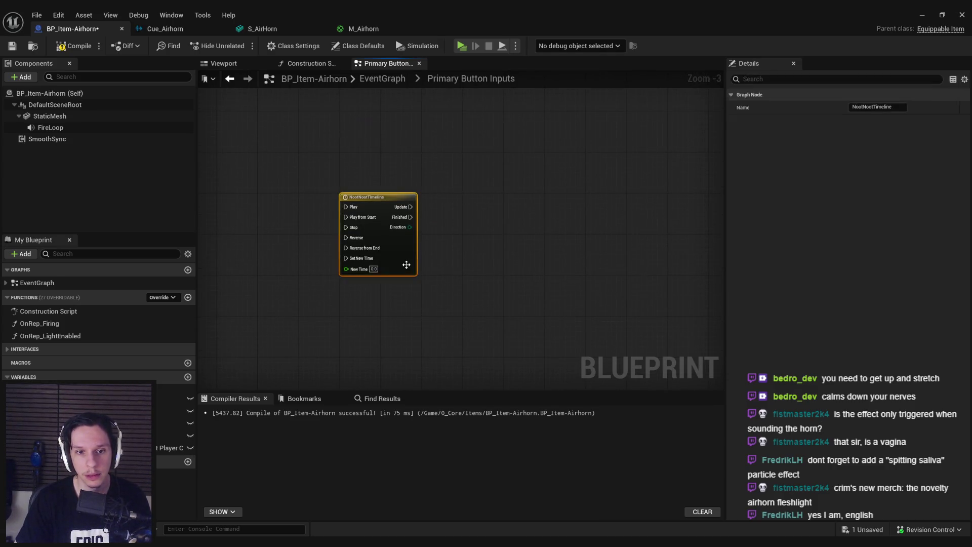
pyautogui.doubleClick(406, 263)
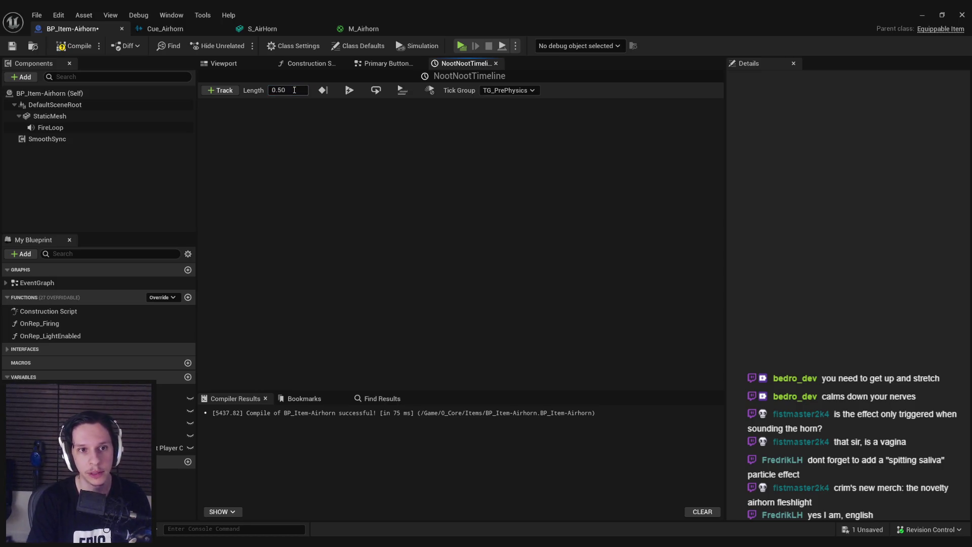
# Add a float track named Alpha with its first key at time 0
pyautogui.click(221, 90)
pyautogui.click(243, 104)
pyautogui.write('Alpha')
pyautogui.press('Return')
pyautogui.rightClick(295, 186)
pyautogui.click(304, 203)
pyautogui.moveTo(321, 156); pyautogui.dragTo(369, 169)
pyautogui.click(363, 121)
pyautogui.write('0.006318')
pyautogui.press('Return')
# Add Alpha keys at time 0.1 with value 1.0 and time 0.5 with value 0
pyautogui.keyDown('shift'); pyautogui.click(359, 176); pyautogui.keyUp('shift')
pyautogui.click(359, 121)
pyautogui.write('0.1')
pyautogui.press('Tab')
pyautogui.write('1.0')
pyautogui.press('Return')
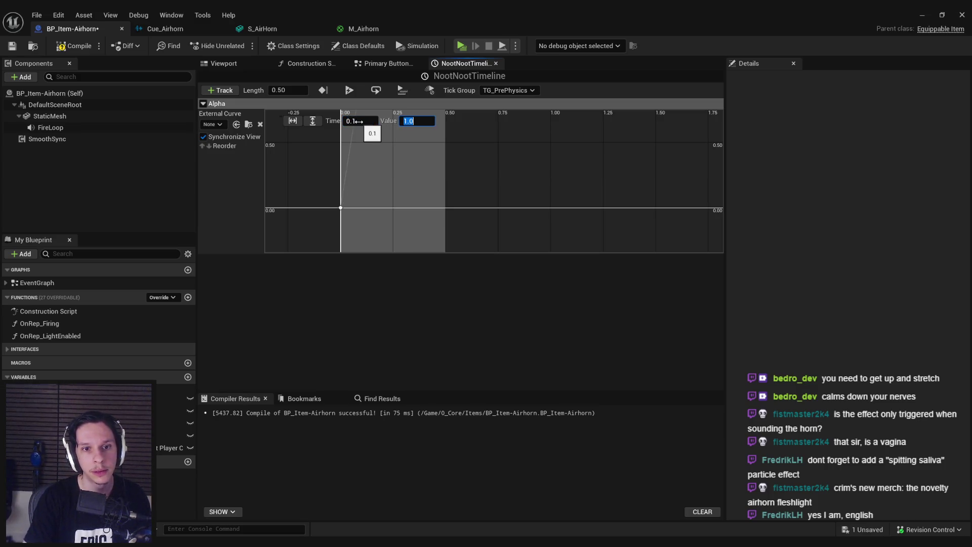
pyautogui.rightClick(438, 198)
pyautogui.click(462, 217)
pyautogui.click(356, 121)
pyautogui.write('0.5')
pyautogui.press('Tab')
pyautogui.write('0')
pyautogui.press('Return')
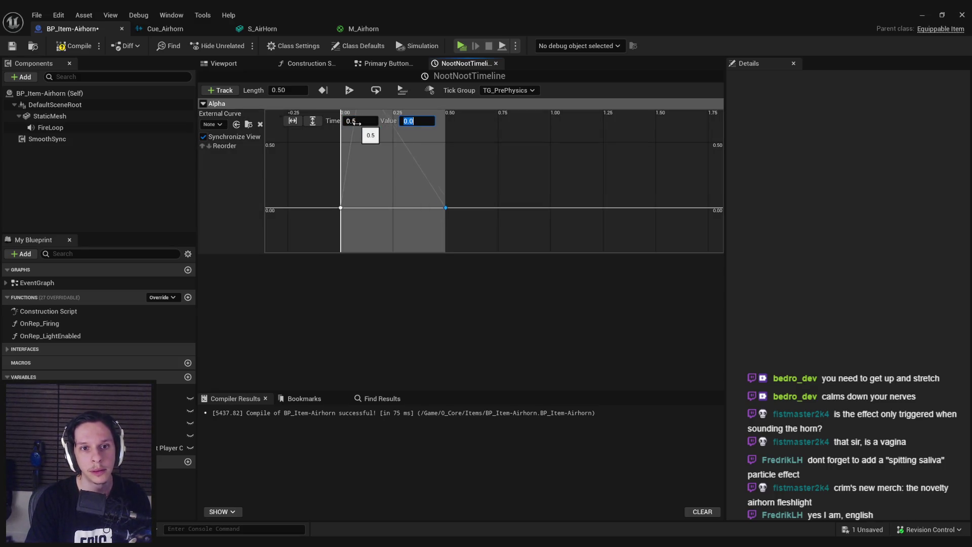
# Set all three keys to Auto interpolation, resetting the peak key's tangents to automatic
pyautogui.press('f')
pyautogui.moveTo(360, 145); pyautogui.dragTo(635, 215)
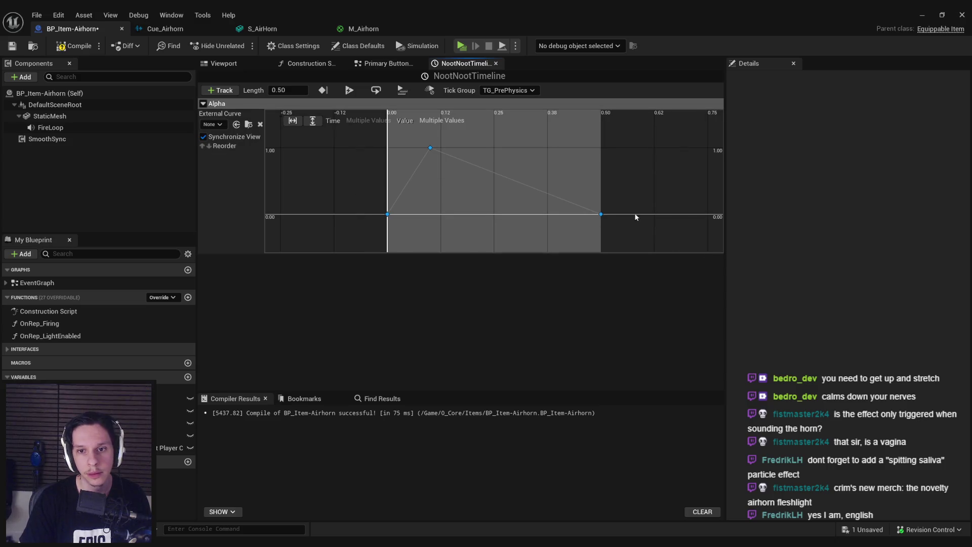
pyautogui.rightClick(431, 150)
pyautogui.click(455, 190)
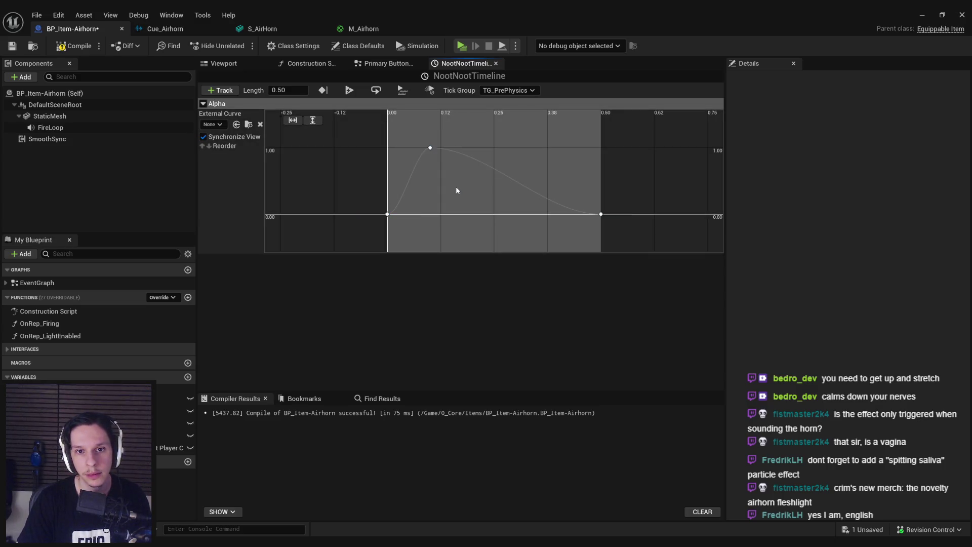
pyautogui.click(429, 148)
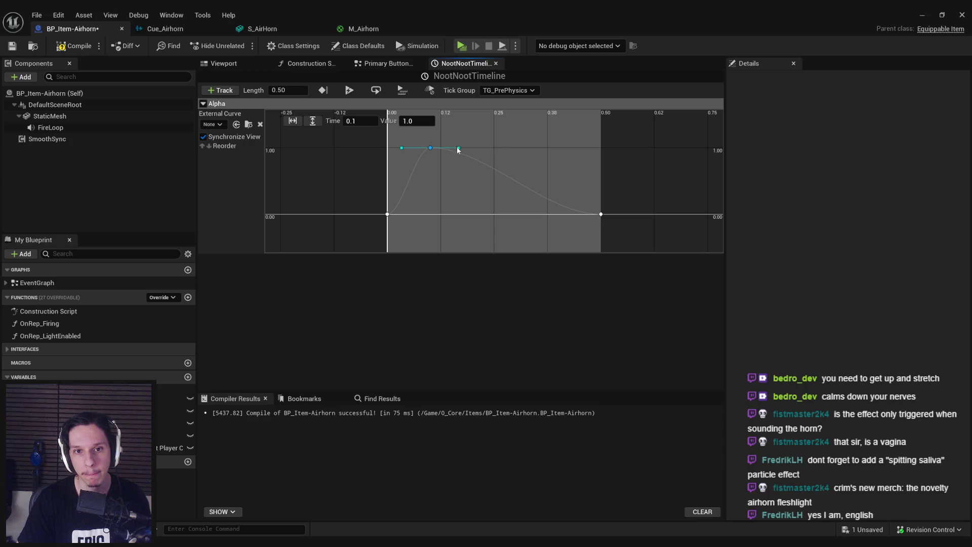
pyautogui.moveTo(459, 147)
pyautogui.mouseDown()
pyautogui.moveTo(460, 139)
pyautogui.moveTo(410, 164)
pyautogui.mouseUp()
pyautogui.click(429, 147)
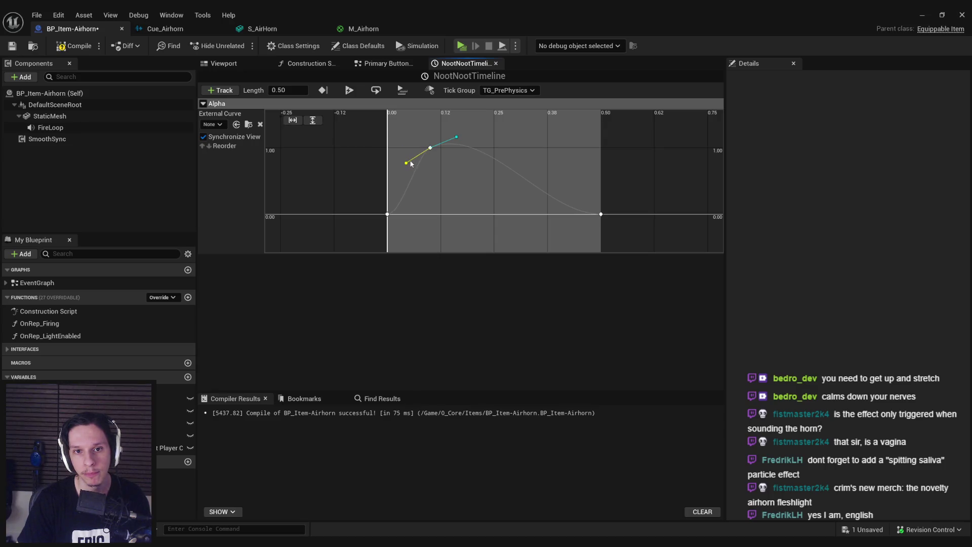
pyautogui.scroll(2, 434, 141)
pyautogui.rightClick(404, 136)
pyautogui.click(424, 153)
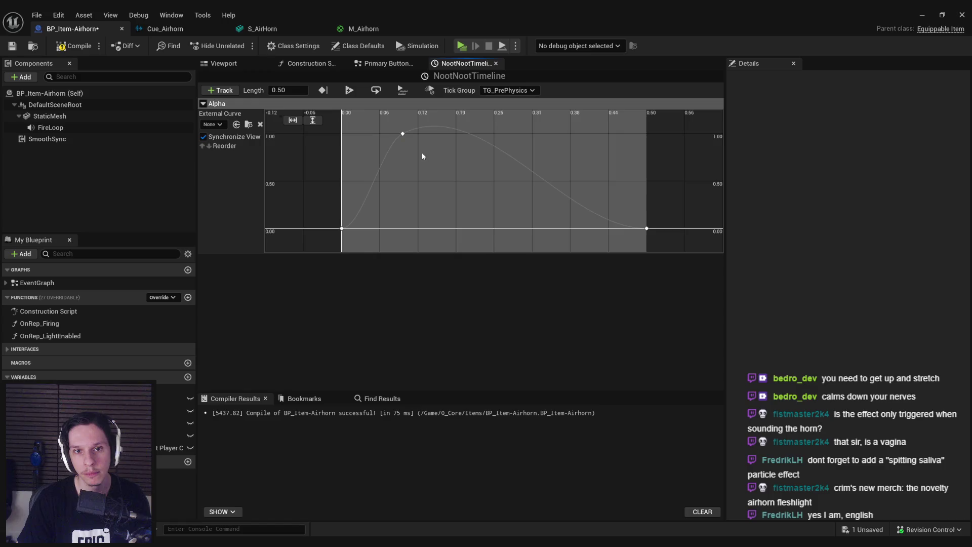
pyautogui.scroll(-1, 422, 153)
# Save BP_Item-Airhorn and return to the Primary Button Inputs graph
pyautogui.click(13, 47)
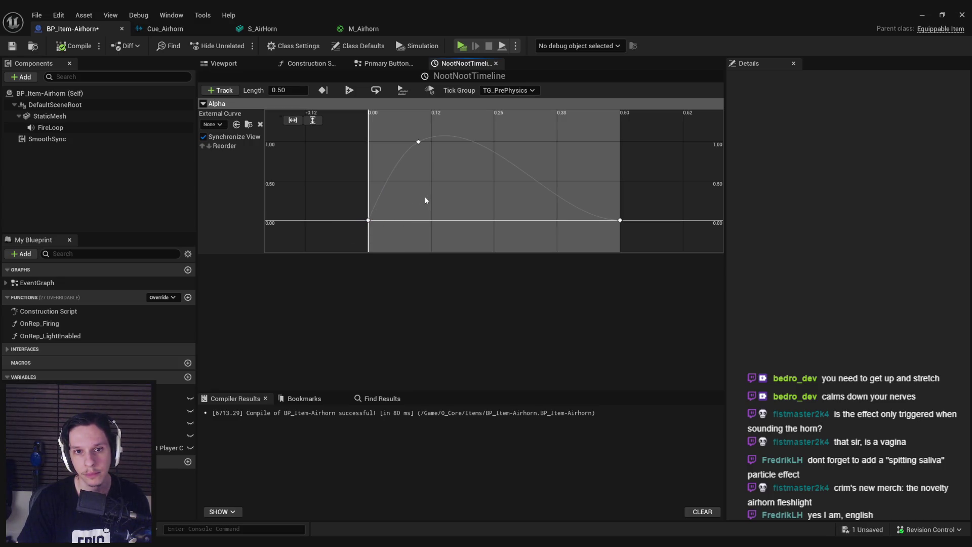
pyautogui.hotkey('ctrl', 's')
pyautogui.click(384, 64)
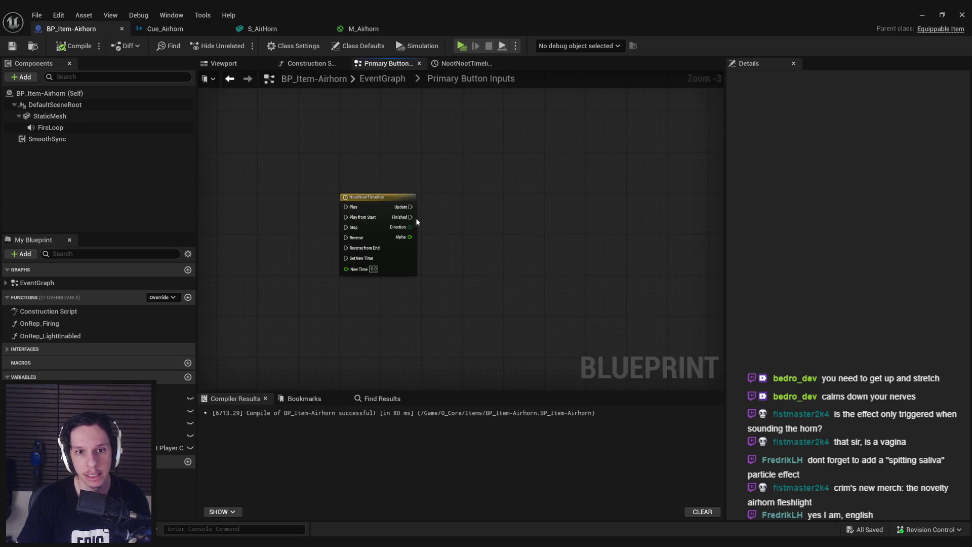
# Add a Set Custom Primitive Data Float node for the Static Mesh, driven by the timeline's Update
pyautogui.scroll(2, 424, 241)
pyautogui.moveTo(50, 133)
pyautogui.mouseDown()
pyautogui.moveTo(410, 282)
pyautogui.moveTo(435, 305)
pyautogui.moveTo(498, 299)
pyautogui.mouseUp()
pyautogui.write('set primitive data')
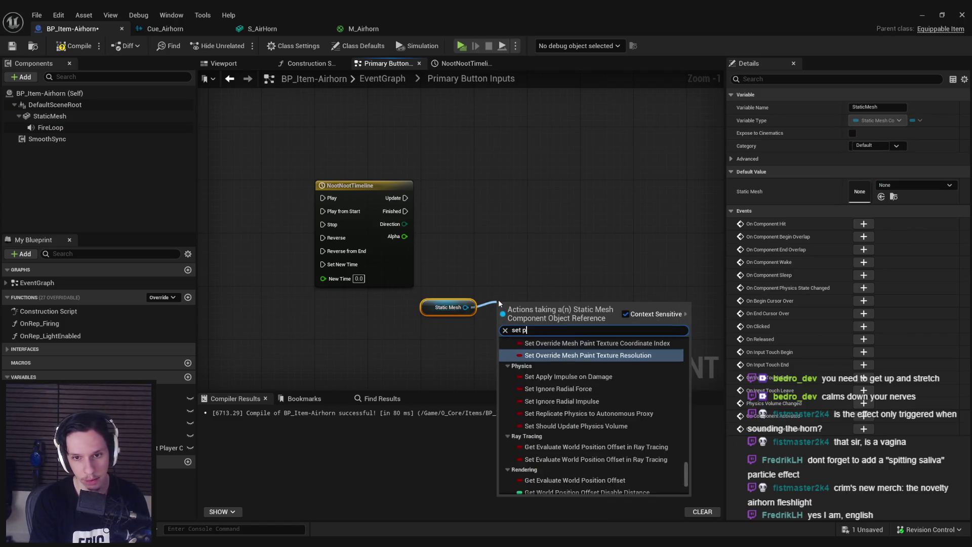
pyautogui.hotkey('ctrl', 'a')
pyautogui.press('BackSpace')
pyautogui.write('set primitive data')
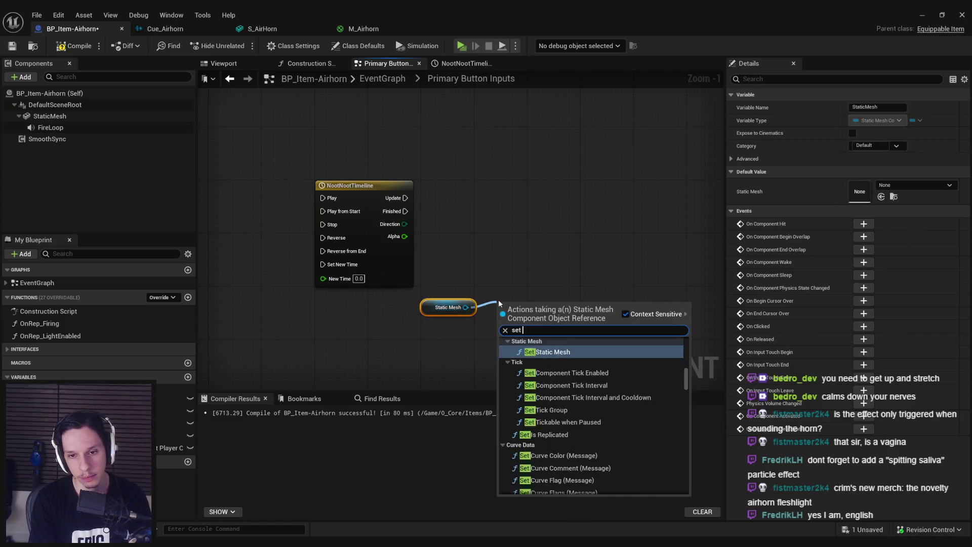
pyautogui.click(581, 352)
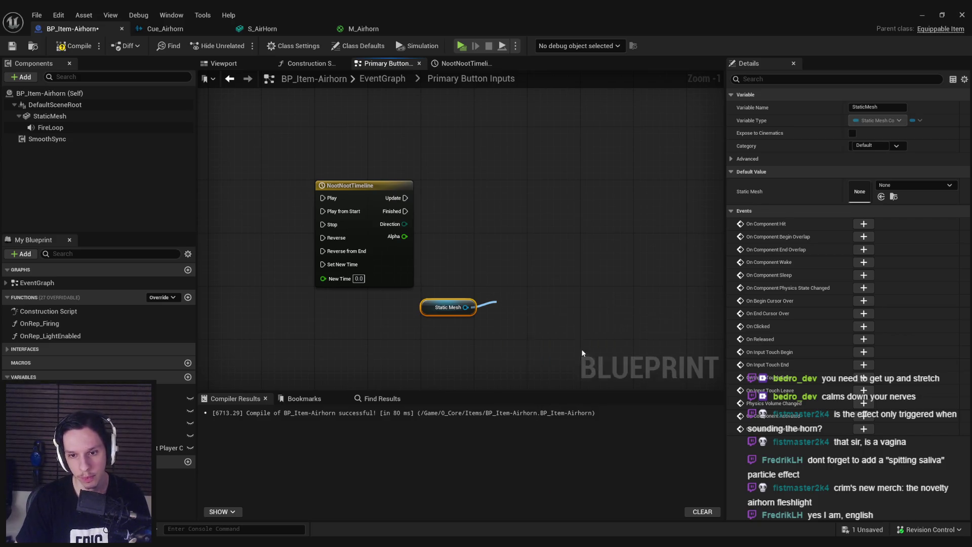
pyautogui.moveTo(535, 307)
pyautogui.mouseDown()
pyautogui.moveTo(535, 172)
pyautogui.moveTo(405, 198)
pyautogui.mouseUp()
pyautogui.moveTo(550, 204); pyautogui.dragTo(550, 210)
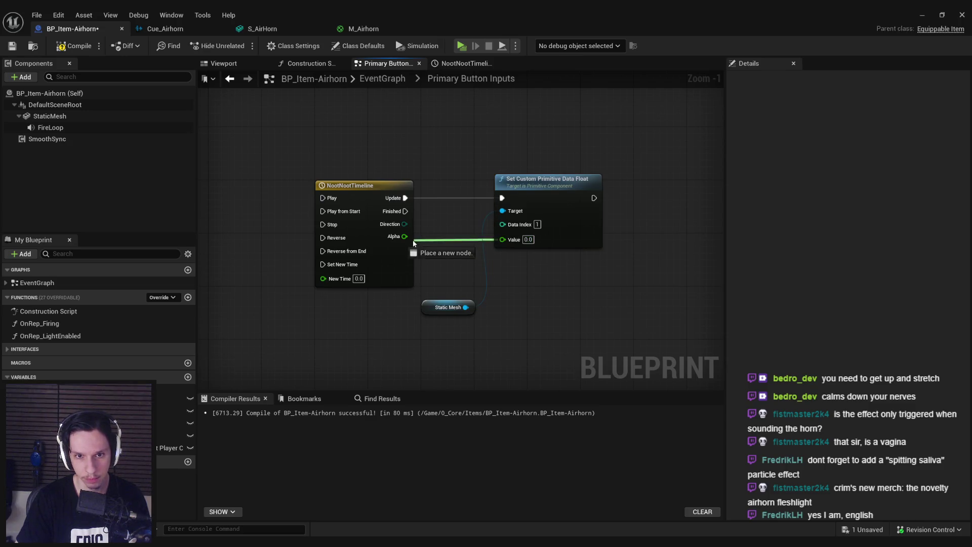
pyautogui.moveTo(467, 301); pyautogui.dragTo(474, 254)
pyautogui.click(205, 140)
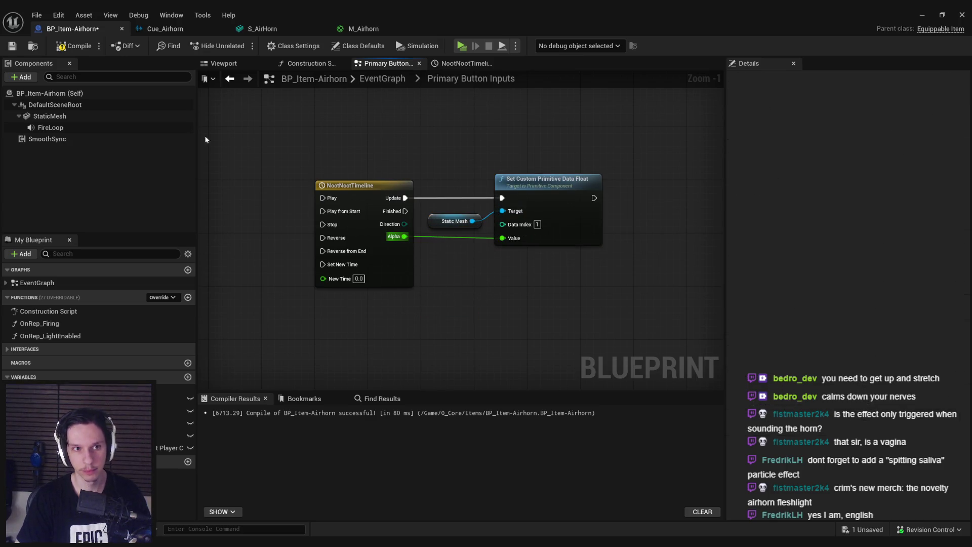
# Pan the graph to the horn sound nodes and clear space after the sound spawn
pyautogui.scroll(-3, 525, 275)
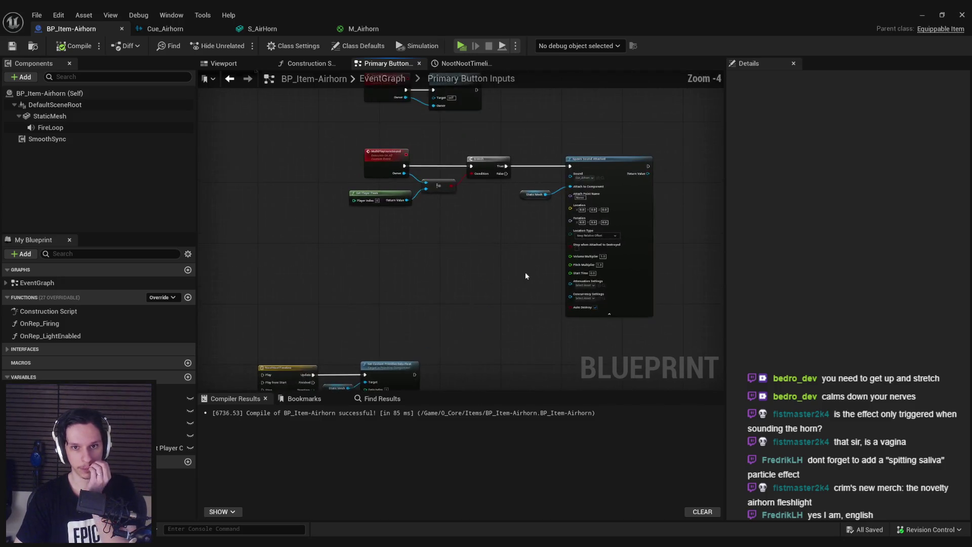
pyautogui.scroll(2, 570, 202)
pyautogui.moveTo(354, 235); pyautogui.dragTo(379, 247)
pyautogui.scroll(-1, 312, 238)
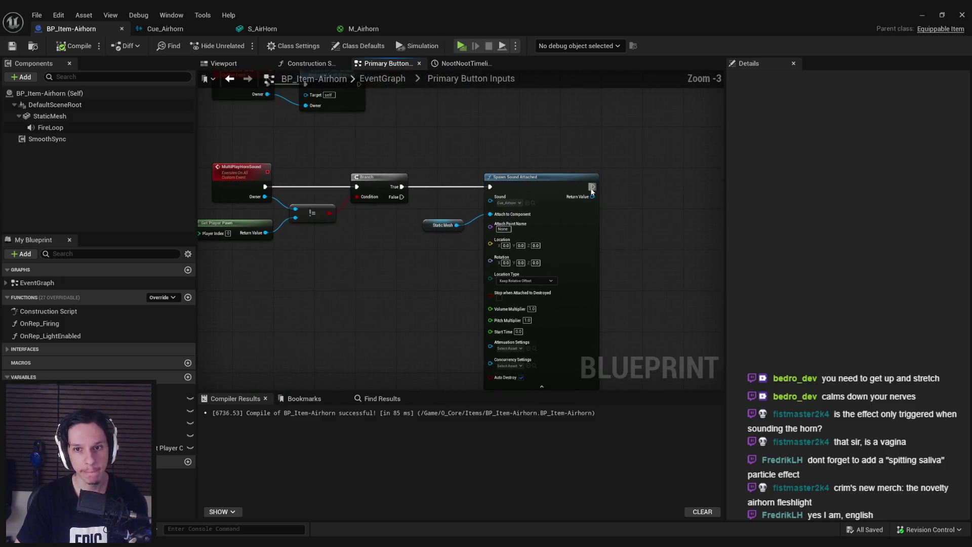
pyautogui.moveTo(593, 187); pyautogui.dragTo(654, 191)
pyautogui.write('play timel')
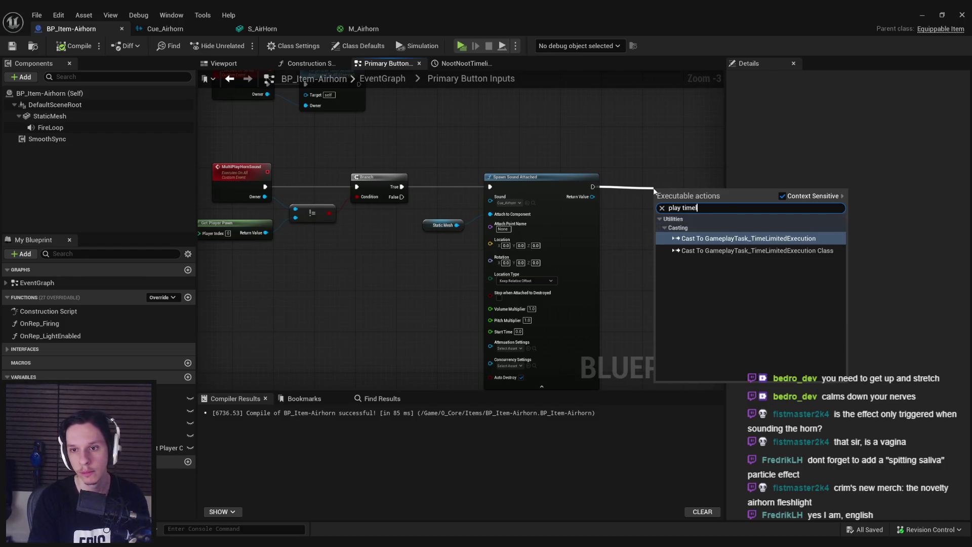
pyautogui.press('Escape')
pyautogui.moveTo(482, 270); pyautogui.dragTo(409, 260)
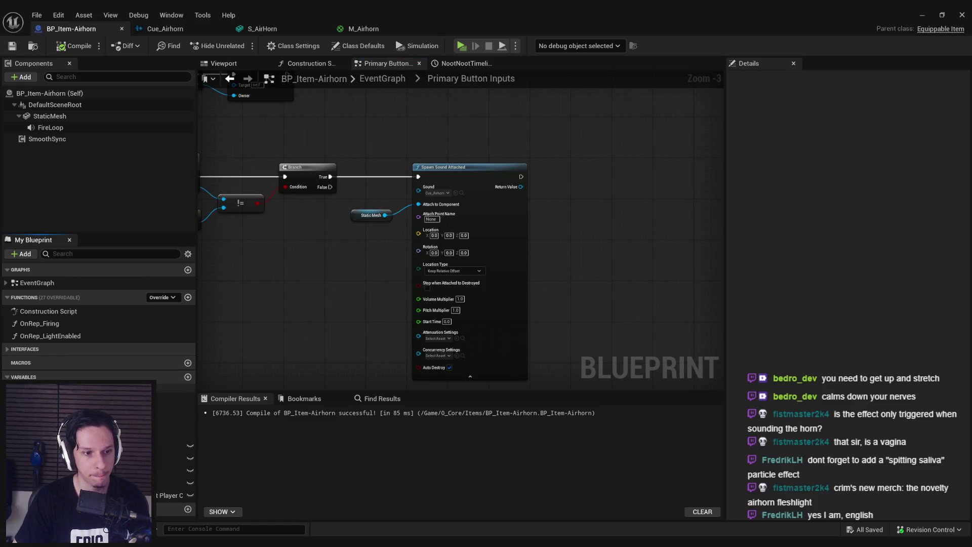
# Add a NootNootTimeline getter with Play from Start, wired after Spawn Sound Attached
pyautogui.moveTo(126, 425); pyautogui.dragTo(557, 237)
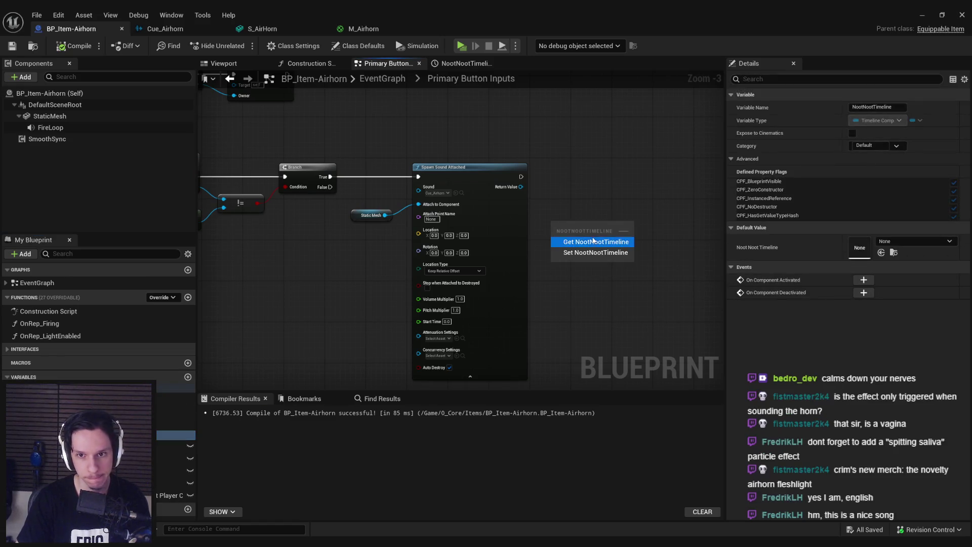
pyautogui.click(593, 242)
pyautogui.moveTo(619, 208); pyautogui.dragTo(617, 215)
pyautogui.write('play')
pyautogui.click(673, 260)
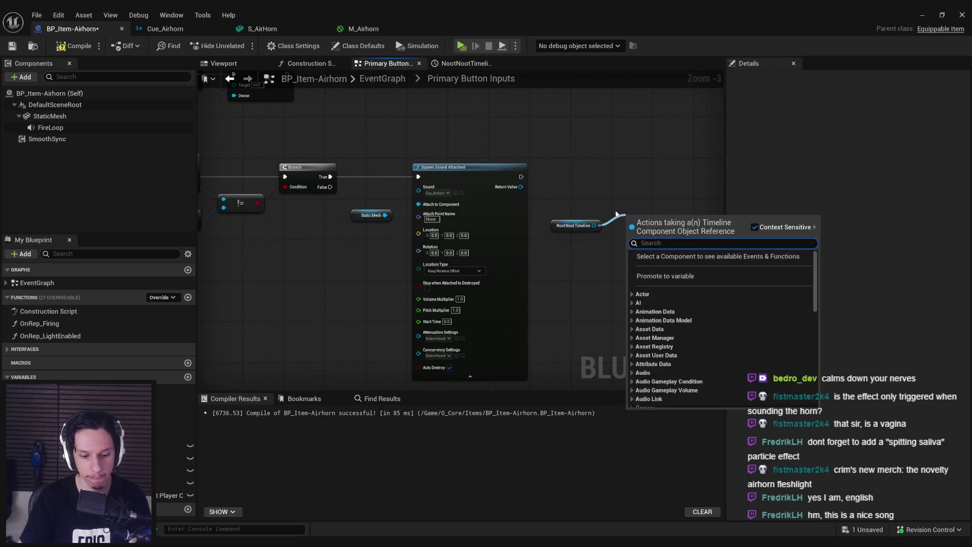
pyautogui.write('play')
pyautogui.click(682, 281)
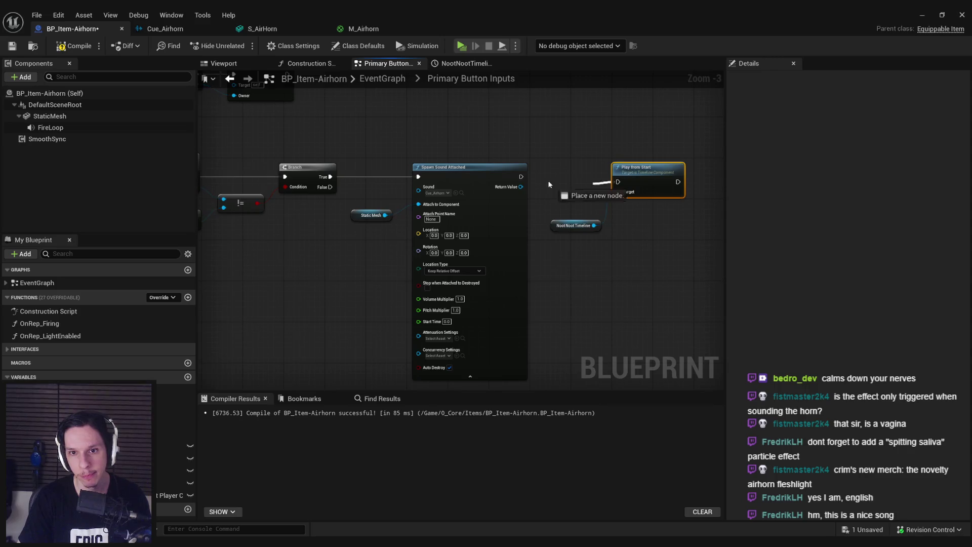
pyautogui.click(566, 221)
pyautogui.click(466, 141)
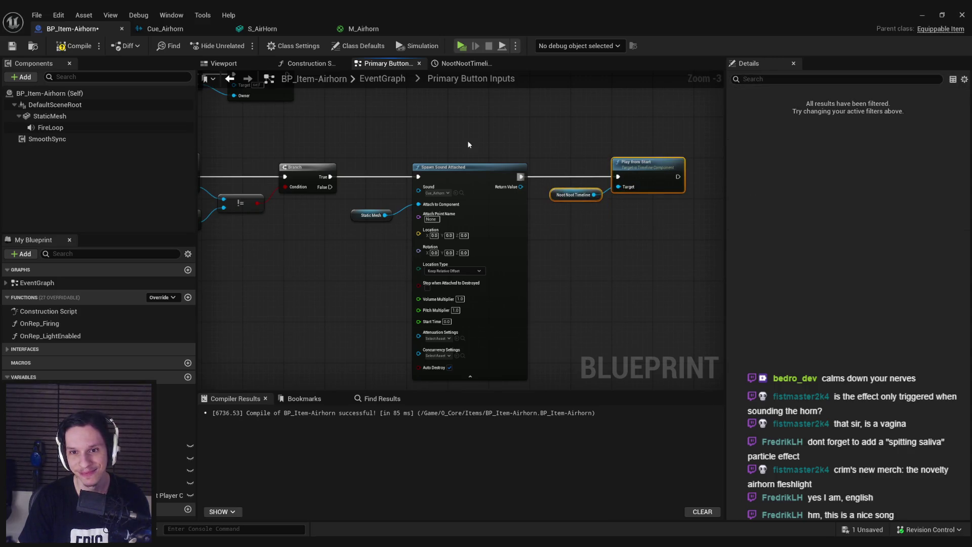
# Shift the Server Play Horn Sound nodes rightward and go back to the level editor
pyautogui.scroll(-2, 467, 141)
pyautogui.scroll(2, 458, 220)
pyautogui.moveTo(421, 219); pyautogui.dragTo(581, 137)
pyautogui.moveTo(525, 165); pyautogui.dragTo(653, 165)
pyautogui.click(449, 182)
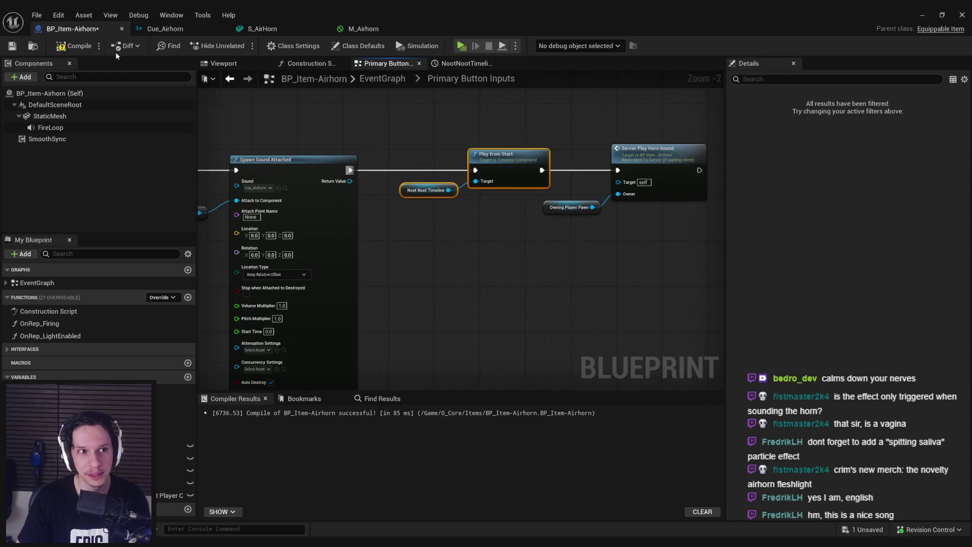
pyautogui.click(925, 16)
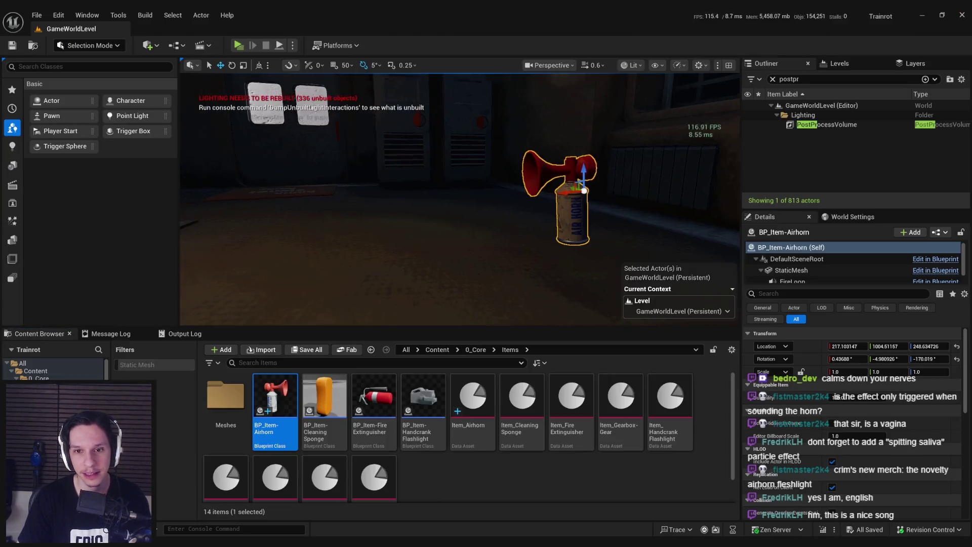
# Delete the placed BP_Item-Airhorn actor from the level and save it
pyautogui.scroll(-5, 520, 224)
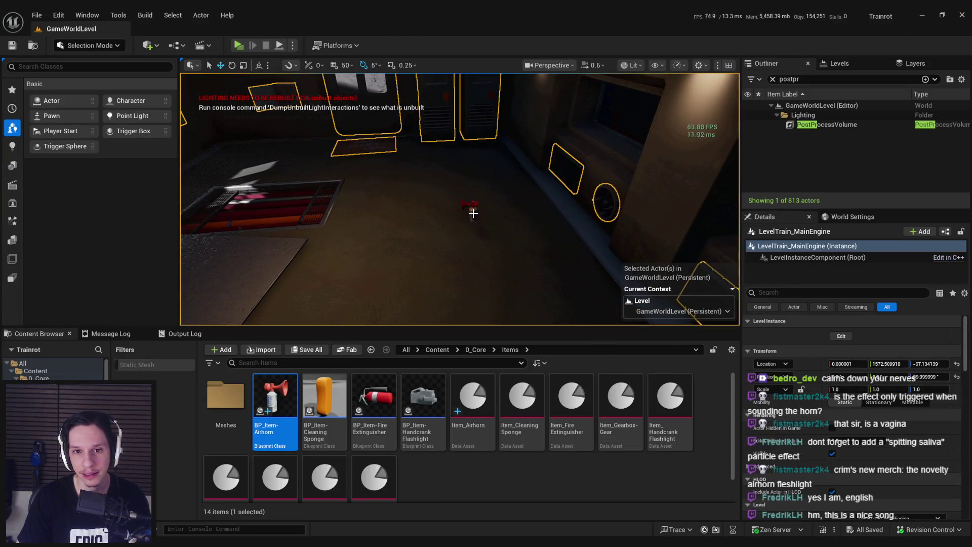
pyautogui.press('Delete')
pyautogui.scroll(1, 542, 208)
pyautogui.hotkey('ctrl', 's')
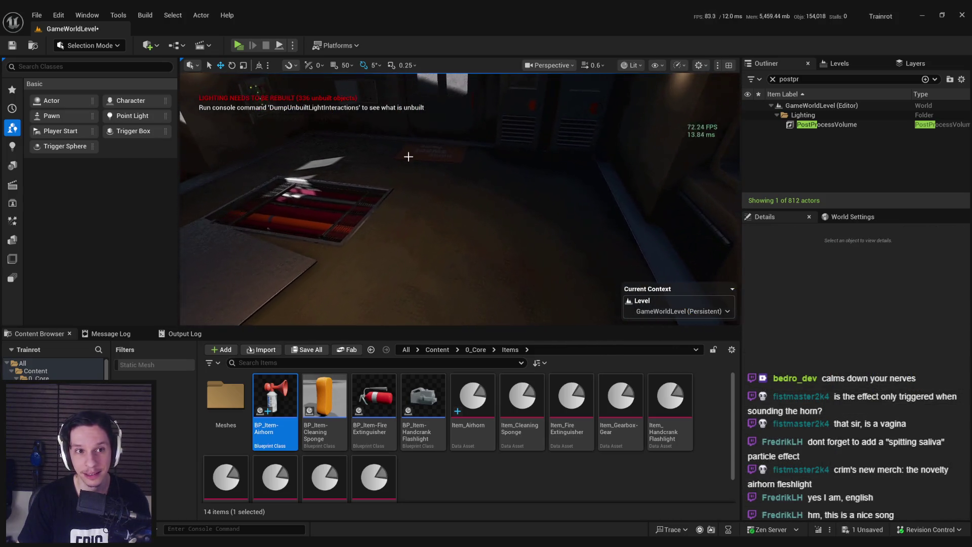
# Playtest picking up the airhorn and equipping it from hotbar slot 2, then stop
pyautogui.hotkey('alt', 'p')
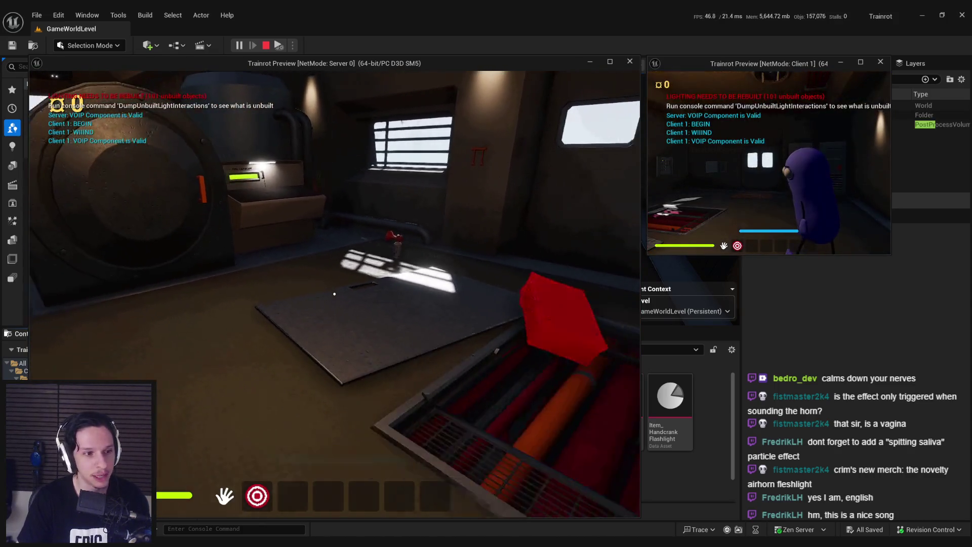
pyautogui.press('e')
pyautogui.press('2')
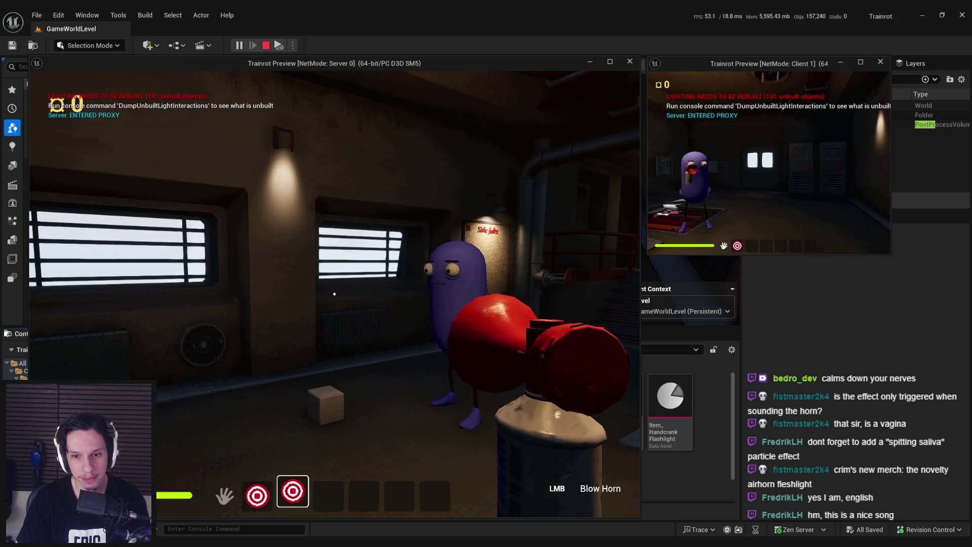
pyautogui.press('Escape')
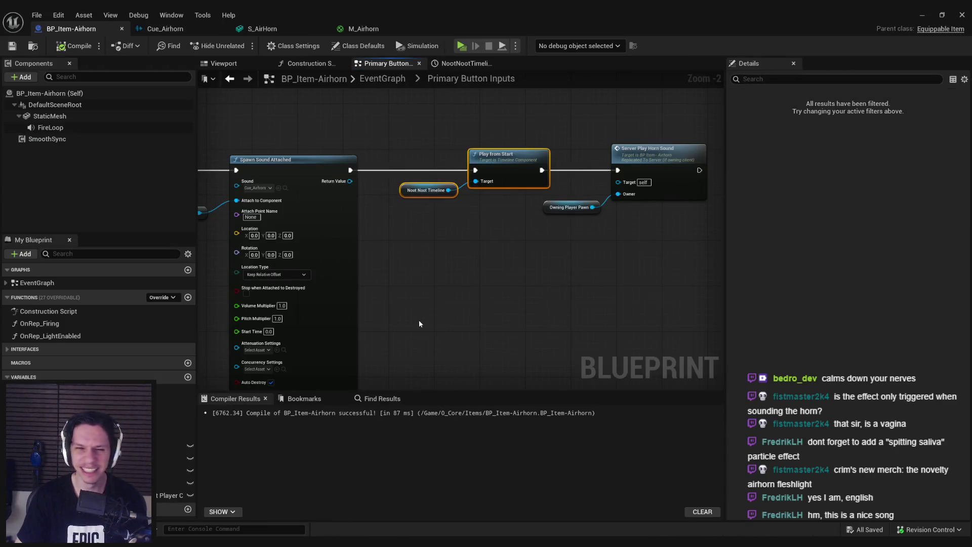
# Set the NootNootTimeline peak key value to 2 and steepen its tangent, then return to the level
pyautogui.moveTo(304, 263)
pyautogui.mouseDown()
pyautogui.moveTo(462, 134)
pyautogui.moveTo(405, 203)
pyautogui.moveTo(585, 247)
pyautogui.moveTo(280, 206)
pyautogui.moveTo(432, 211)
pyautogui.moveTo(381, 225)
pyautogui.mouseUp()
pyautogui.scroll(1, 583, 244)
pyautogui.doubleClick(380, 225)
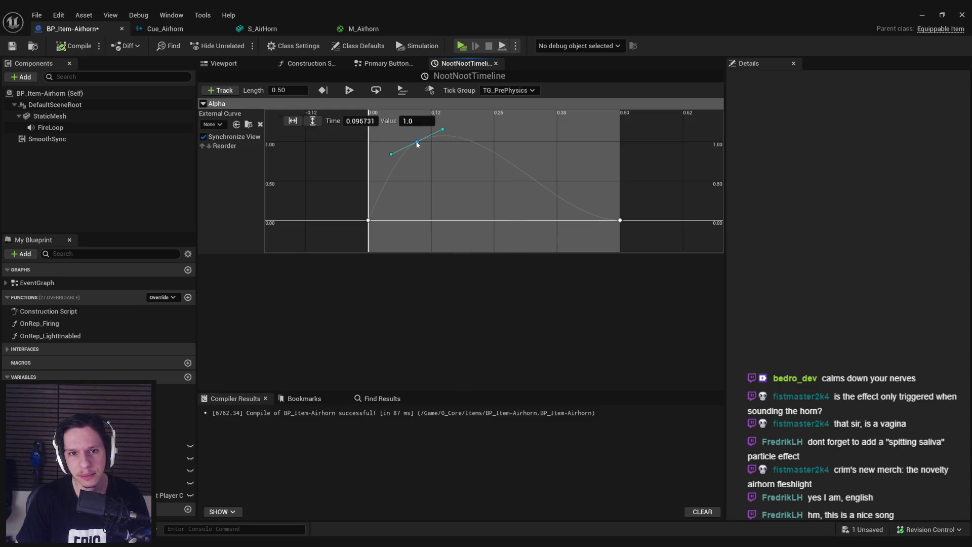
pyautogui.write('2')
pyautogui.press('Return')
pyautogui.click(419, 148)
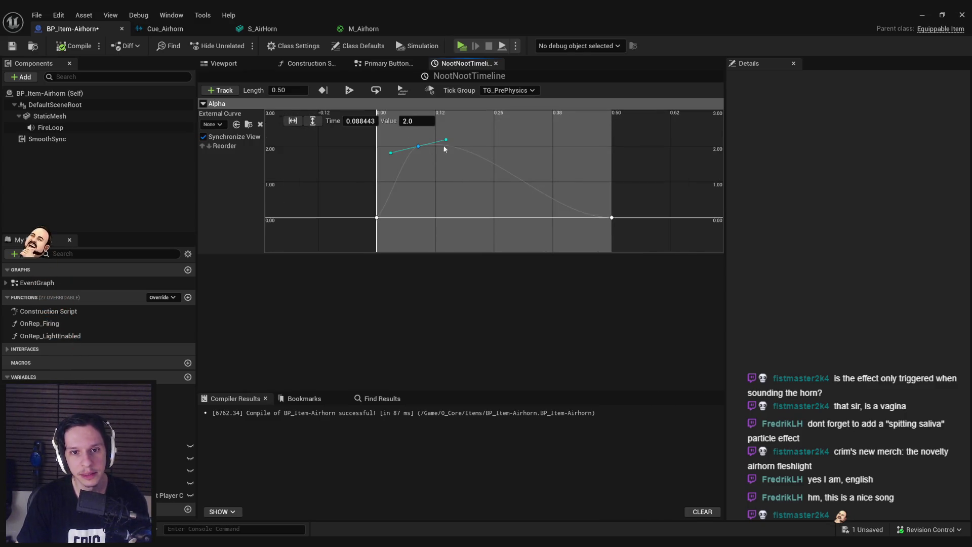
pyautogui.moveTo(435, 132); pyautogui.dragTo(431, 130)
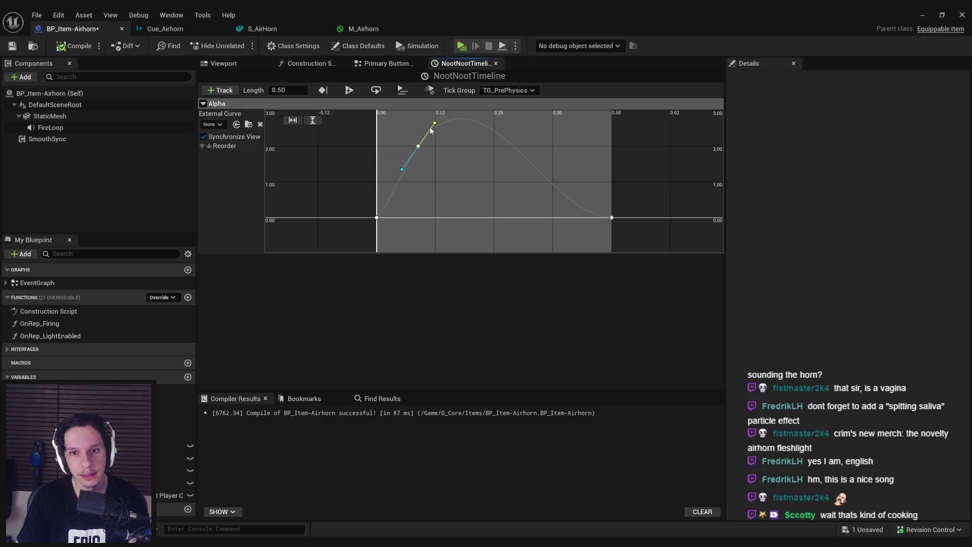
pyautogui.hotkey('alt', 'Tab')
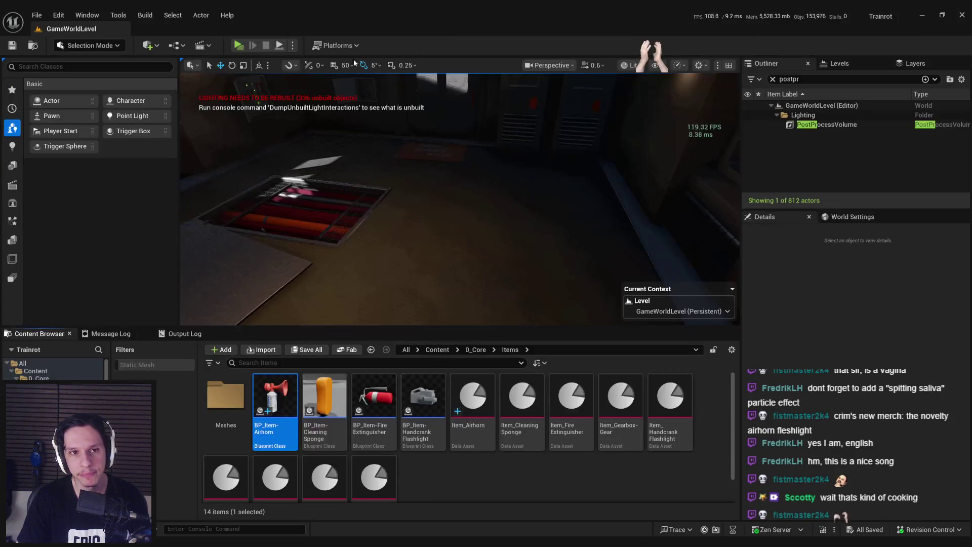
# Launch a playtest, walk toward the stairwell and back to the grated floor, then stop
pyautogui.click(238, 46)
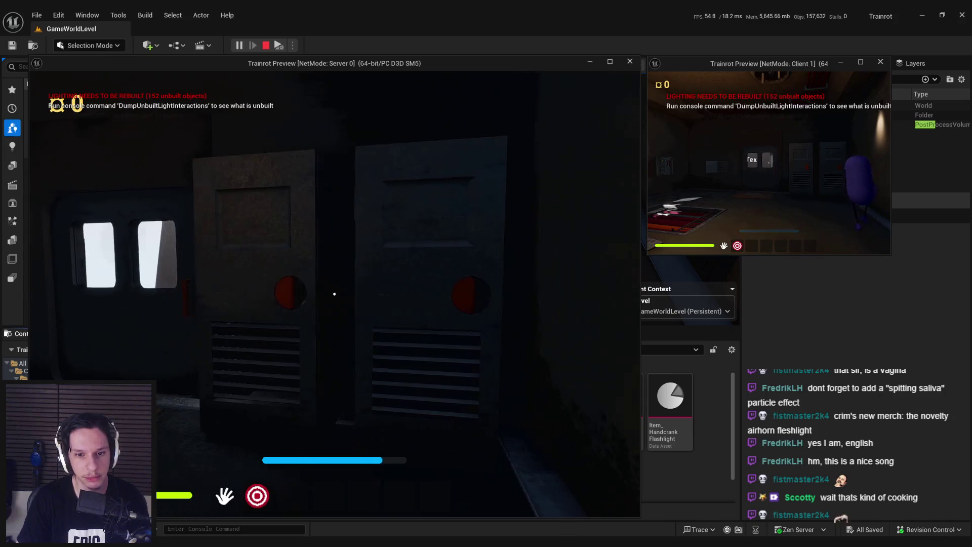
pyautogui.hotkey('shift', 'F1')
pyautogui.click(215, 23)
pyautogui.click(237, 46)
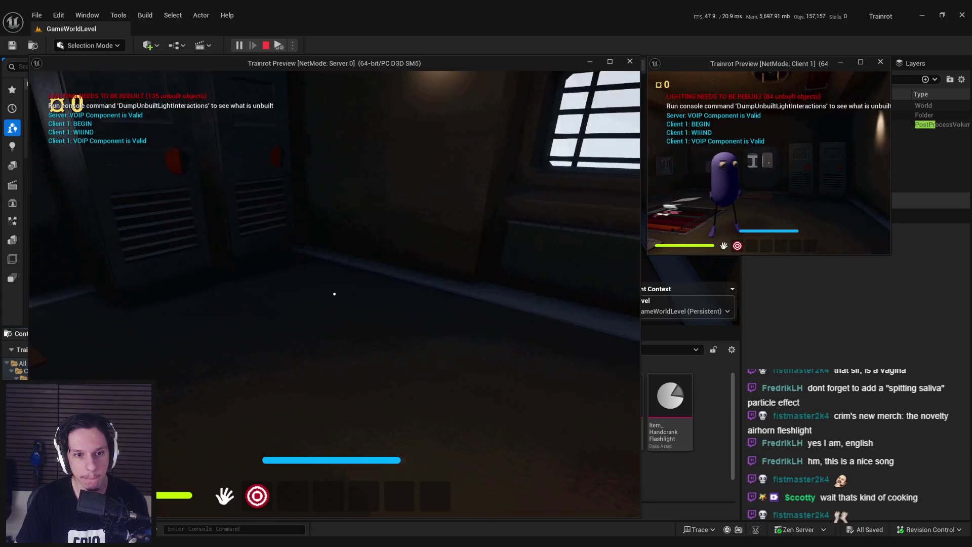
pyautogui.press('w')
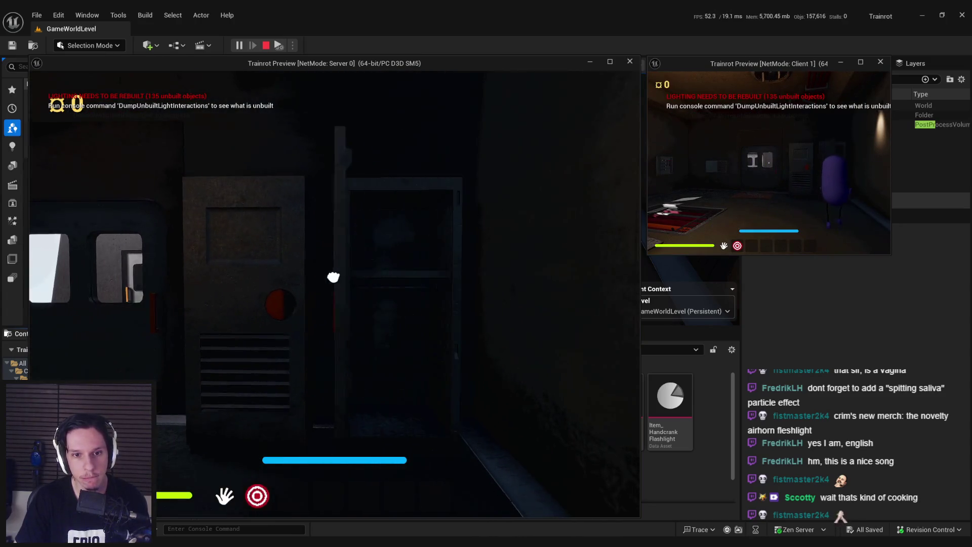
pyautogui.press('w')
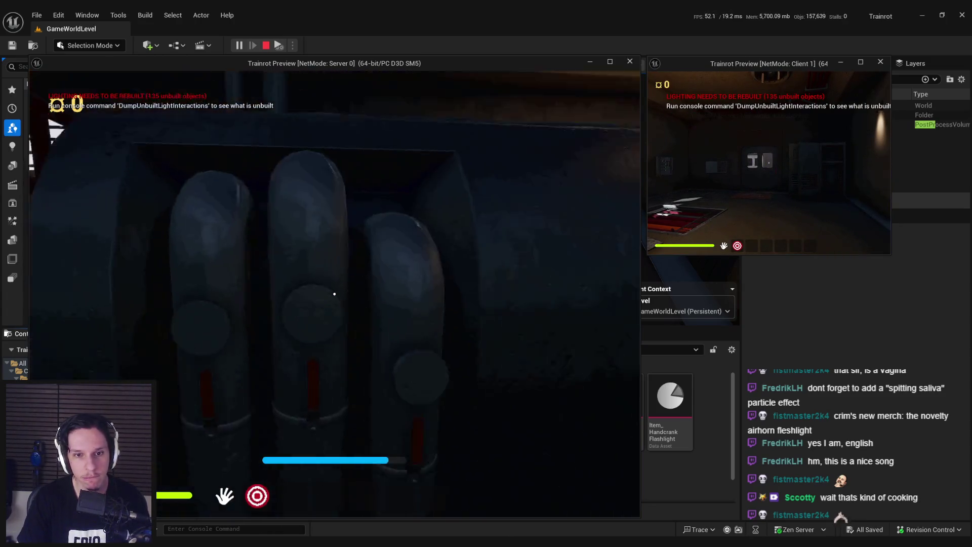
pyautogui.press('Escape')
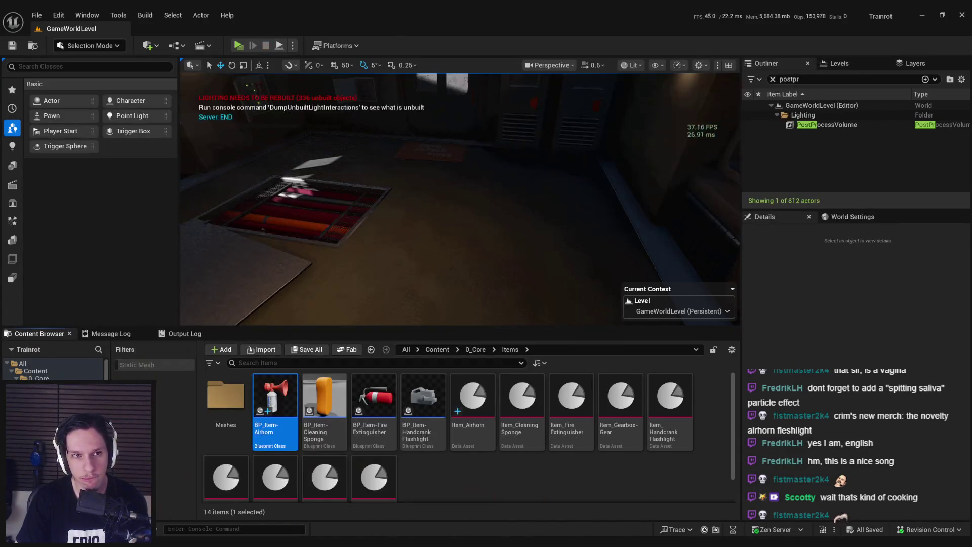
# Run two more playtests, walking toward the other player and grabbing the red case
pyautogui.click(238, 46)
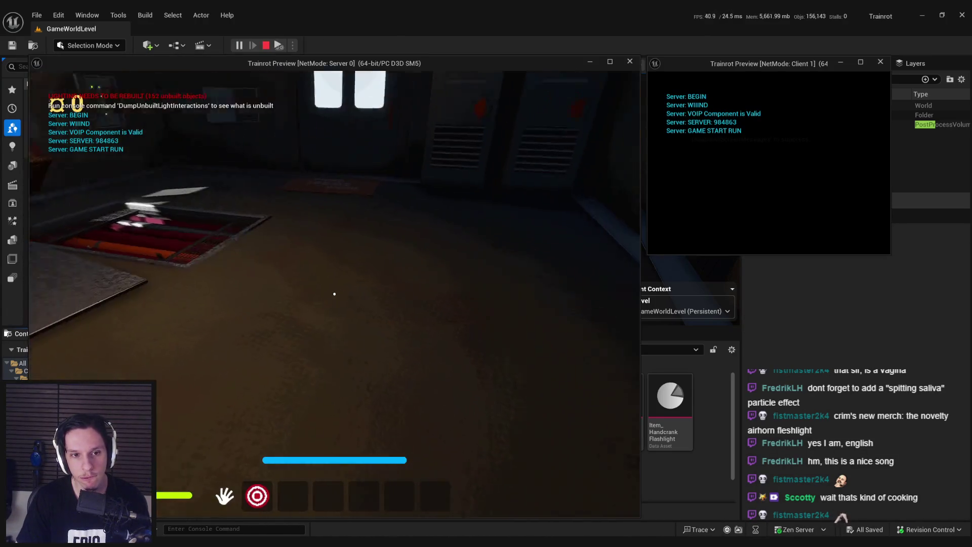
pyautogui.press('w')
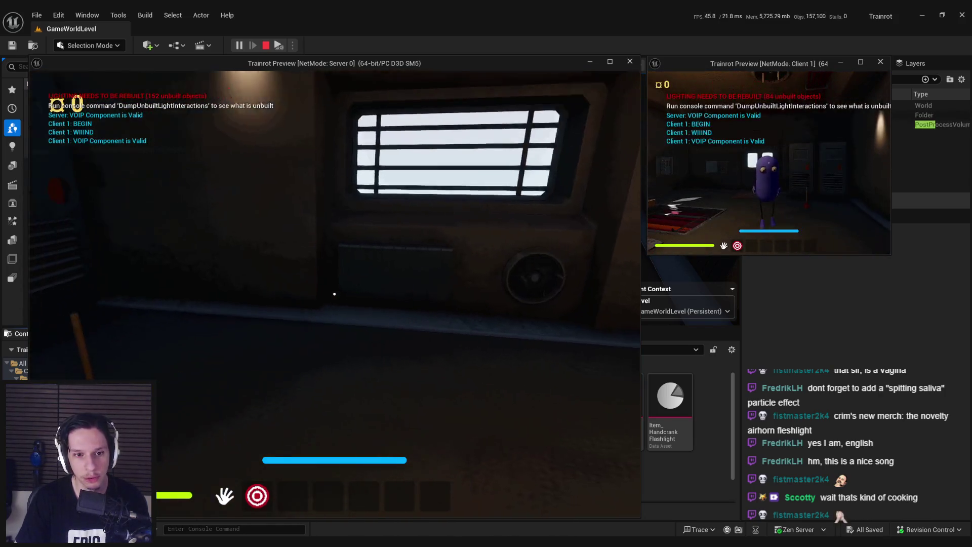
pyautogui.press('w')
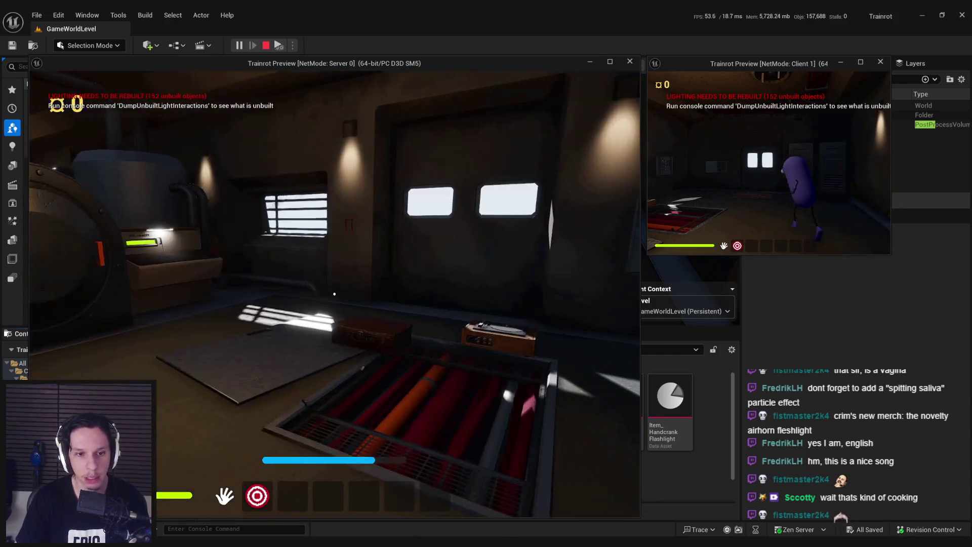
pyautogui.press('Escape')
pyautogui.click(243, 47)
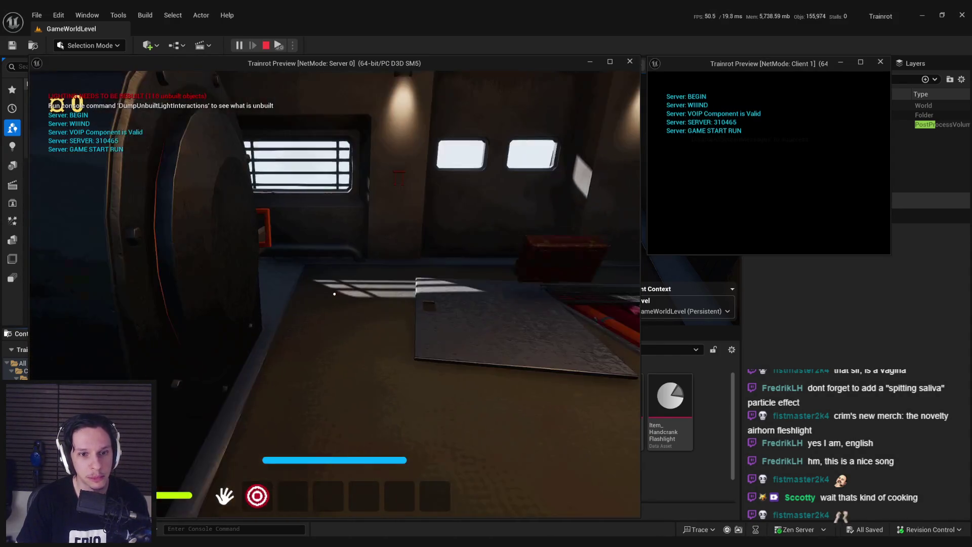
pyautogui.press('w')
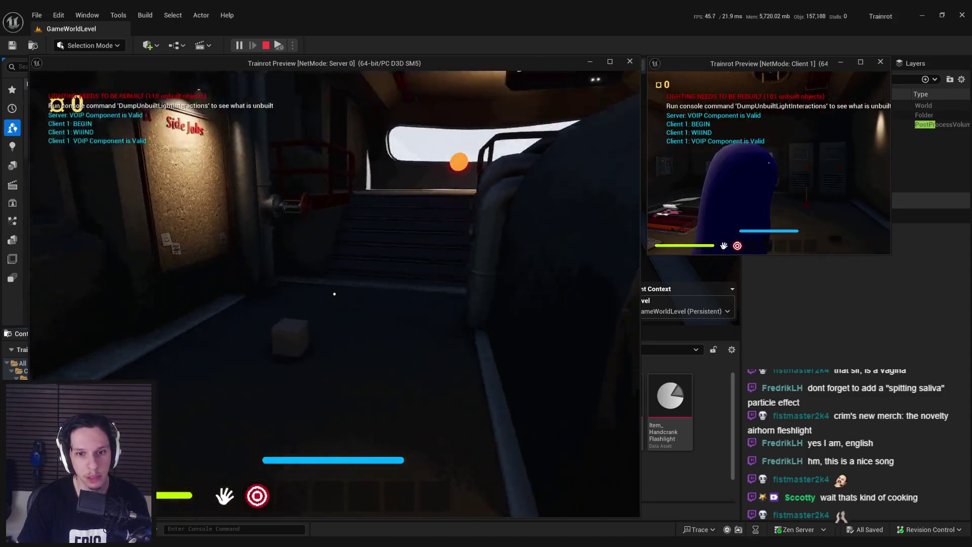
pyautogui.press('w')
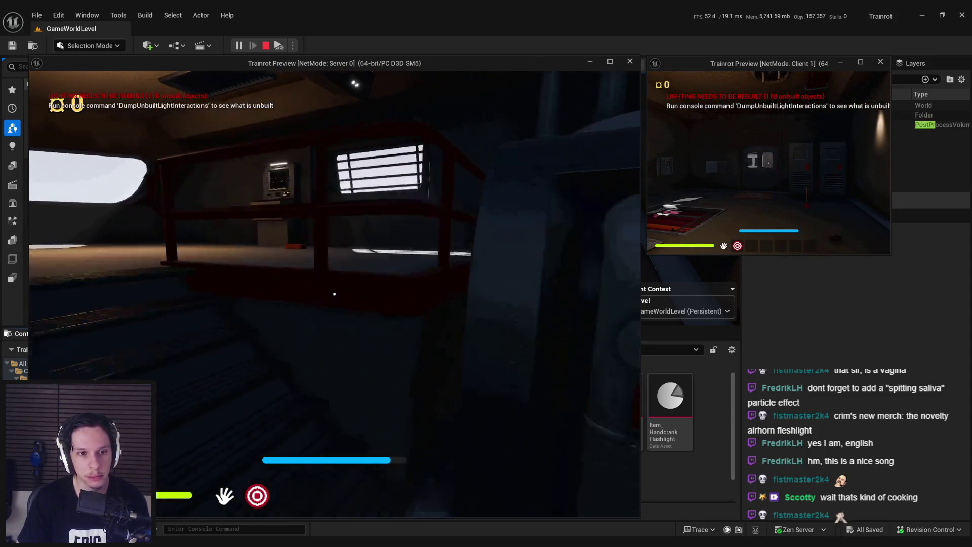
pyautogui.press('w')
pyautogui.click(334, 293)
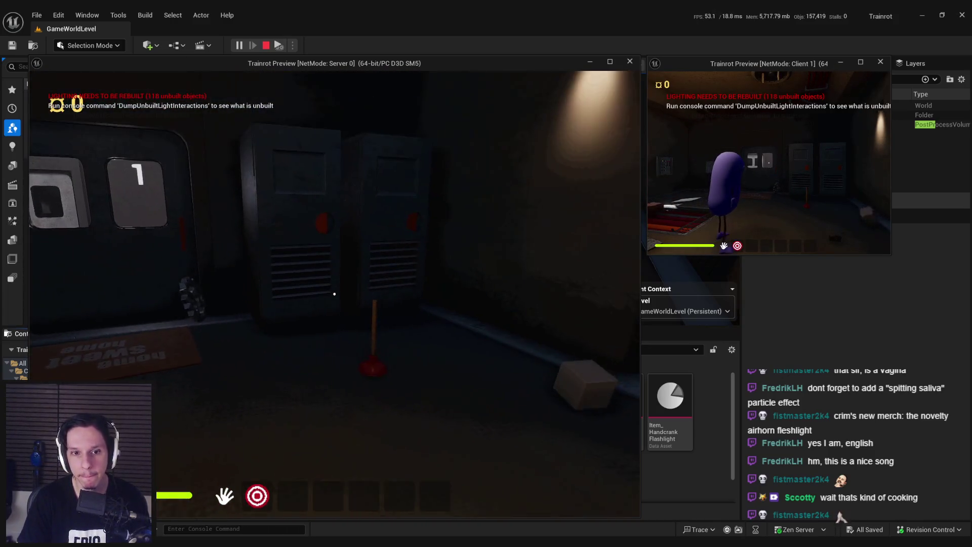
pyautogui.press('Escape')
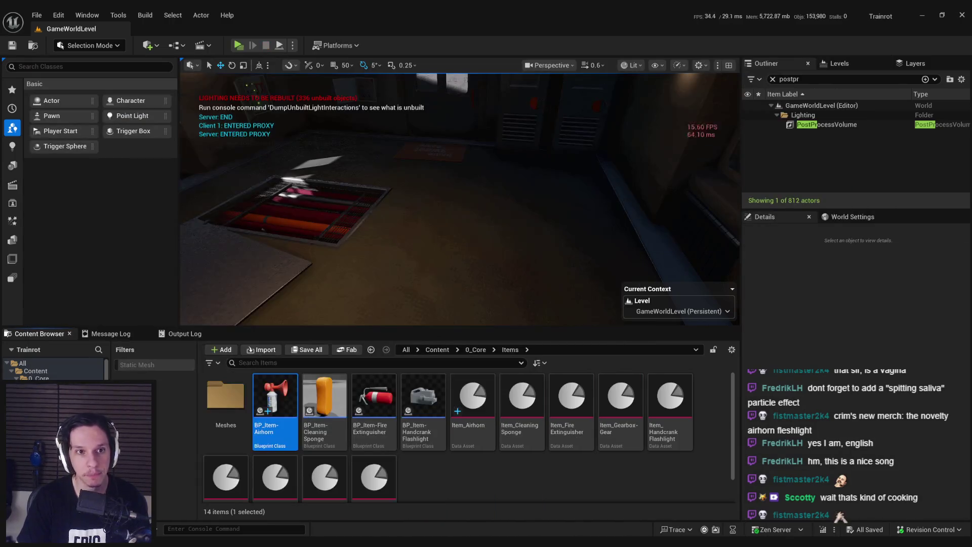
# Relaunch the multiplayer playtest with Alt+P, walking the server player into the hatch room
pyautogui.hotkey('alt', 'p')
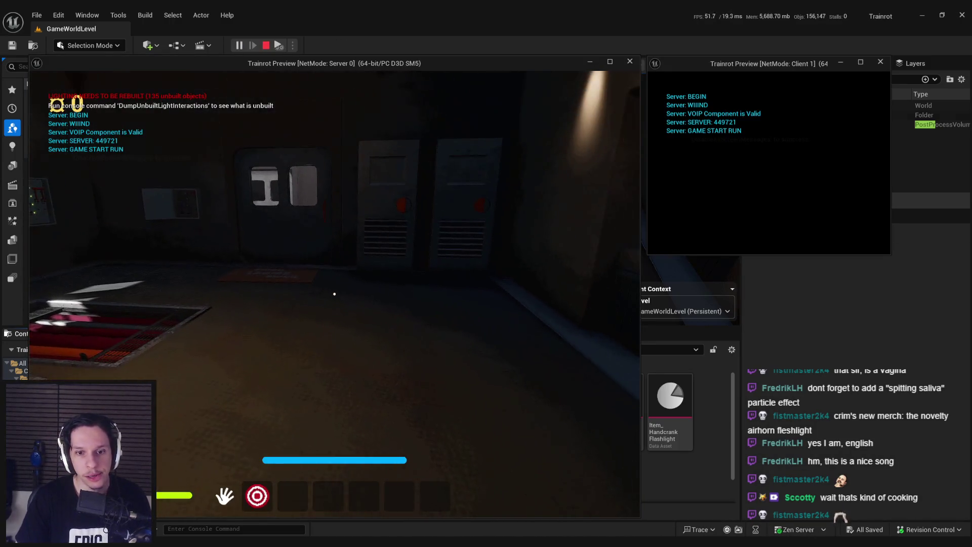
pyautogui.hotkey('shift', 'w')
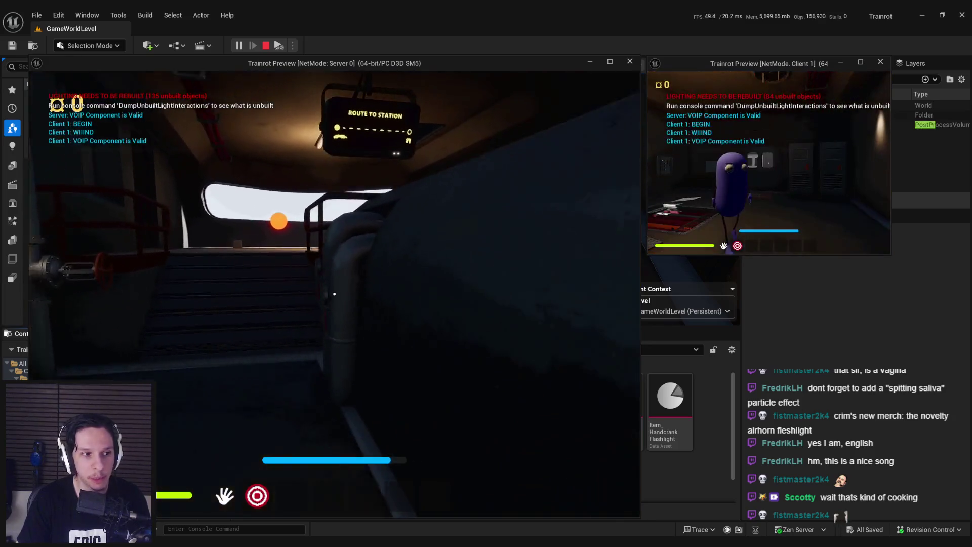
pyautogui.hotkey('shift', 'w')
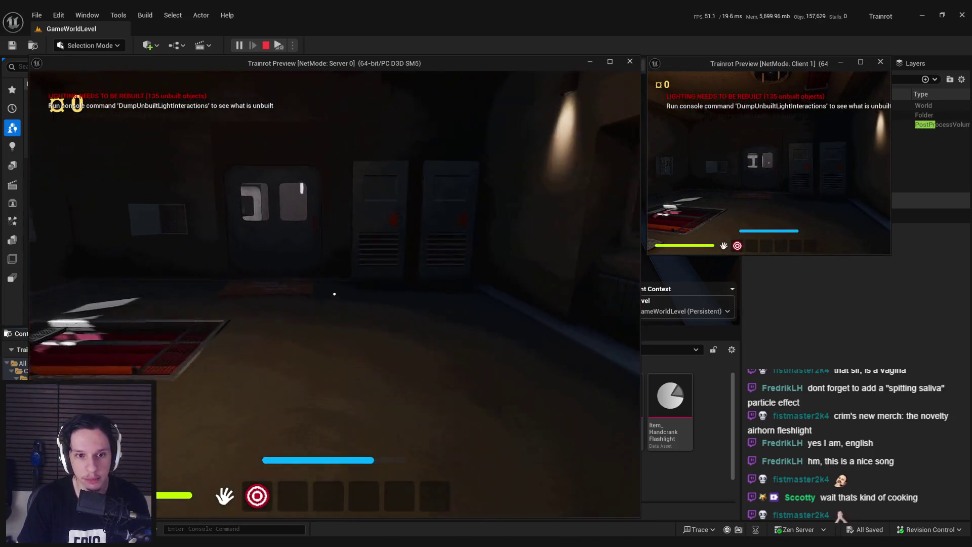
pyautogui.press('Escape')
pyautogui.click(239, 46)
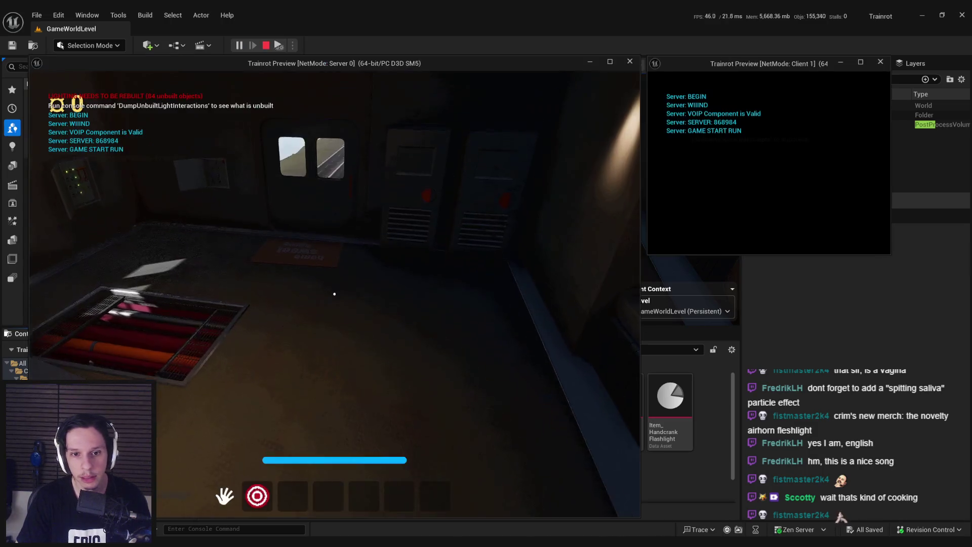
pyautogui.hotkey('shift', 'w')
pyautogui.press('w')
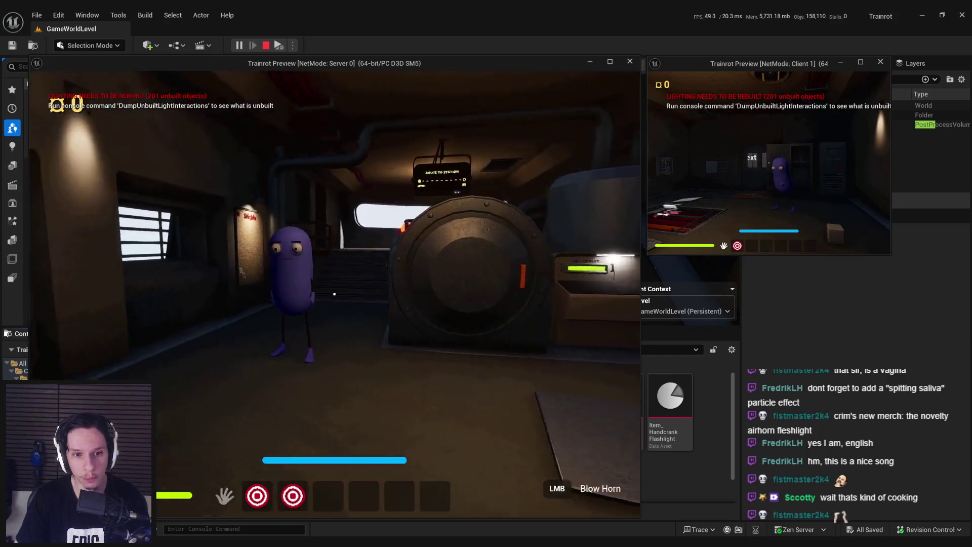
# Equip the air horn from hotbar slot 2 and blow it repeatedly around the room
pyautogui.press('2')
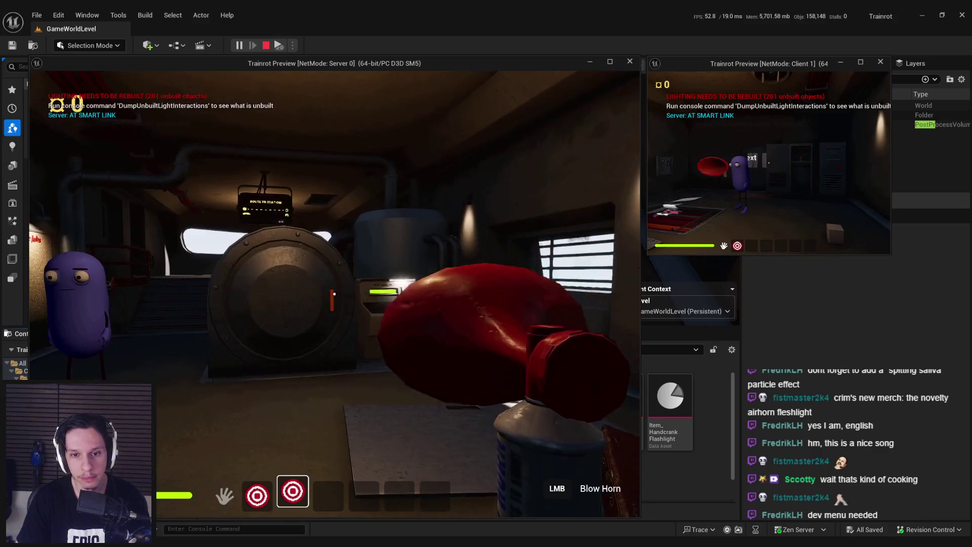
pyautogui.click(334, 294)
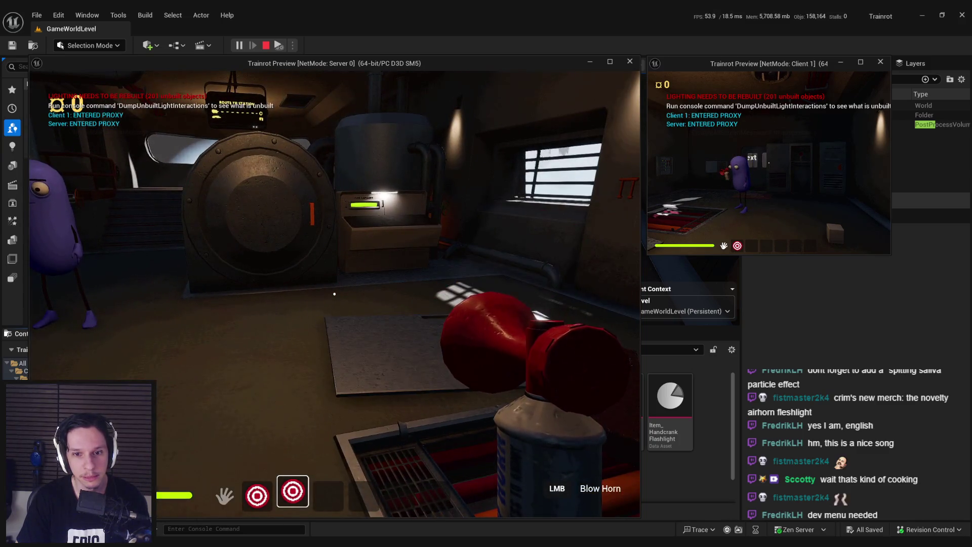
pyautogui.click(334, 294)
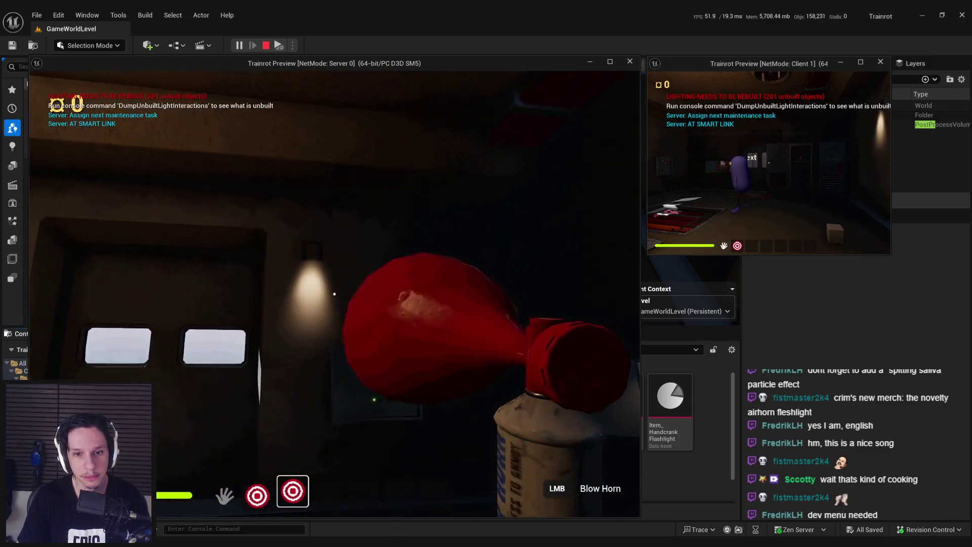
pyautogui.click(335, 294)
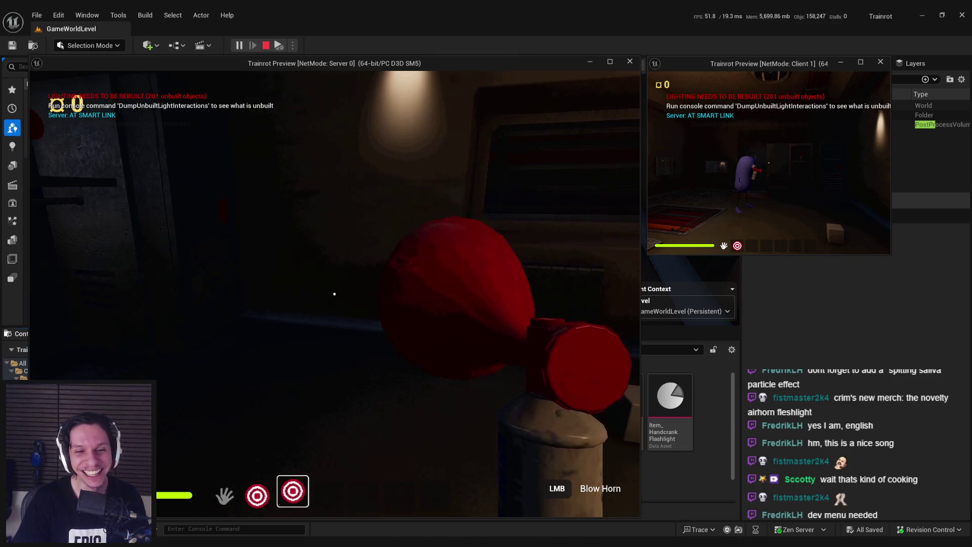
pyautogui.click(334, 293)
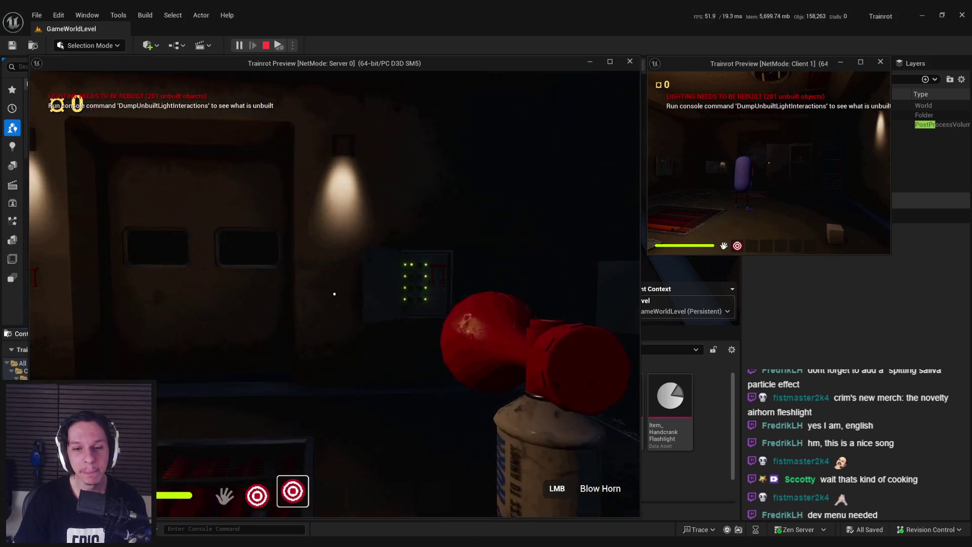
pyautogui.click(334, 293)
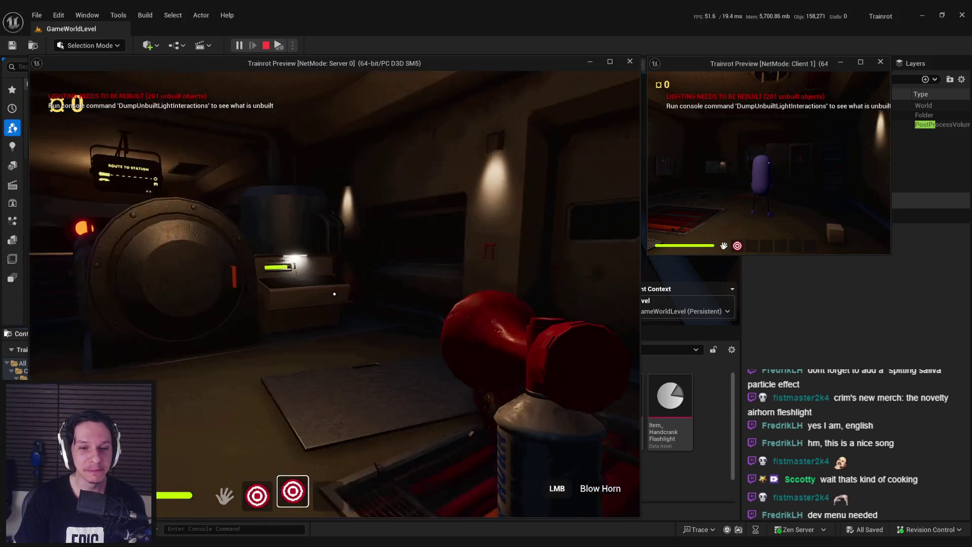
pyautogui.click(334, 293)
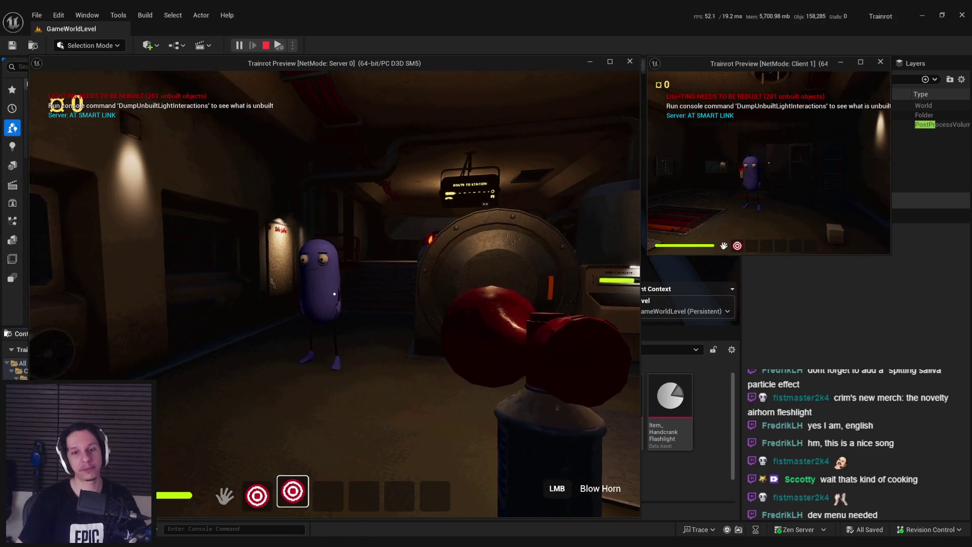
# Drop the horn, pick it up and blow it as Client 1, then stop the playtest
pyautogui.press('q')
pyautogui.press('super')
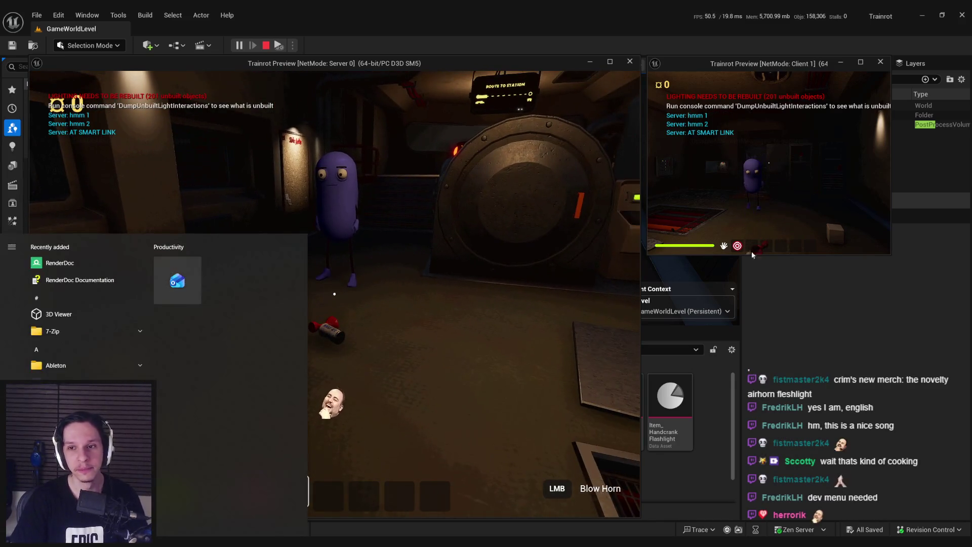
pyautogui.click(752, 255)
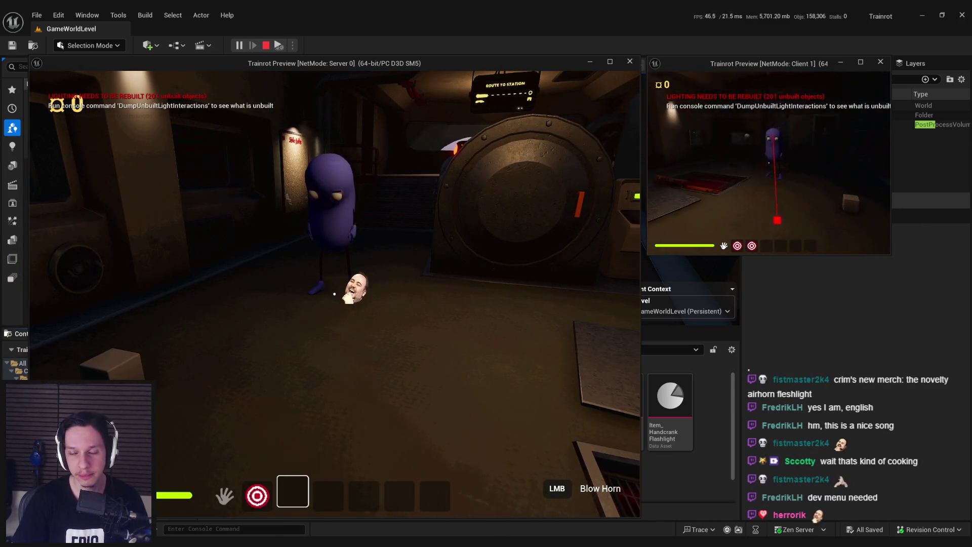
pyautogui.press('3')
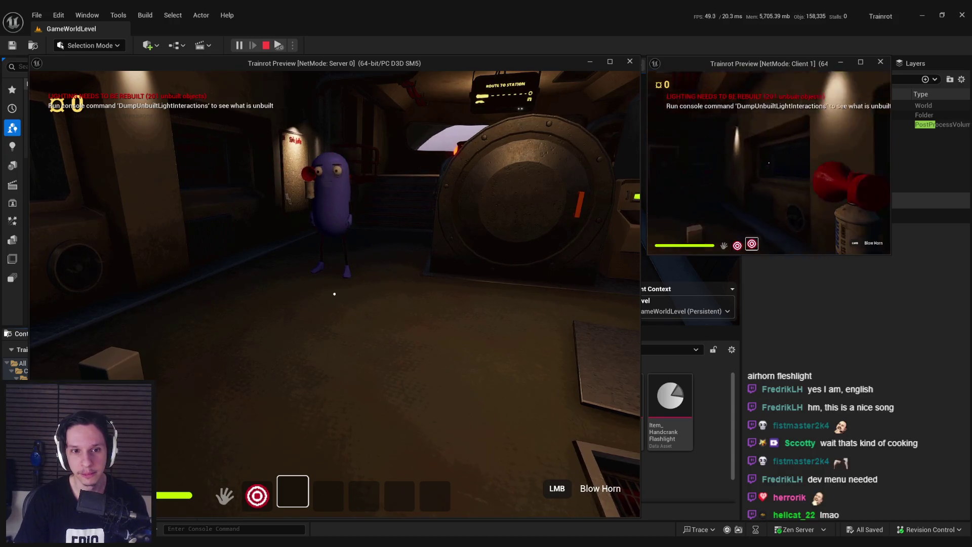
pyautogui.click(768, 163)
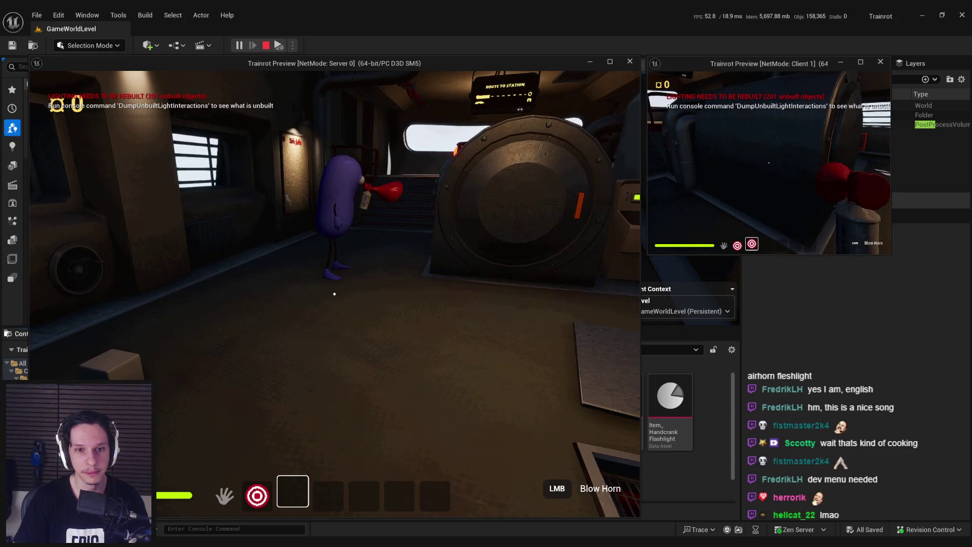
pyautogui.click(769, 162)
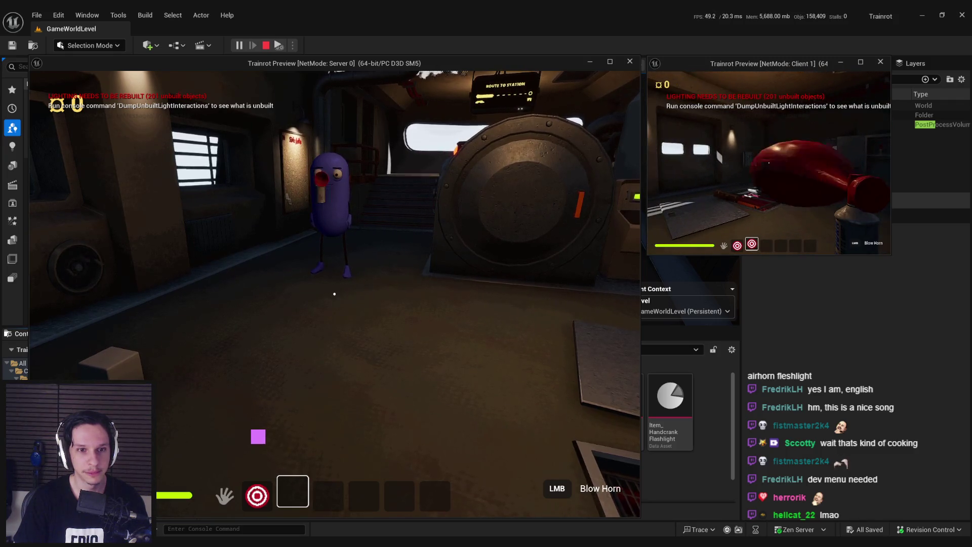
pyautogui.press('Escape')
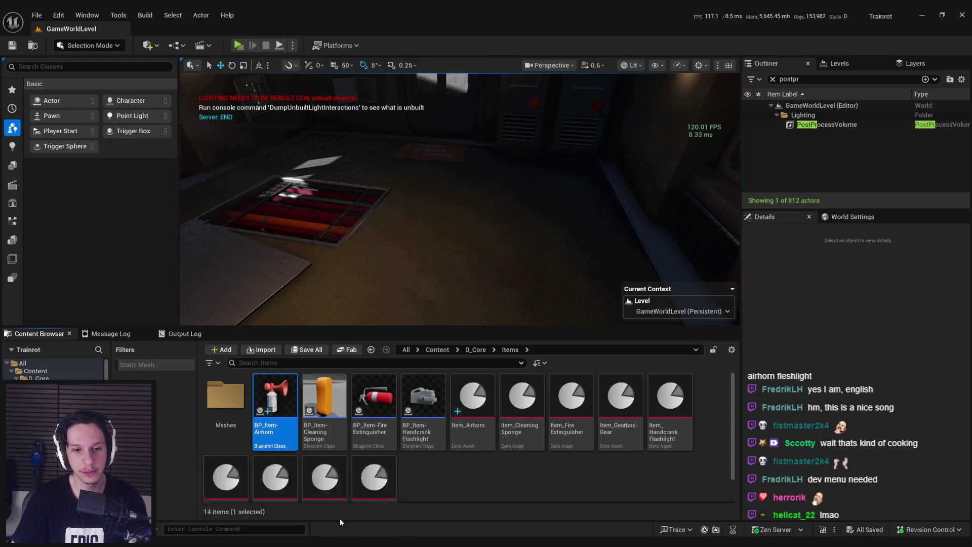
# In BP_Item-Airhorn's NootNootTimeline, set a rising key to 1.5, shift the next key earlier, and save
pyautogui.doubleClick(275, 400)
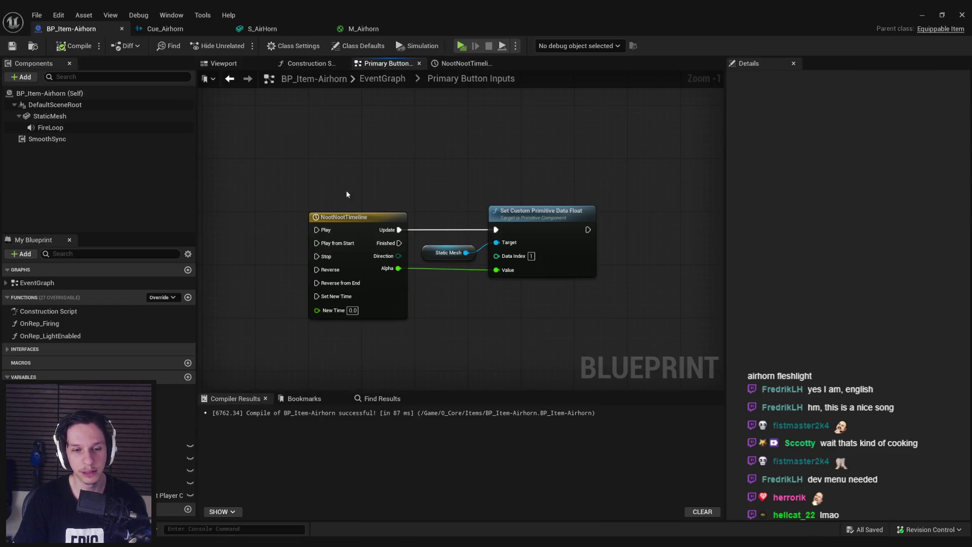
pyautogui.doubleClick(349, 221)
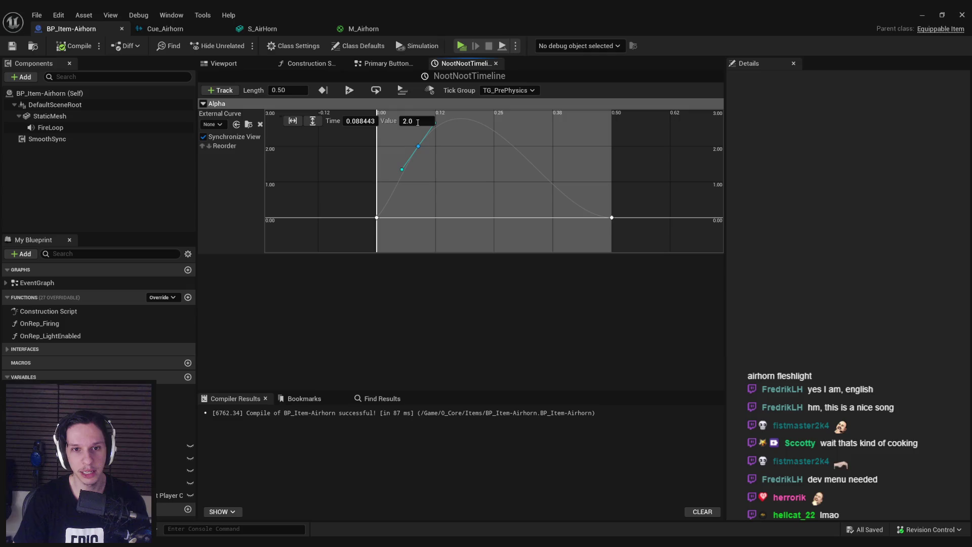
pyautogui.write('1.5')
pyautogui.press('Return')
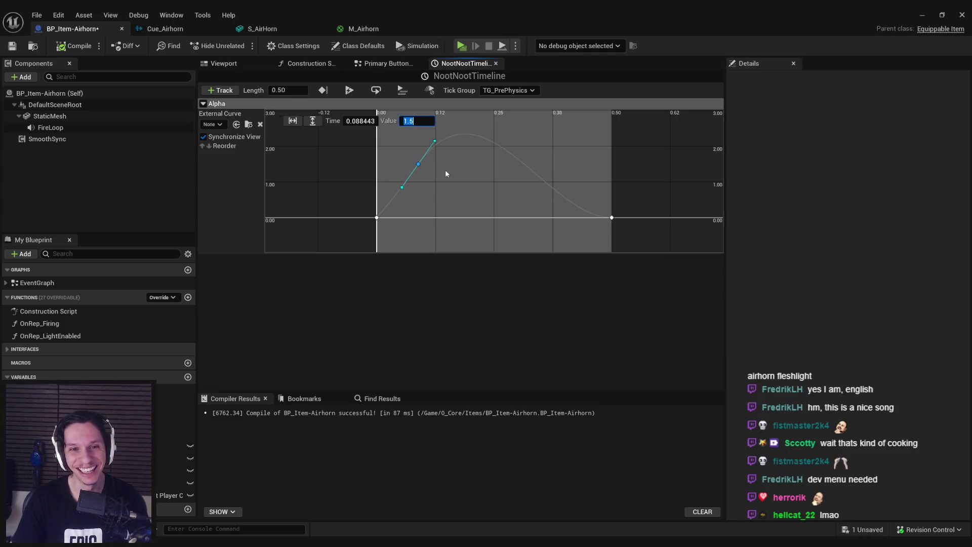
pyautogui.write('1.3')
pyautogui.click(444, 175)
pyautogui.click(418, 171)
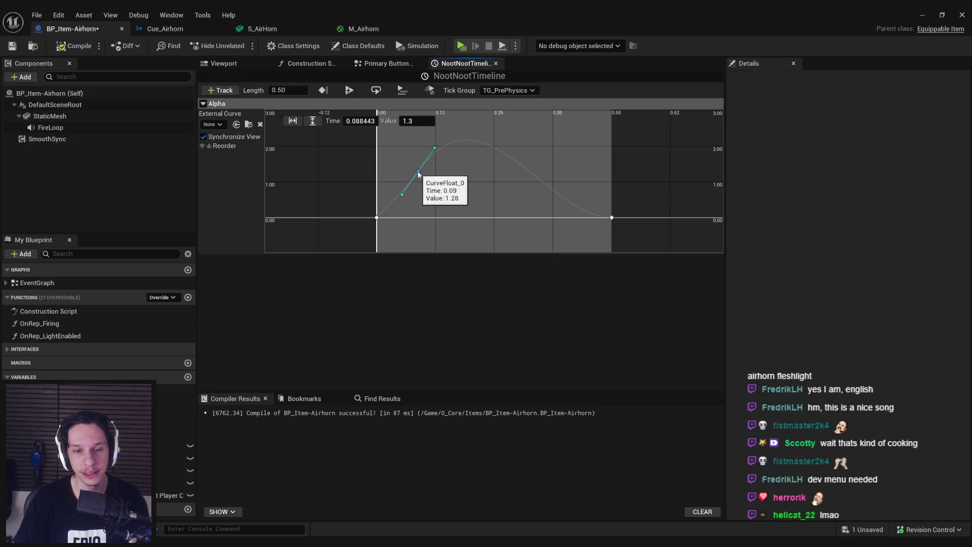
pyautogui.moveTo(418, 172); pyautogui.dragTo(407, 173)
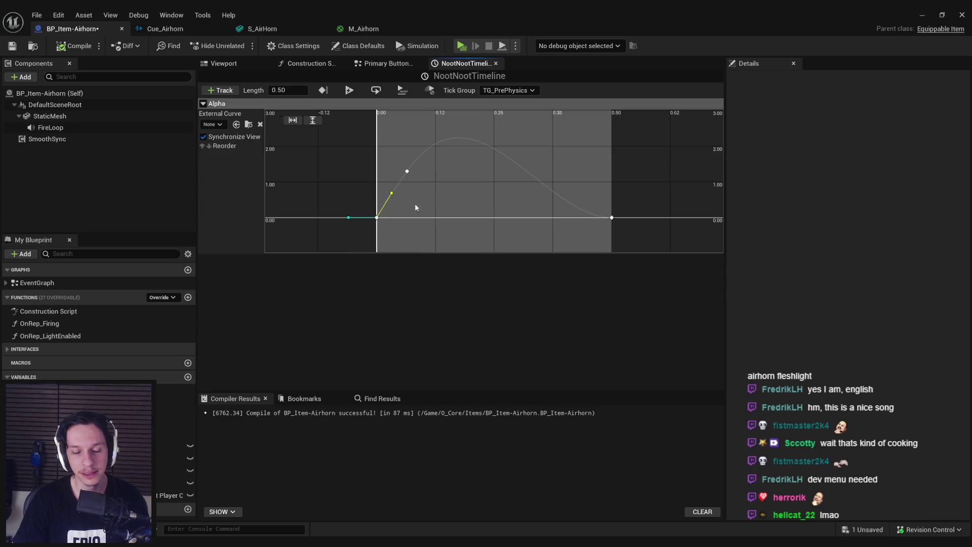
pyautogui.hotkey('ctrl', 's')
pyautogui.click(384, 63)
pyautogui.click(307, 63)
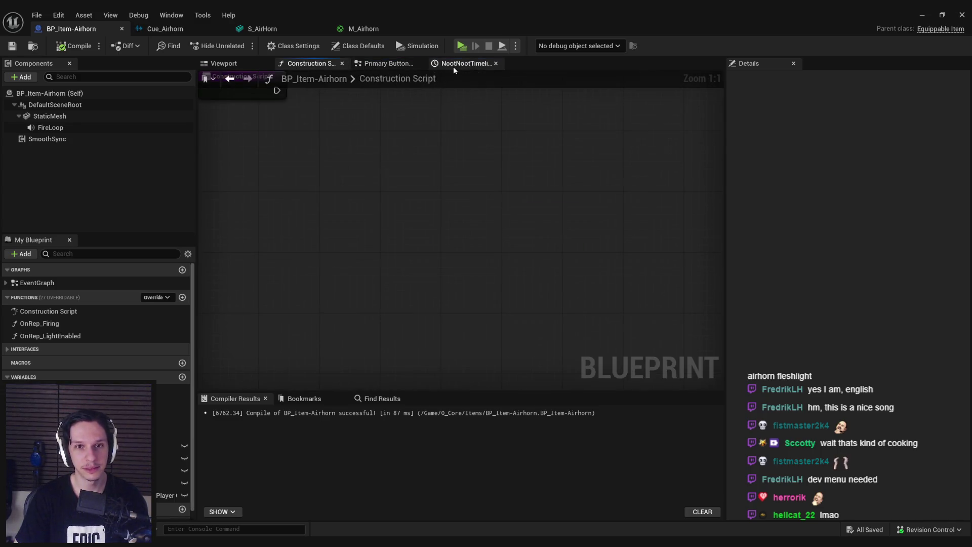
# Start a new playtest; equip the horn on the server, walk to the window wall and drop it
pyautogui.click(453, 63)
pyautogui.click(922, 15)
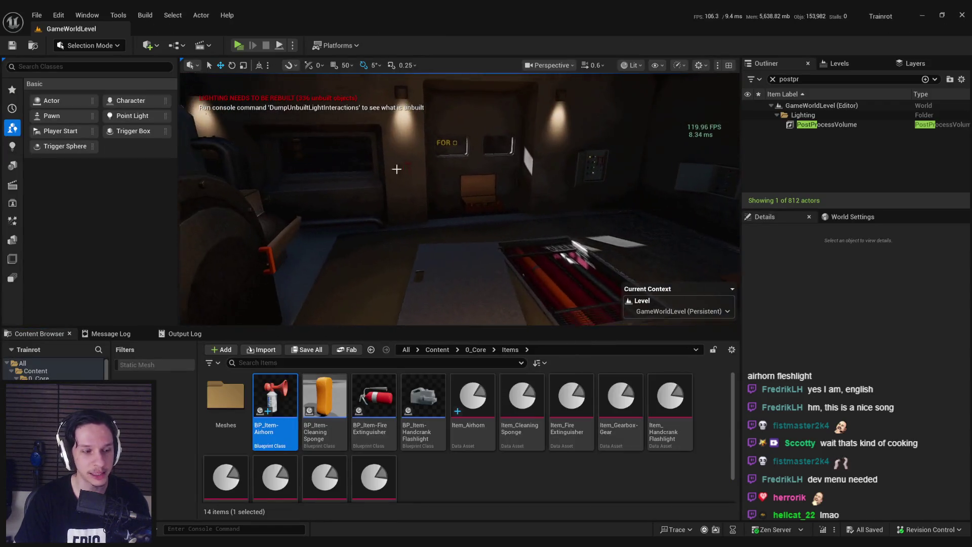
pyautogui.hotkey('alt', 'p')
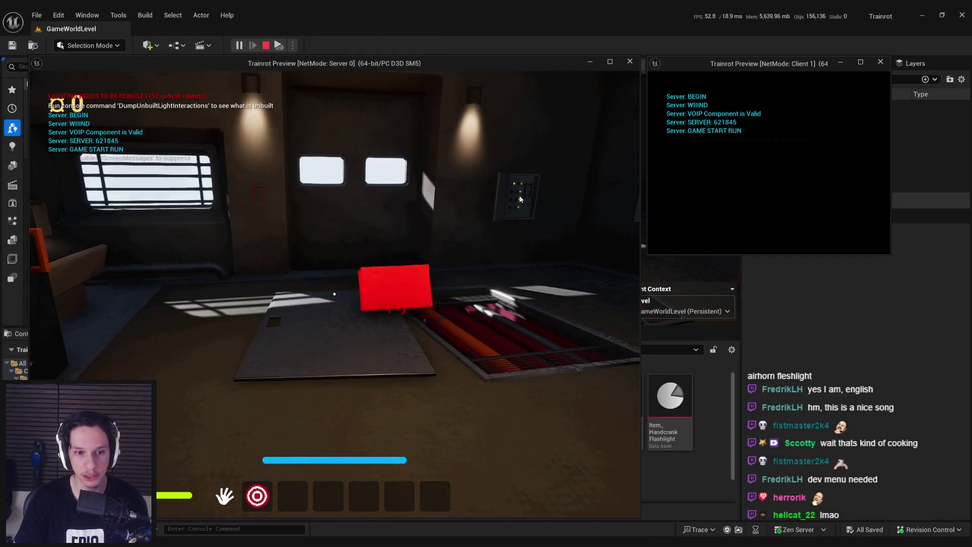
pyautogui.click(520, 199)
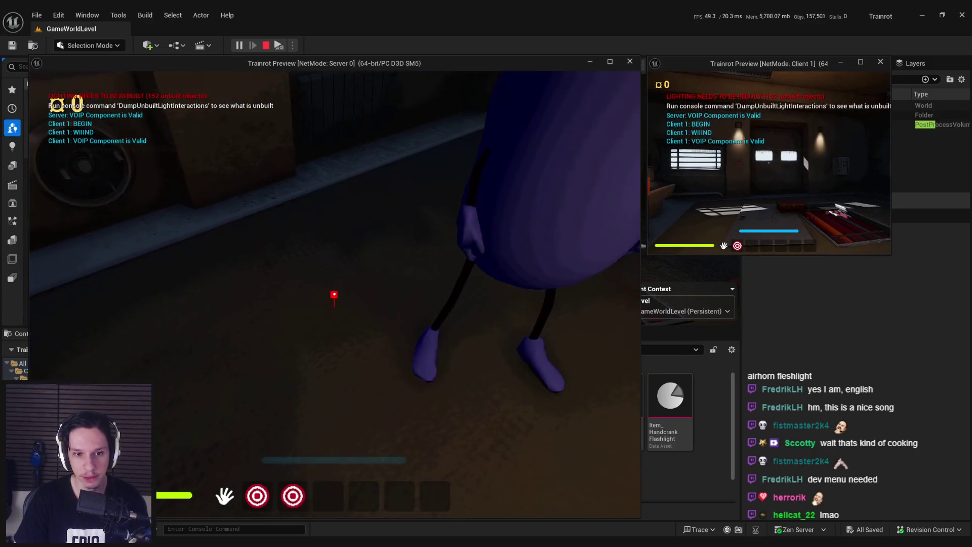
pyautogui.press('3')
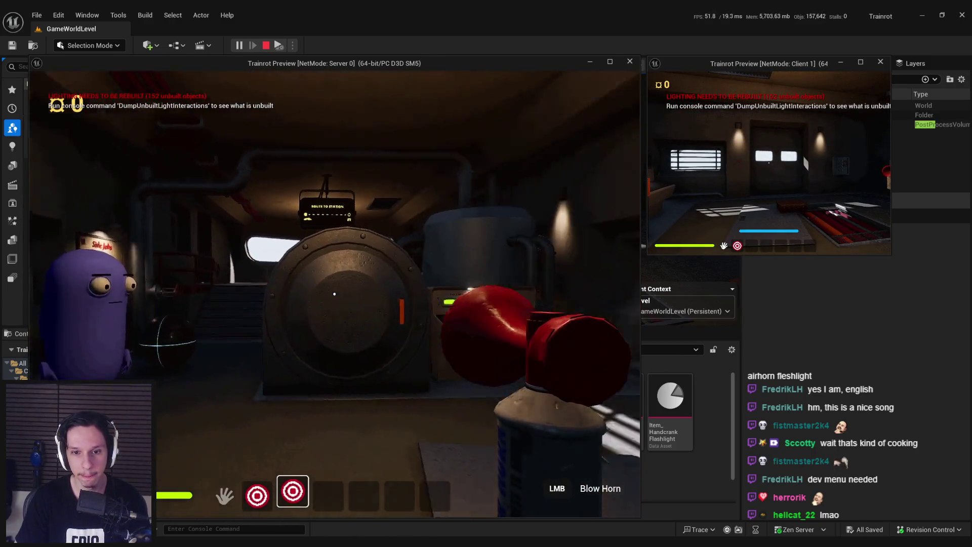
pyautogui.press('w')
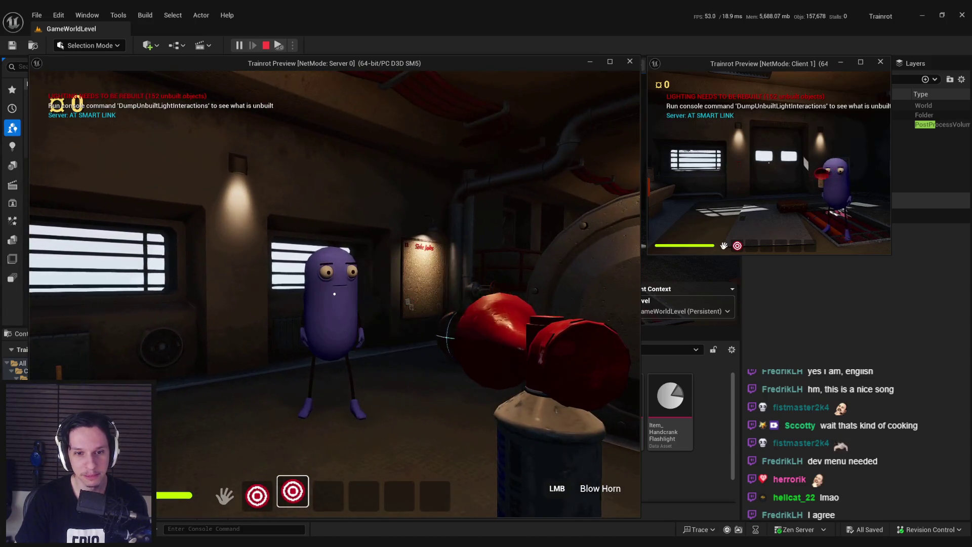
pyautogui.press('q')
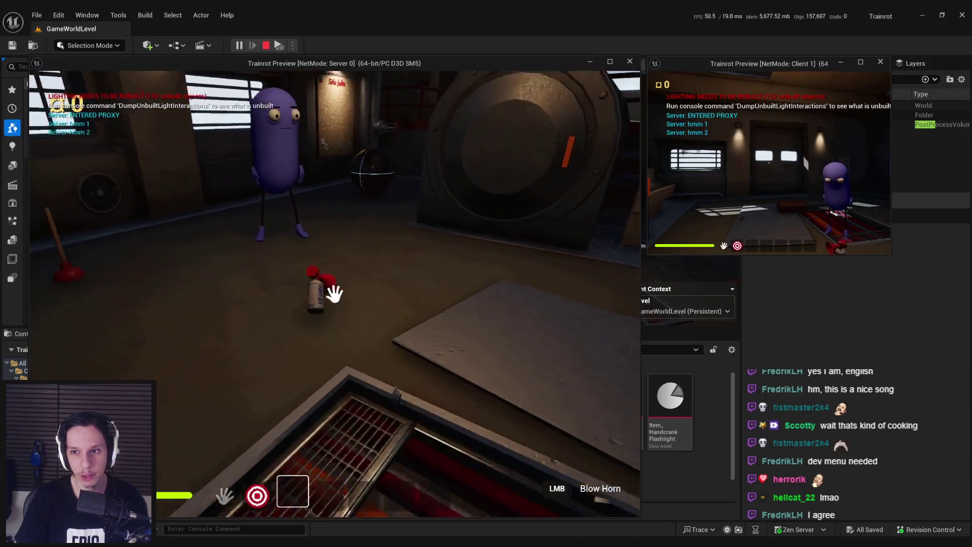
# Pick up the horn as the client, keep playing, then end the playtest session
pyautogui.click(850, 167)
pyautogui.press('e')
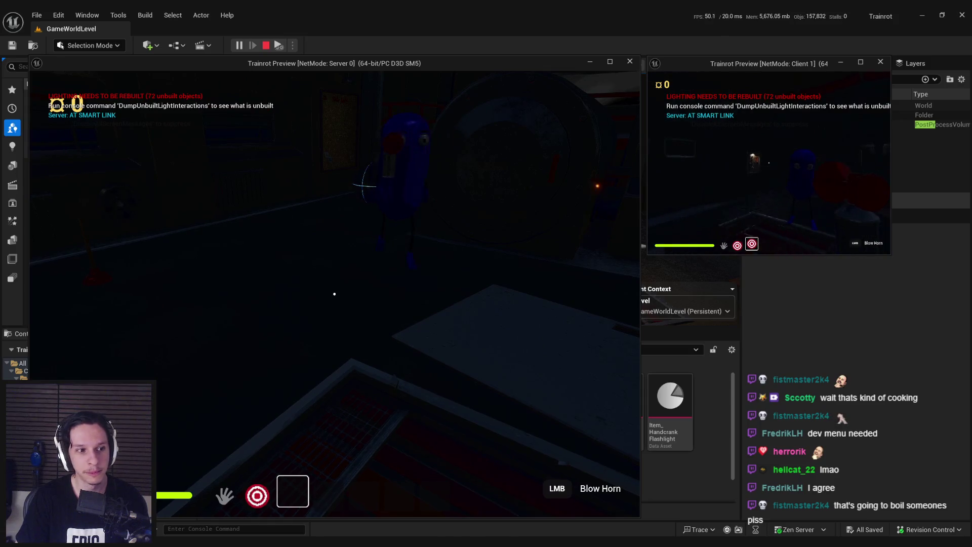
pyautogui.press('e')
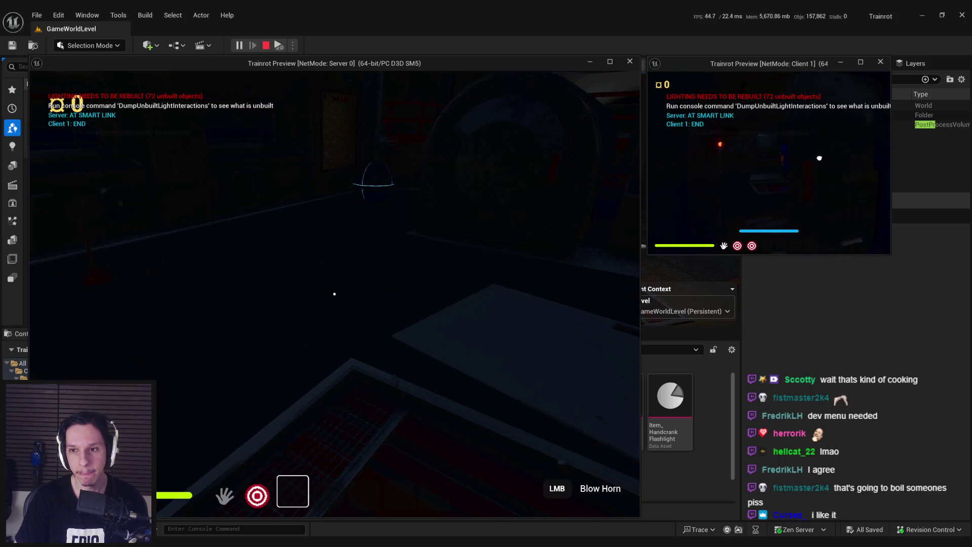
pyautogui.press('super')
pyautogui.click(378, 190)
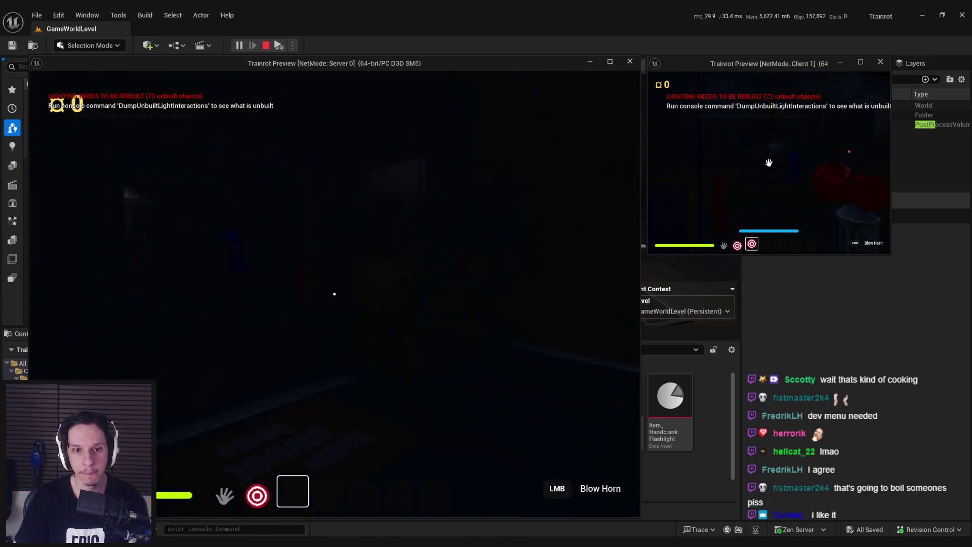
pyautogui.press('super')
pyautogui.click(334, 293)
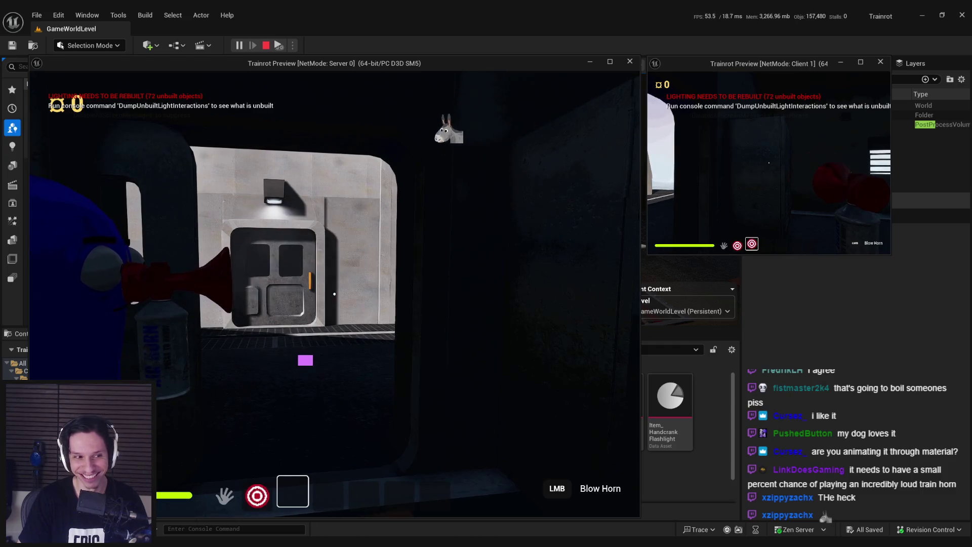
pyautogui.press('Escape')
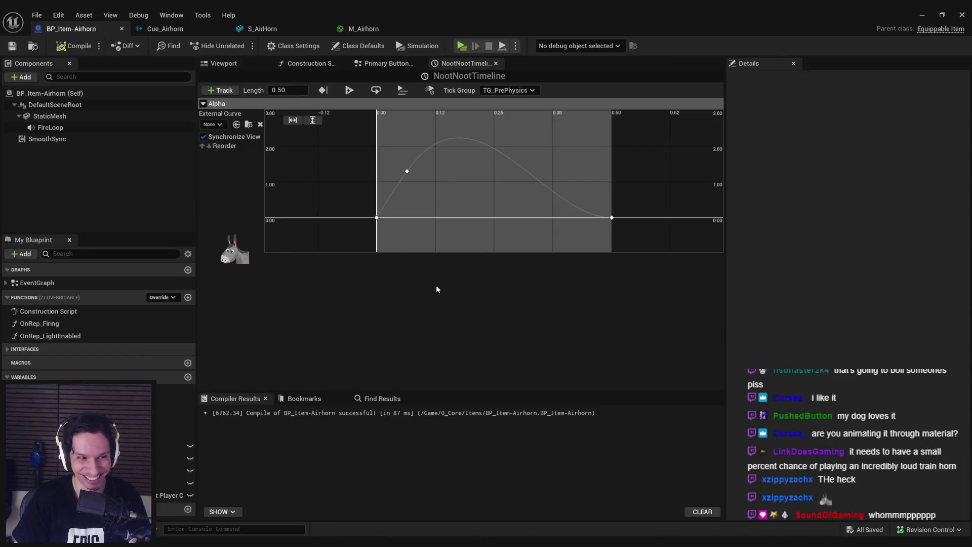
# Lower the early curve key to about 0.92, compile and save, then launch a server-client playtest
pyautogui.click(407, 172)
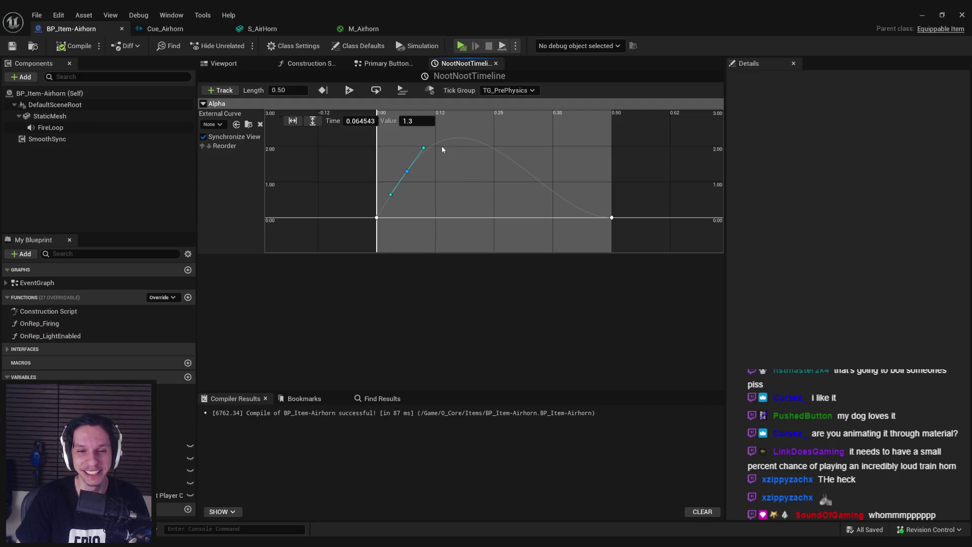
pyautogui.click(410, 193)
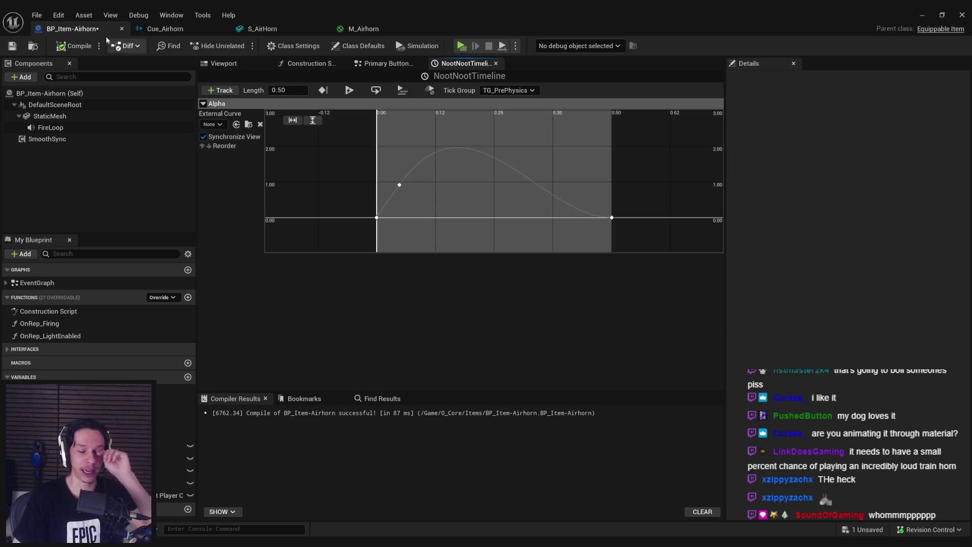
pyautogui.click(63, 46)
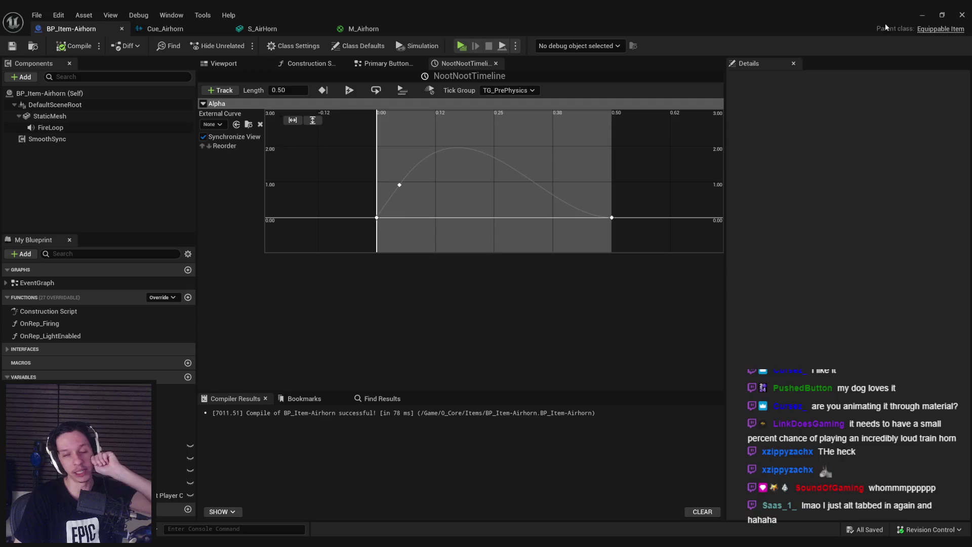
pyautogui.click(919, 15)
pyautogui.click(234, 46)
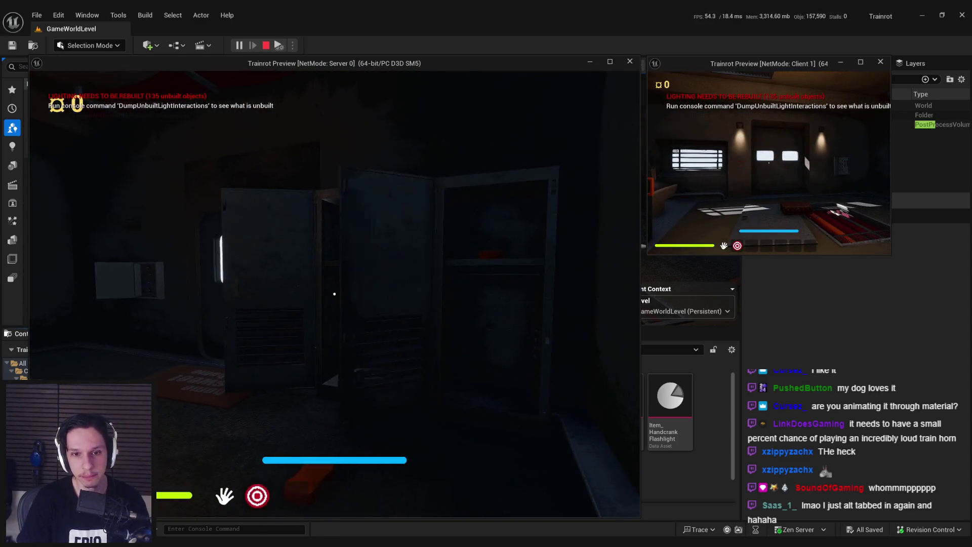
# Walk to the other player, equip the horn from slot 3, blow it twice, and drop it
pyautogui.press('w')
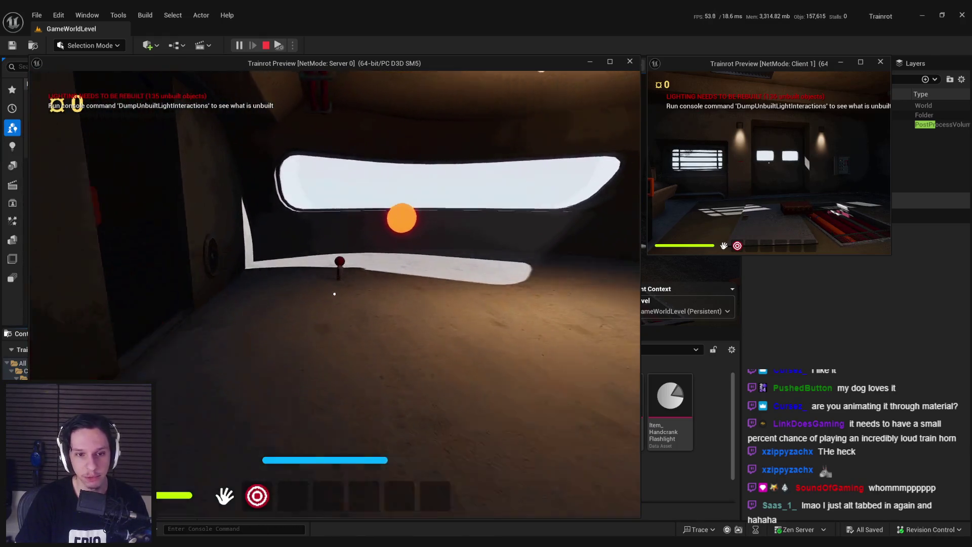
pyautogui.press('3')
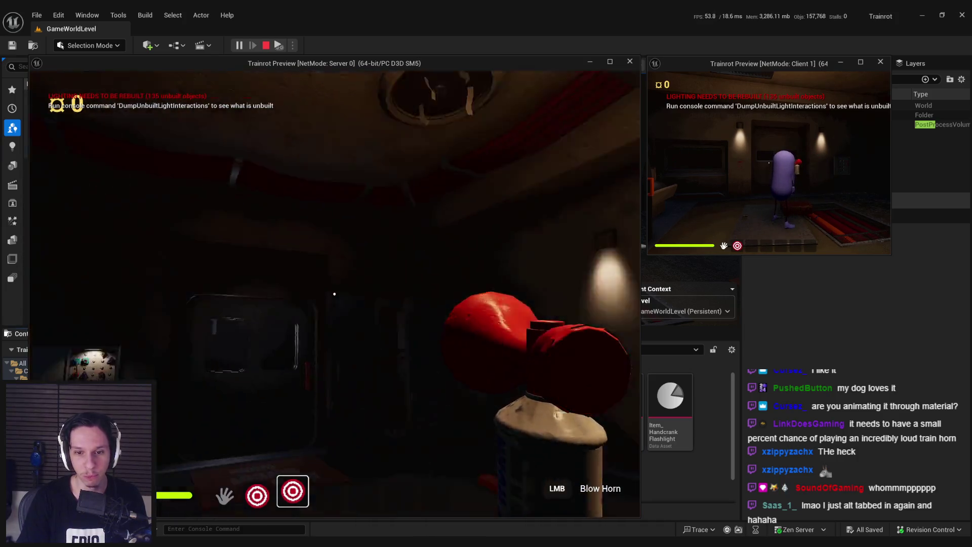
pyautogui.click(334, 293)
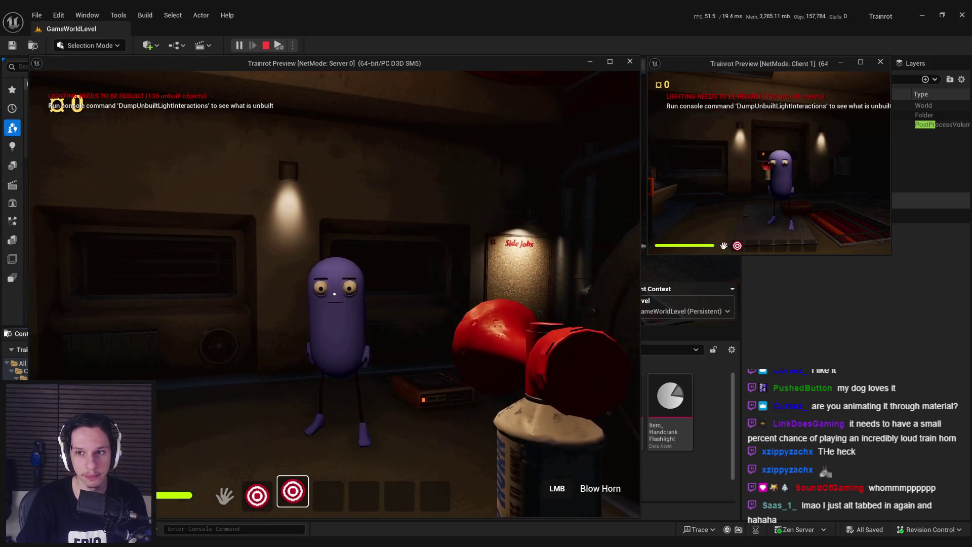
pyautogui.click(334, 293)
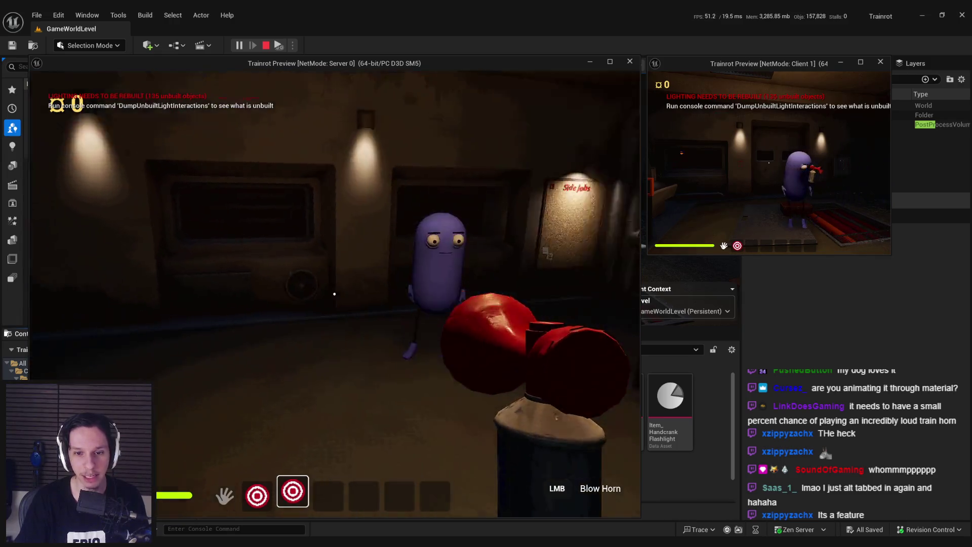
pyautogui.press('g')
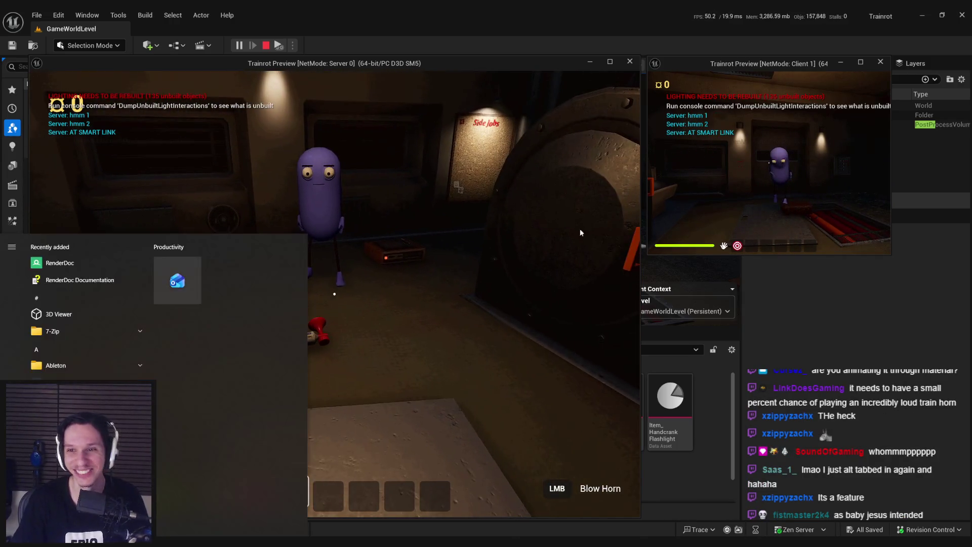
# Pick up the horn as the client, blow it at the server player, then stop the playtest
pyautogui.press('e')
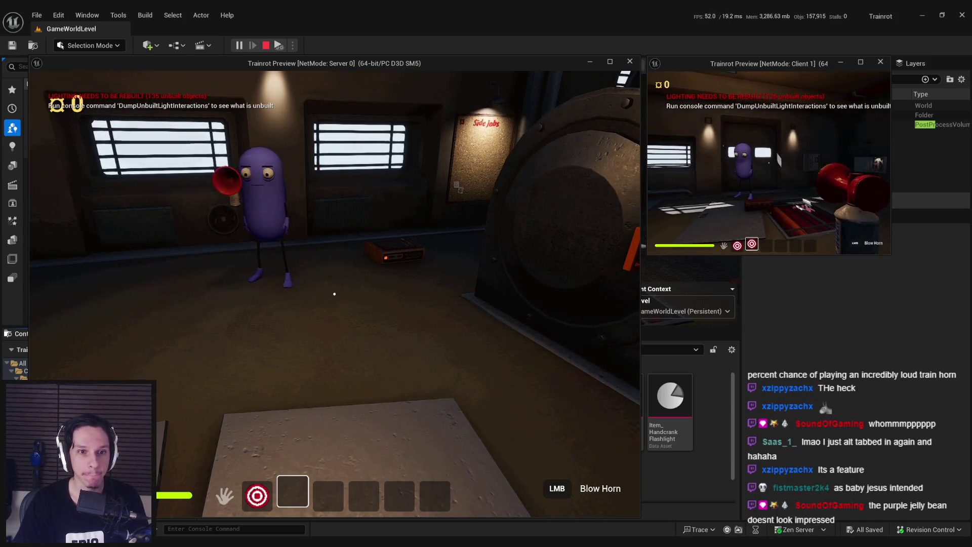
pyautogui.press('w')
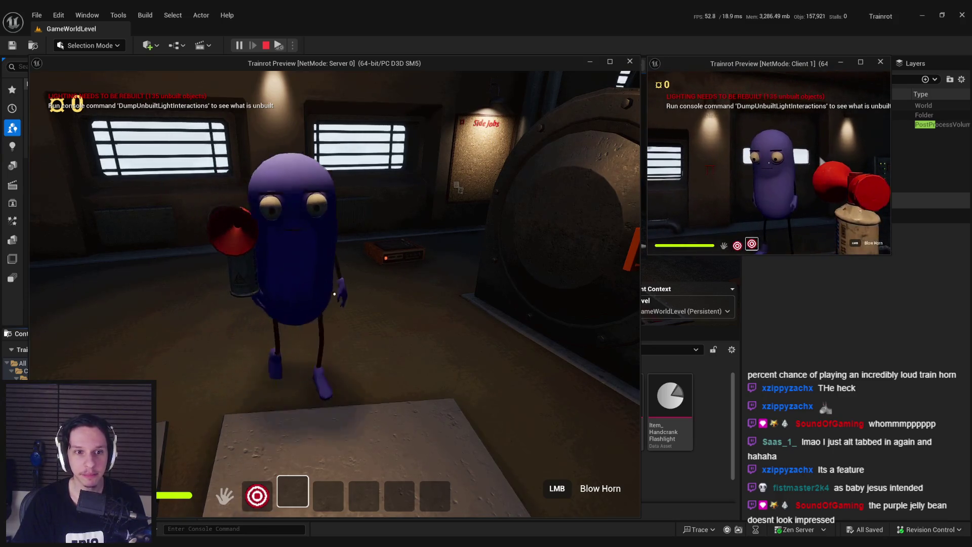
pyautogui.click(769, 162)
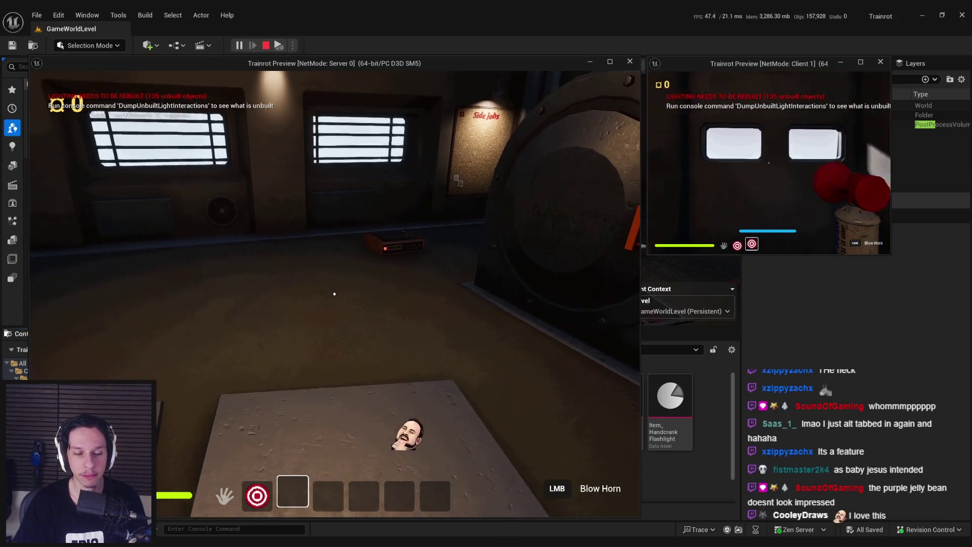
pyautogui.press('w')
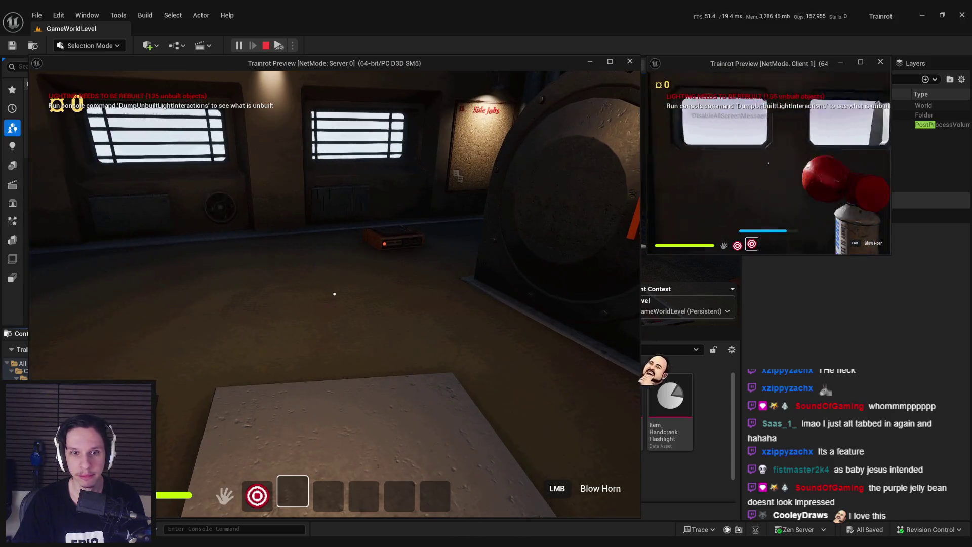
pyautogui.press('w')
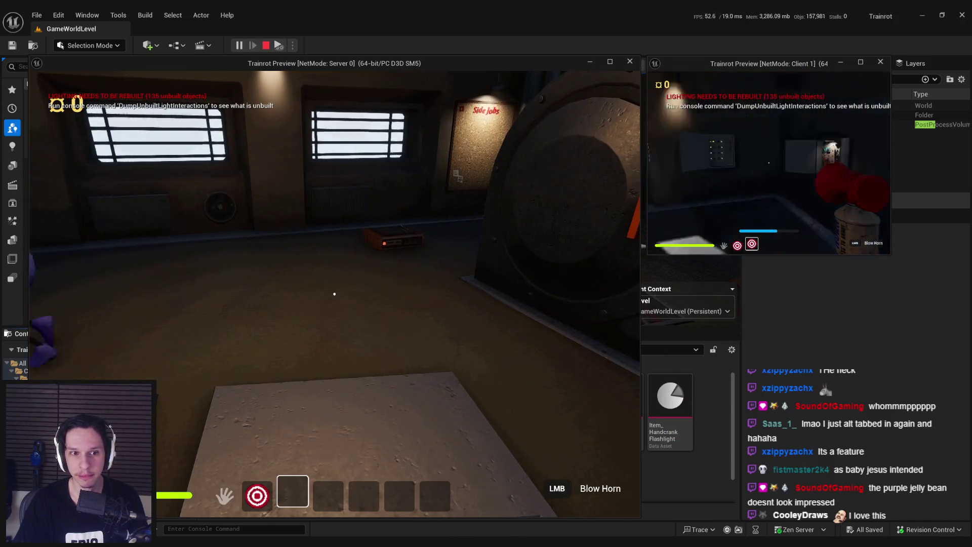
pyautogui.press('w')
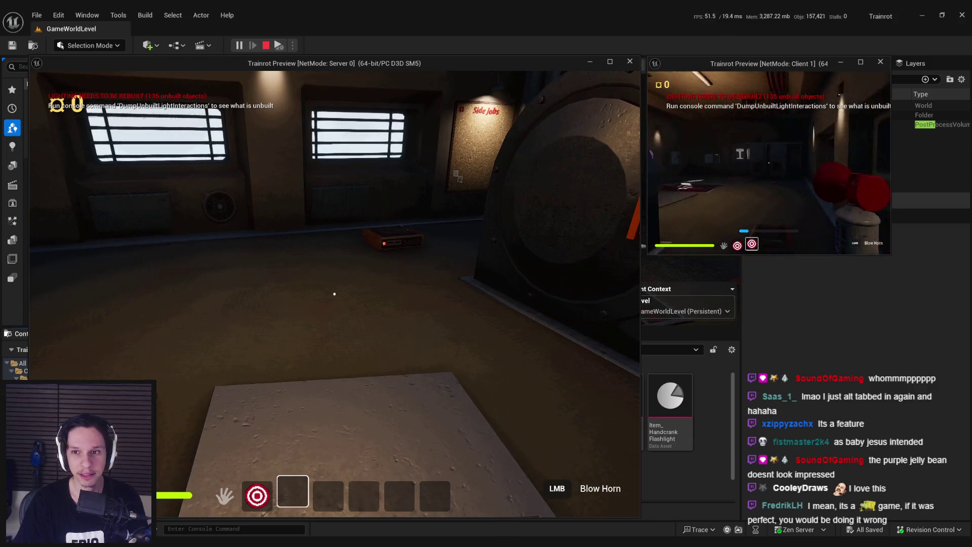
pyautogui.press('w')
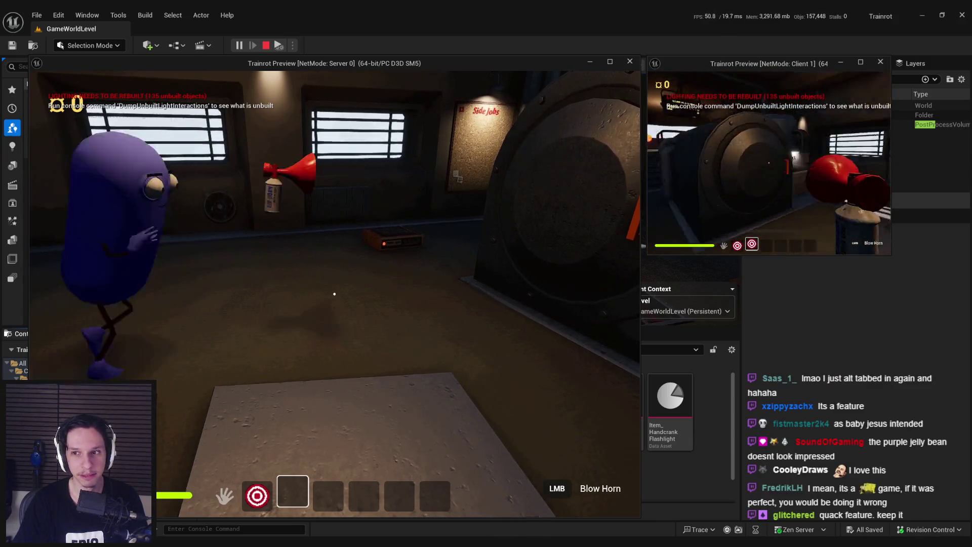
pyautogui.press('Escape')
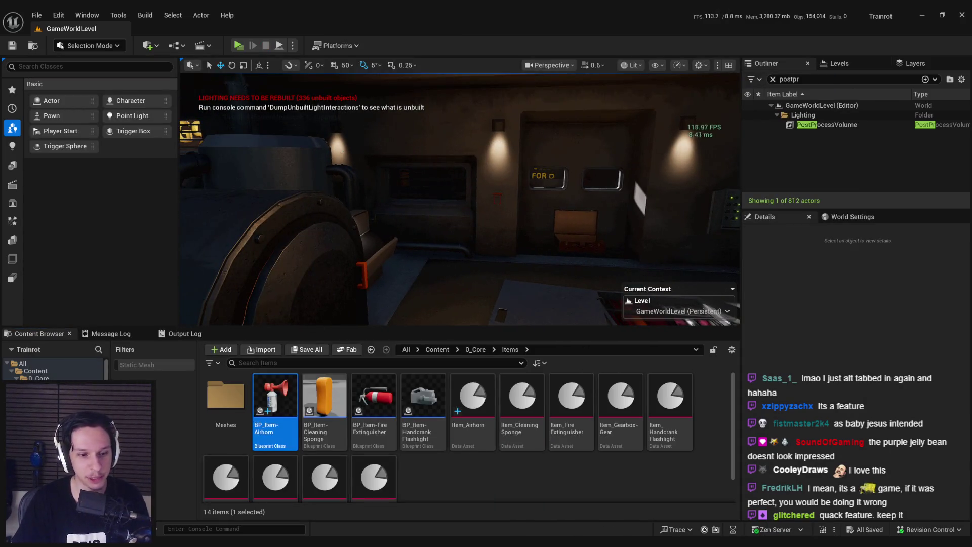
# Drag the Trello Airhorn Item card from In Progress to Completed, then return to Unreal
pyautogui.hotkey('alt', 'Tab')
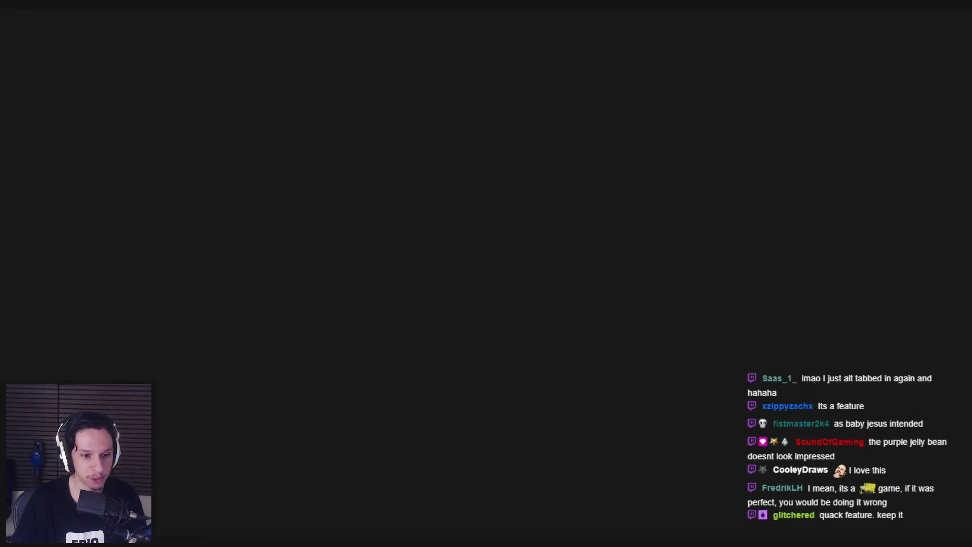
pyautogui.hotkey('alt', 'Tab')
pyautogui.hotkey('alt', 'Tab')
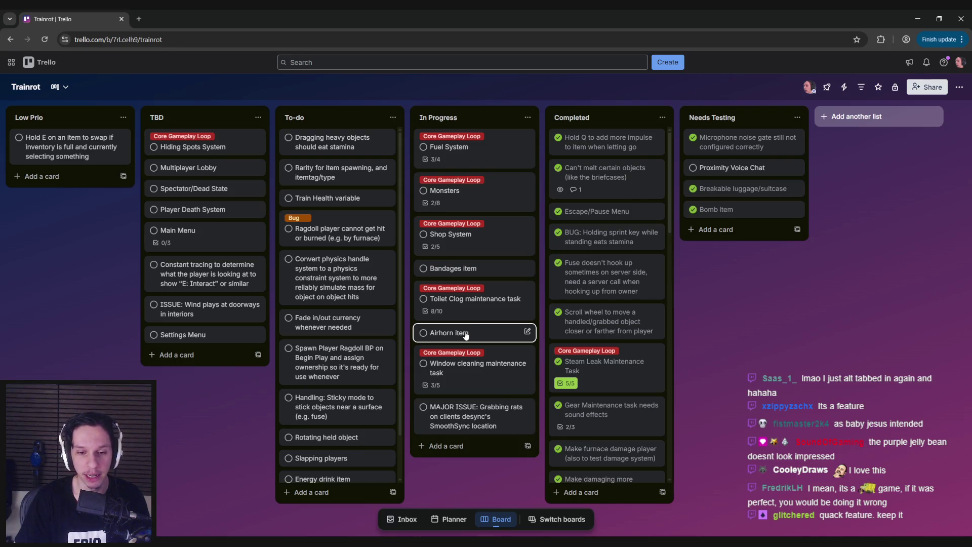
pyautogui.moveTo(441, 336); pyautogui.dragTo(577, 351)
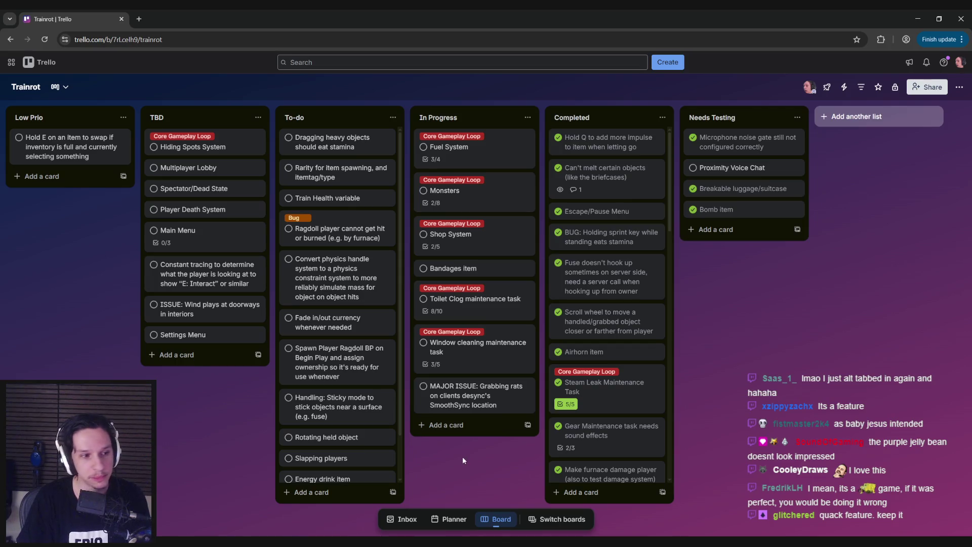
pyautogui.click(238, 440)
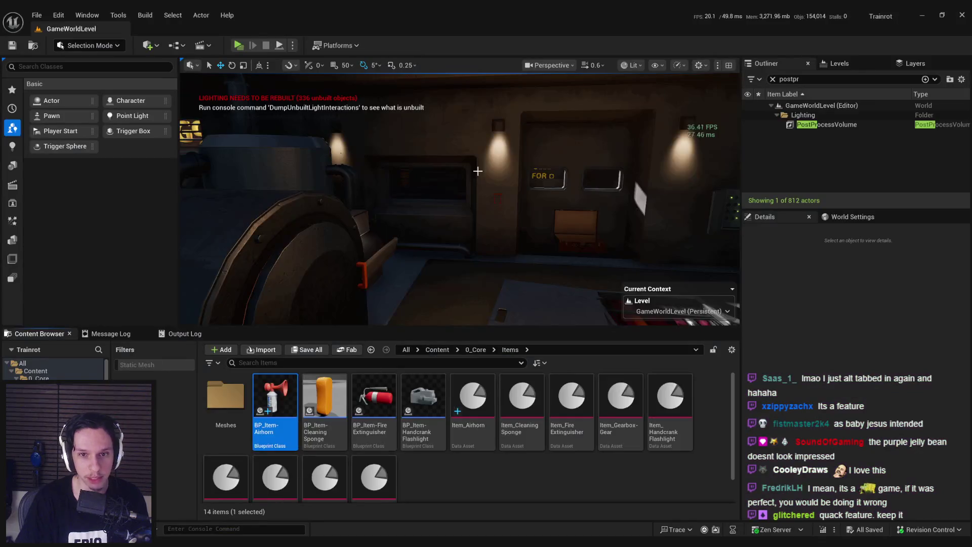
# Turn the view down the train carriage, then select Airhorn on the Notion Items page
pyautogui.moveTo(473, 174); pyautogui.dragTo(309, 216)
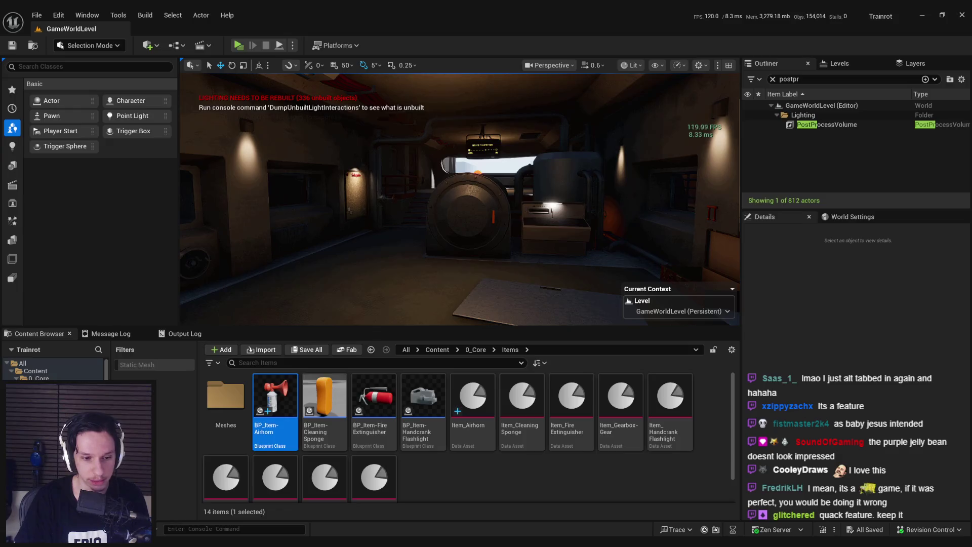
pyautogui.hotkey('alt', 'Tab')
pyautogui.scroll(-1, 373, 401)
pyautogui.doubleClick(340, 412)
pyautogui.click(624, 395)
# Make Airhorn under Usable Junk Items green like Bomb, then return to the Unreal editor
pyautogui.click(643, 425)
pyautogui.click(396, 416)
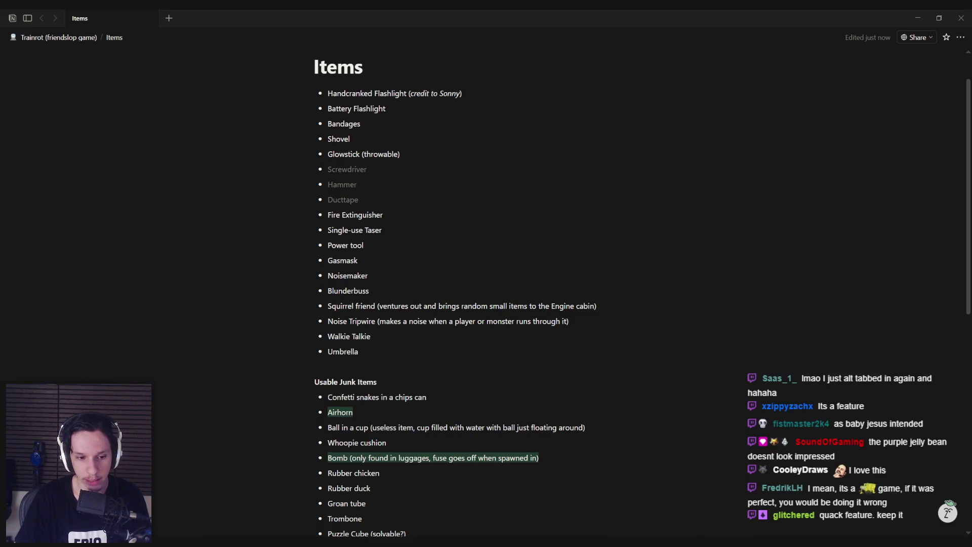
pyautogui.hotkey('alt', 'Tab')
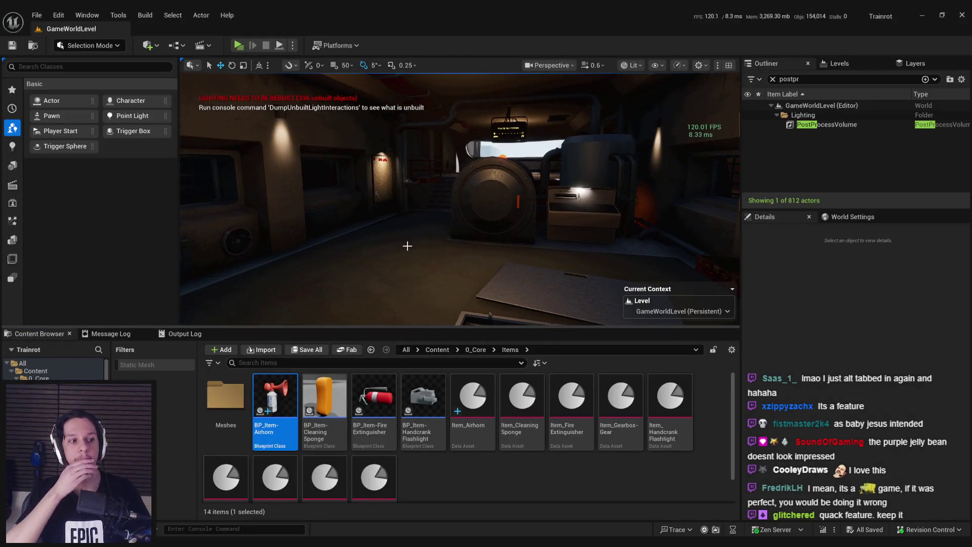